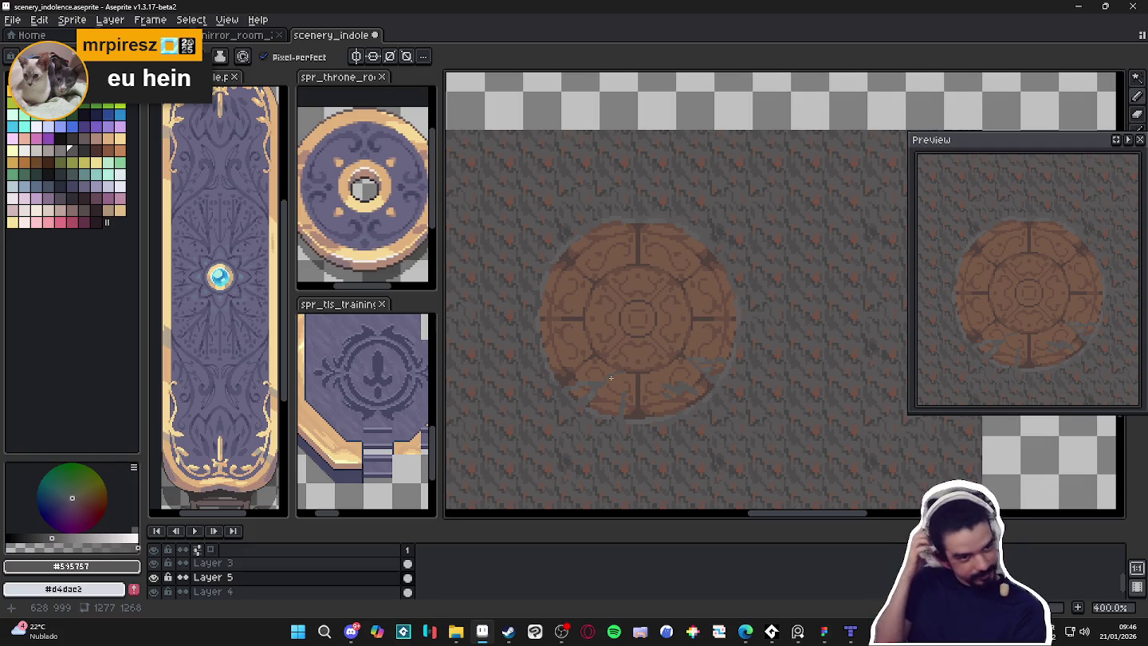
# Zoom in on the medallion and sample the dark floor grey from the canvas
pyautogui.scroll(2, 697, 374)
pyautogui.scroll(1, 701, 371)
pyautogui.keyDown('alt'); pyautogui.click(713, 372); pyautogui.keyUp('alt')
pyautogui.scroll(2, 714, 372)
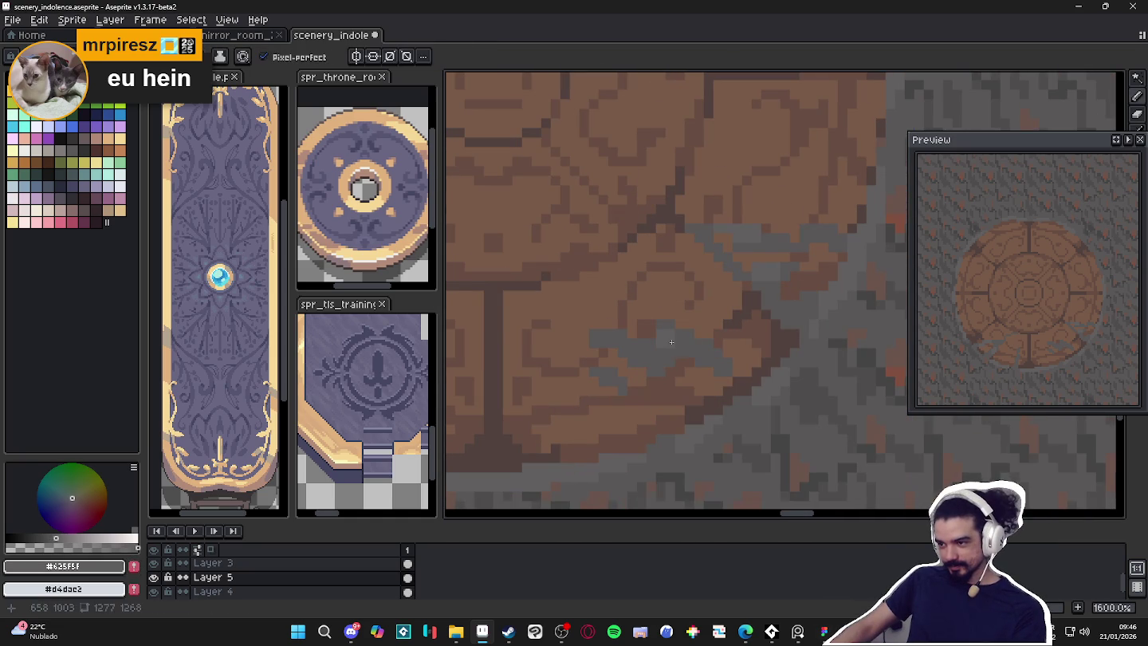
pyautogui.scroll(-4, 688, 356)
pyautogui.scroll(2, 637, 367)
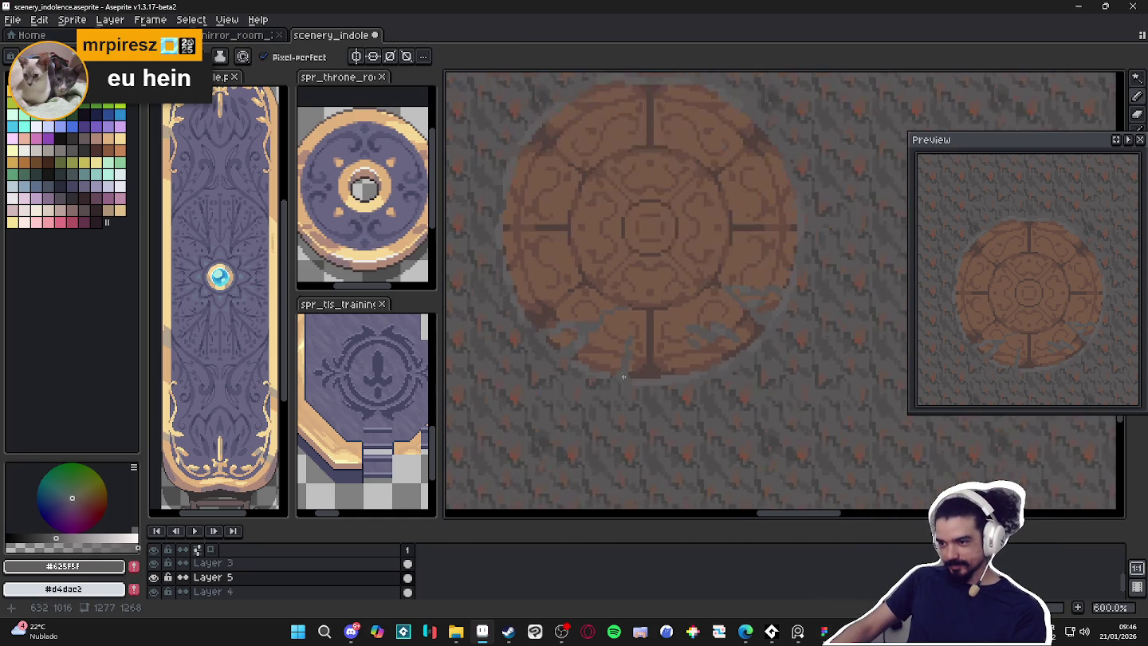
pyautogui.keyDown('alt'); pyautogui.click(589, 390); pyautogui.keyUp('alt')
pyautogui.scroll(2, 589, 389)
# Draw a dark-grey crack along the medallion's bottom edge, extending it at the right end
pyautogui.moveTo(577, 384); pyautogui.dragTo(685, 382)
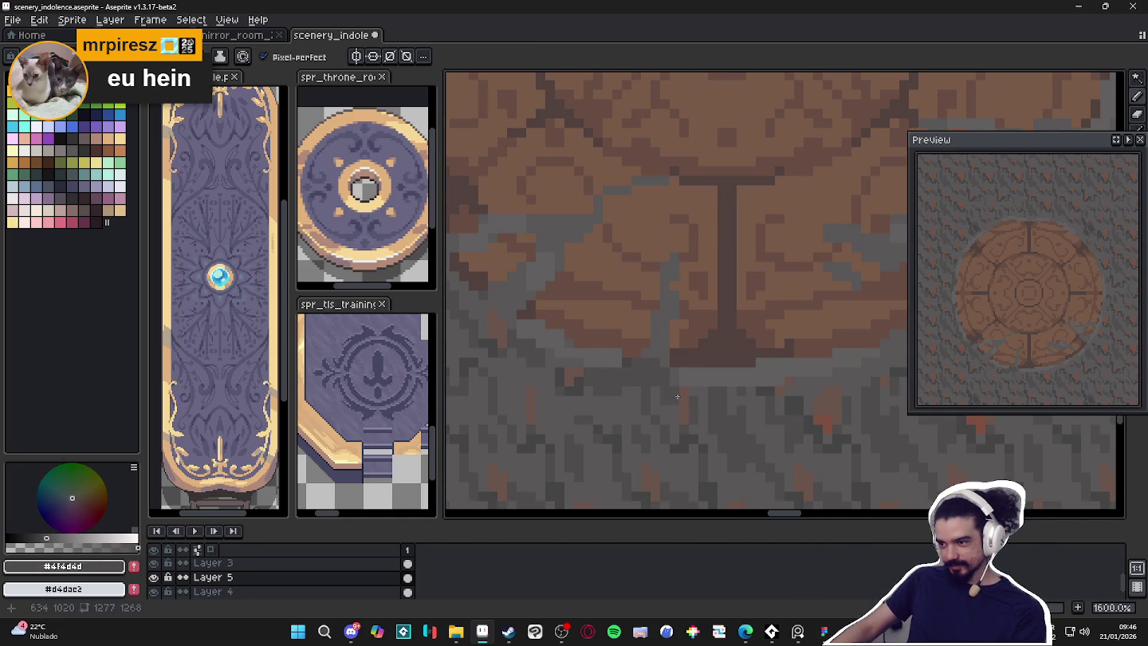
pyautogui.moveTo(684, 383)
pyautogui.mouseDown()
pyautogui.moveTo(774, 392)
pyautogui.moveTo(684, 413)
pyautogui.mouseUp()
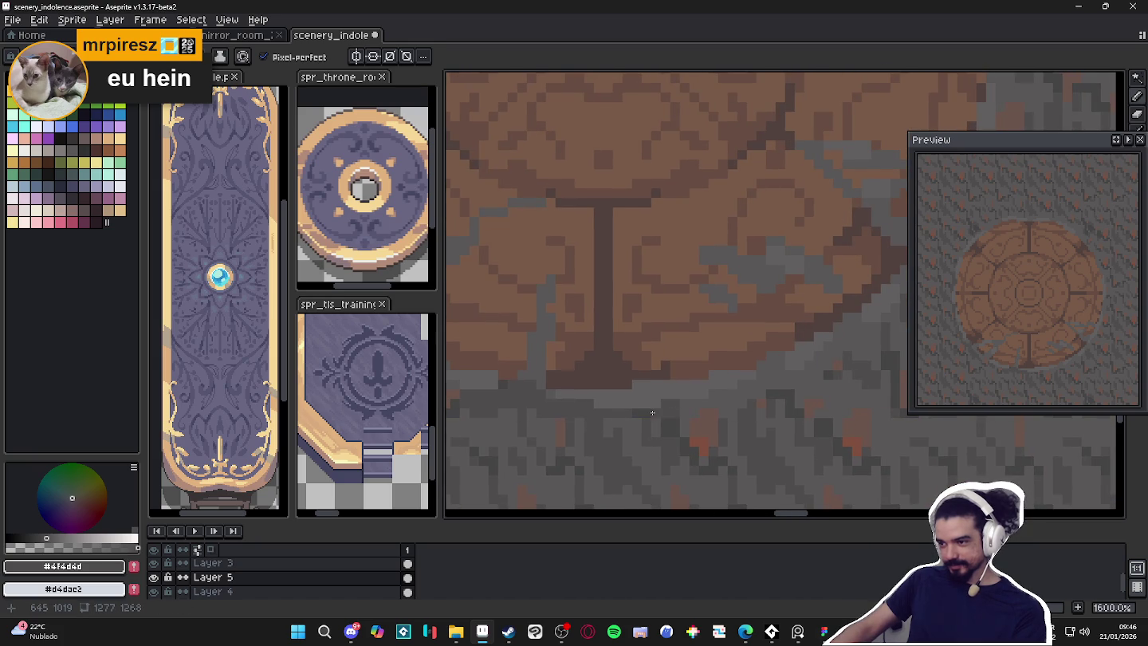
pyautogui.scroll(-3, 679, 406)
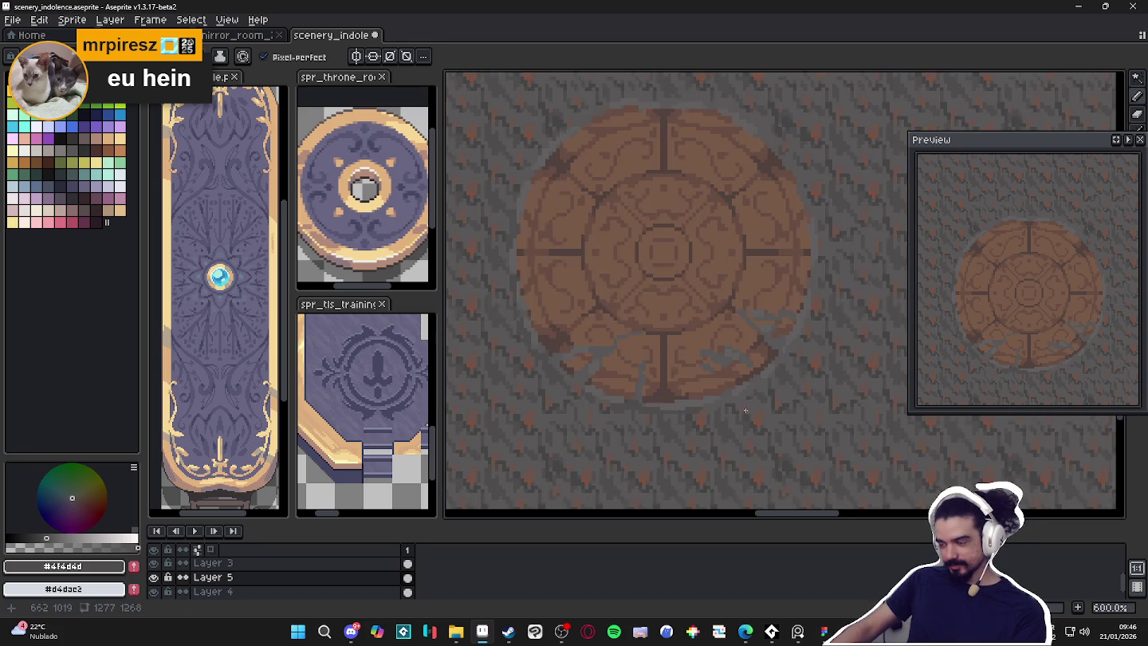
pyautogui.scroll(-1, 759, 308)
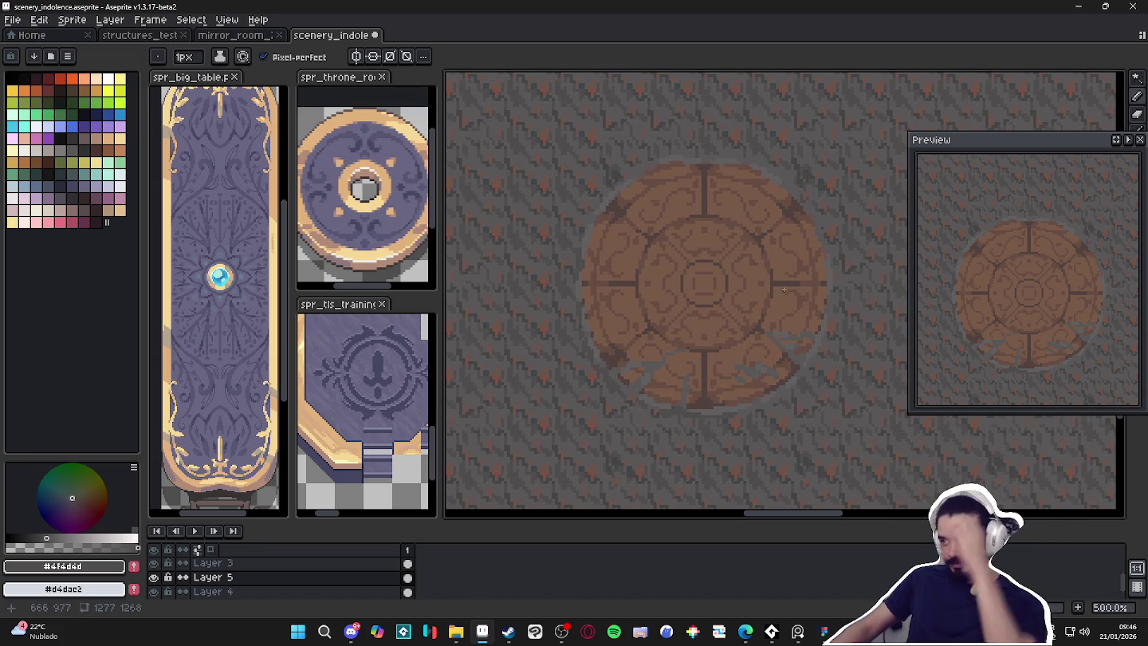
pyautogui.scroll(-1, 742, 287)
pyautogui.scroll(-1, 729, 266)
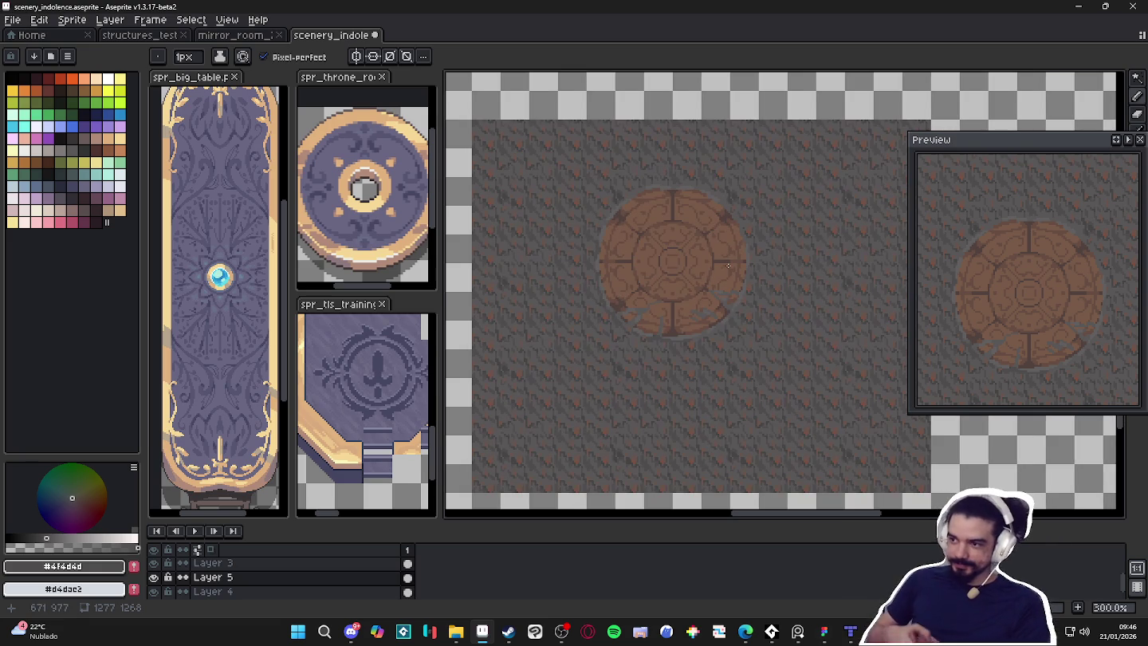
pyautogui.scroll(2, 685, 256)
pyautogui.scroll(1, 688, 279)
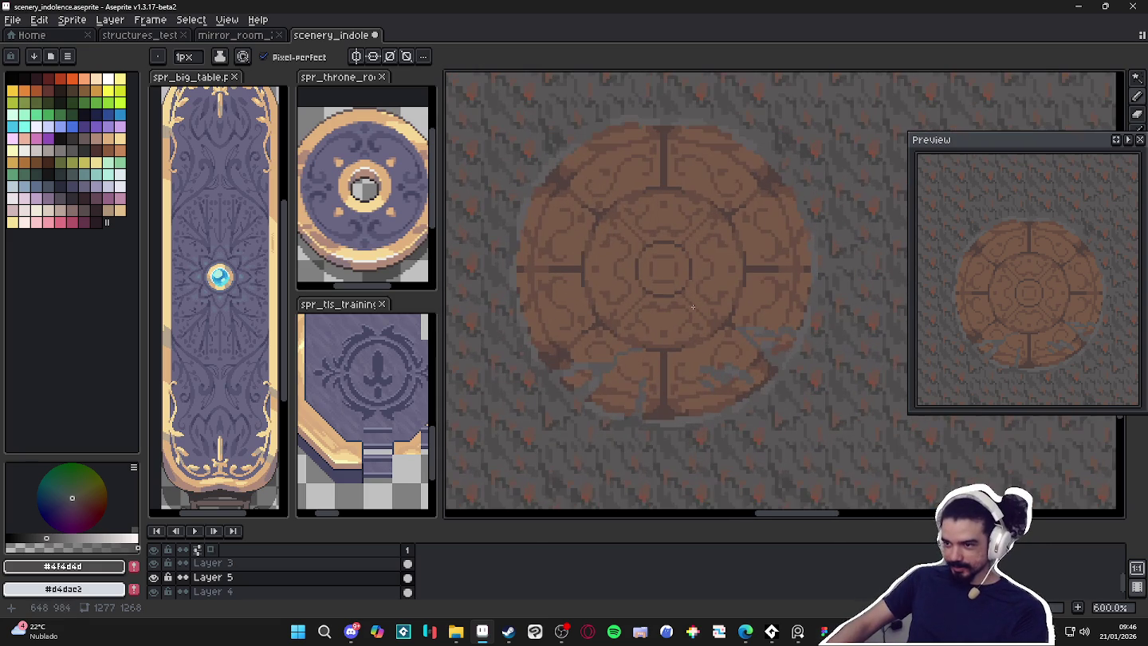
pyautogui.scroll(3, 760, 391)
pyautogui.press('+')
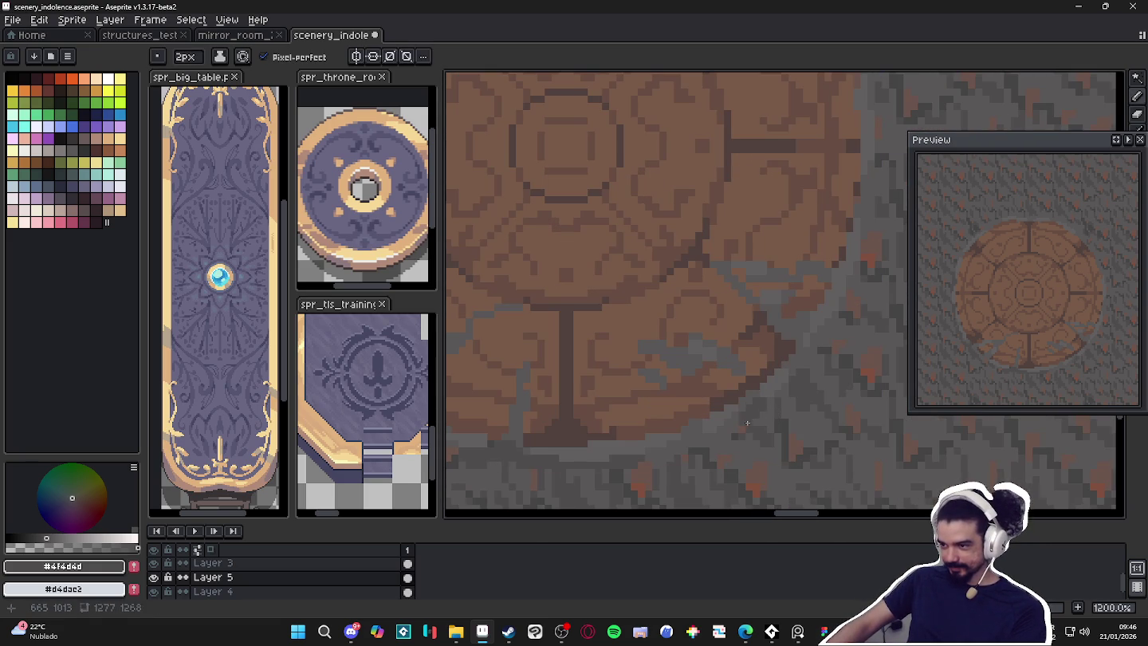
pyautogui.press('-')
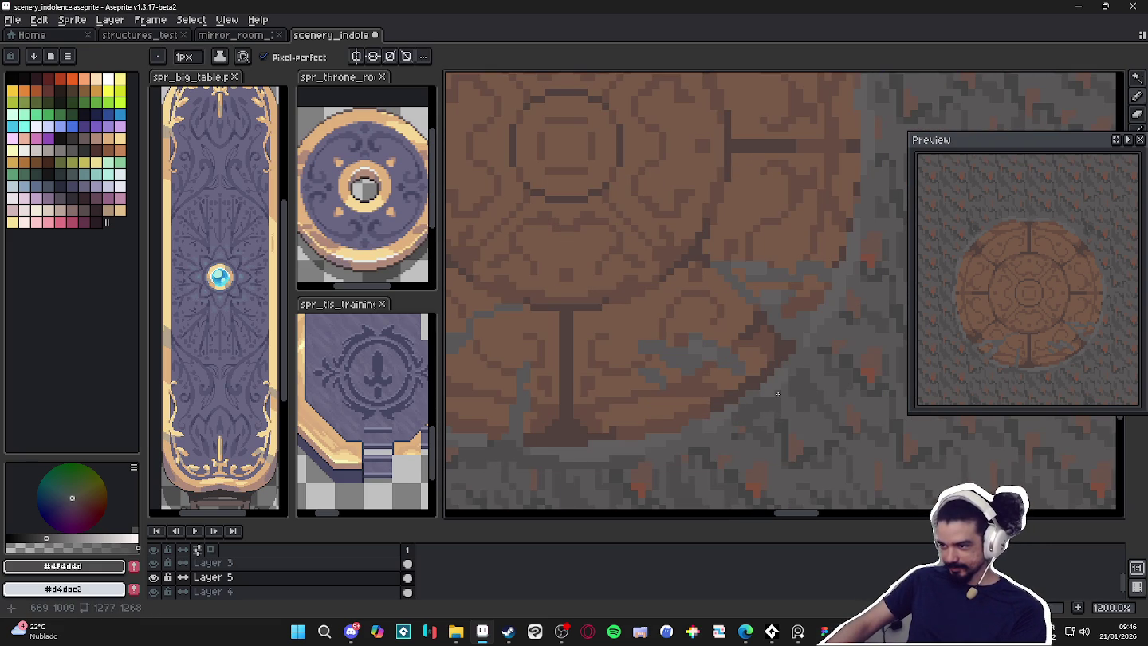
pyautogui.scroll(-1, 765, 402)
pyautogui.scroll(-1, 737, 410)
pyautogui.scroll(-1, 693, 391)
pyautogui.scroll(-1, 694, 379)
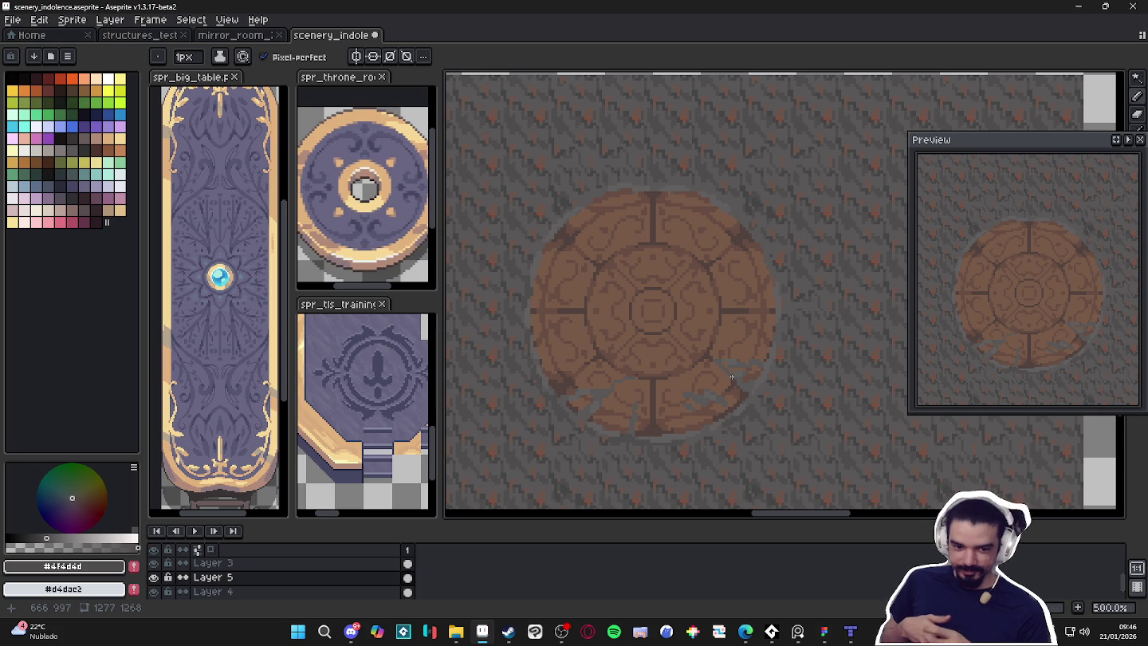
pyautogui.press('b')
pyautogui.hotkey('alt', 'Tab')
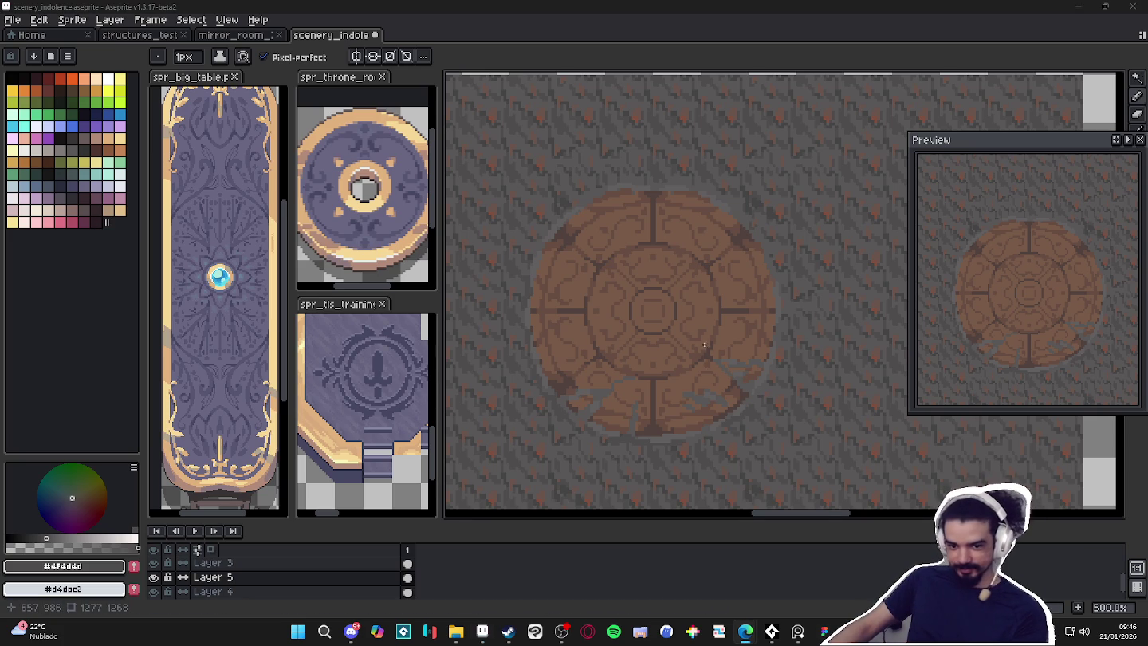
pyautogui.moveTo(706, 344); pyautogui.dragTo(690, 344)
# Zoom in on the right rim and sample the mid grey from the canvas
pyautogui.scroll(2, 707, 394)
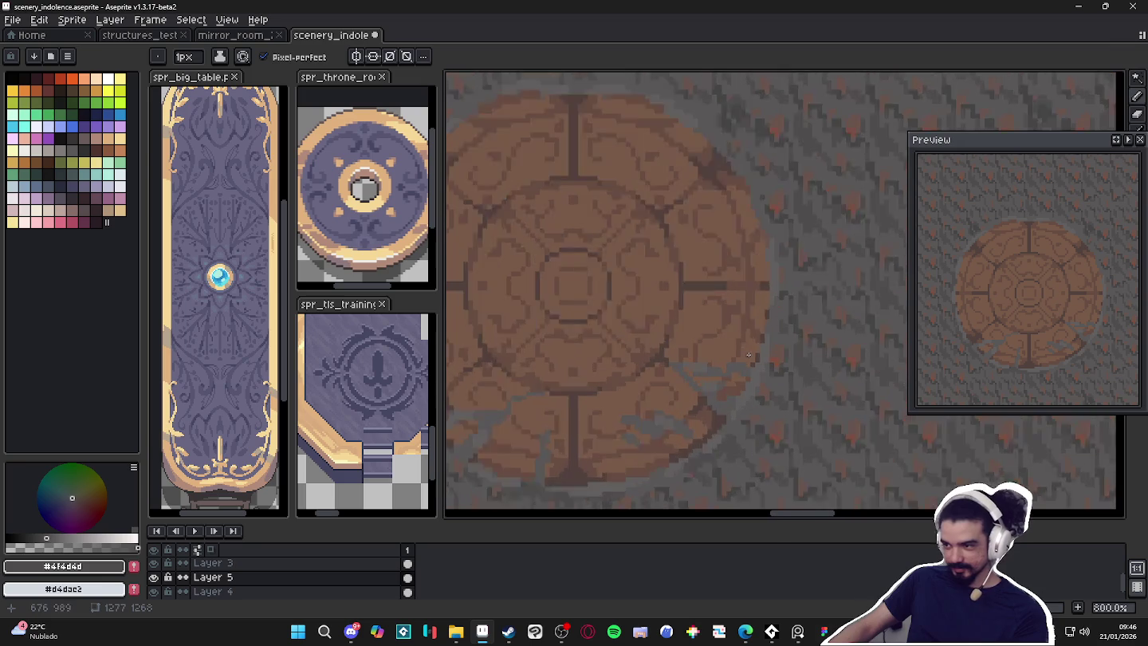
pyautogui.scroll(2, 765, 346)
pyautogui.scroll(-2, 724, 373)
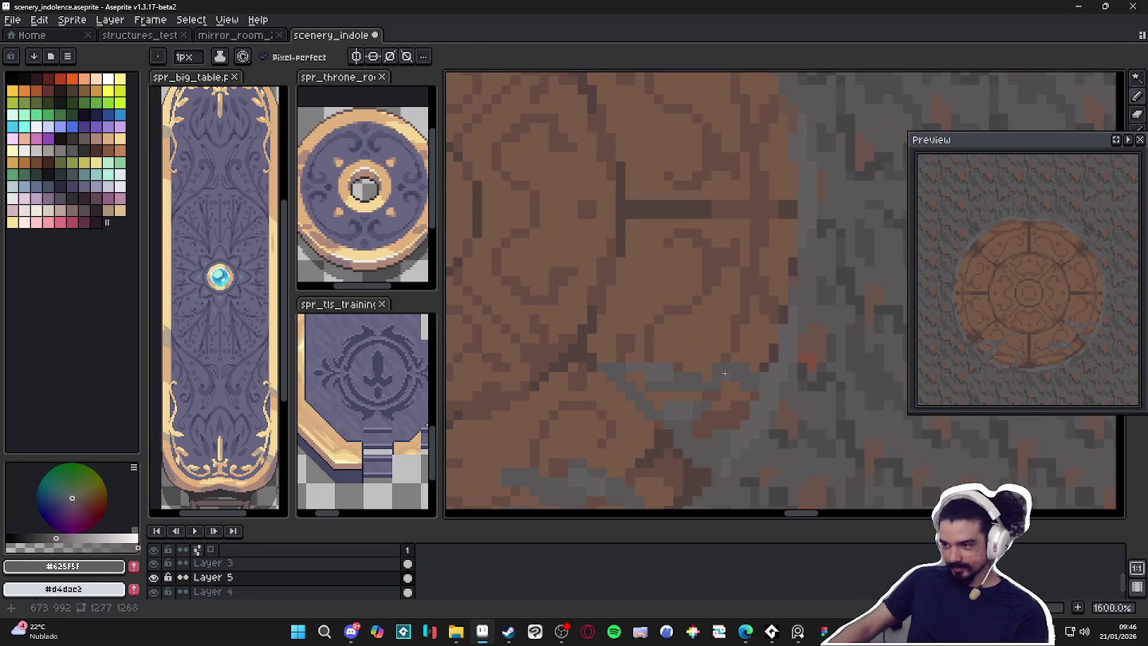
pyautogui.scroll(-3, 733, 380)
pyautogui.scroll(3, 733, 379)
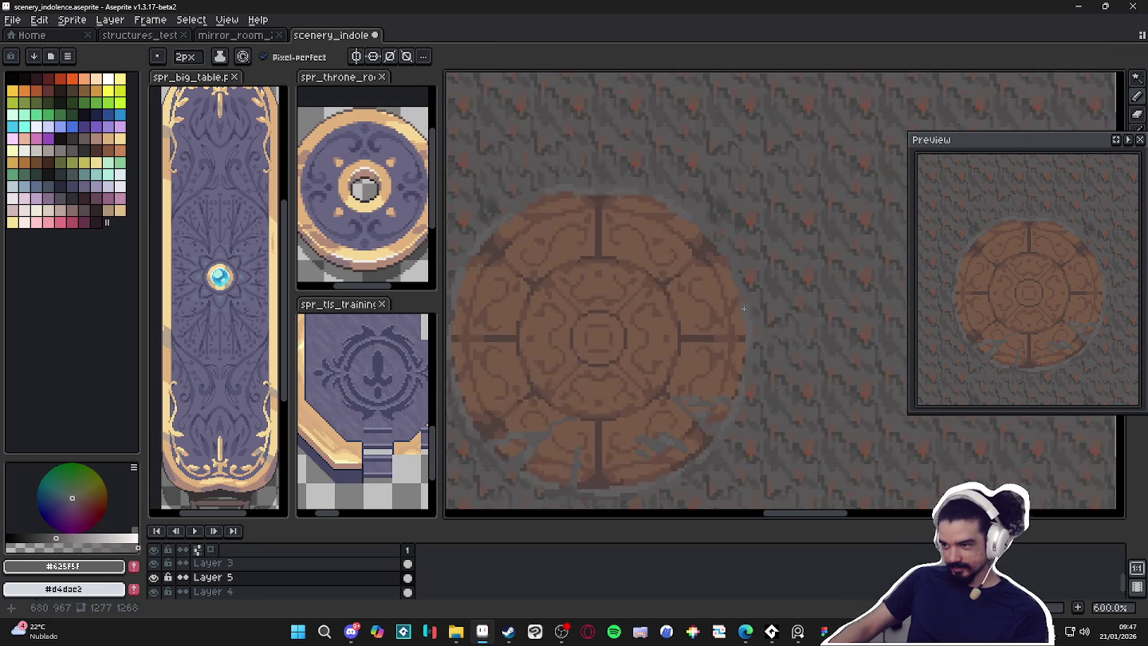
pyautogui.scroll(2, 741, 256)
pyautogui.keyDown('alt'); pyautogui.click(740, 256); pyautogui.keyUp('alt')
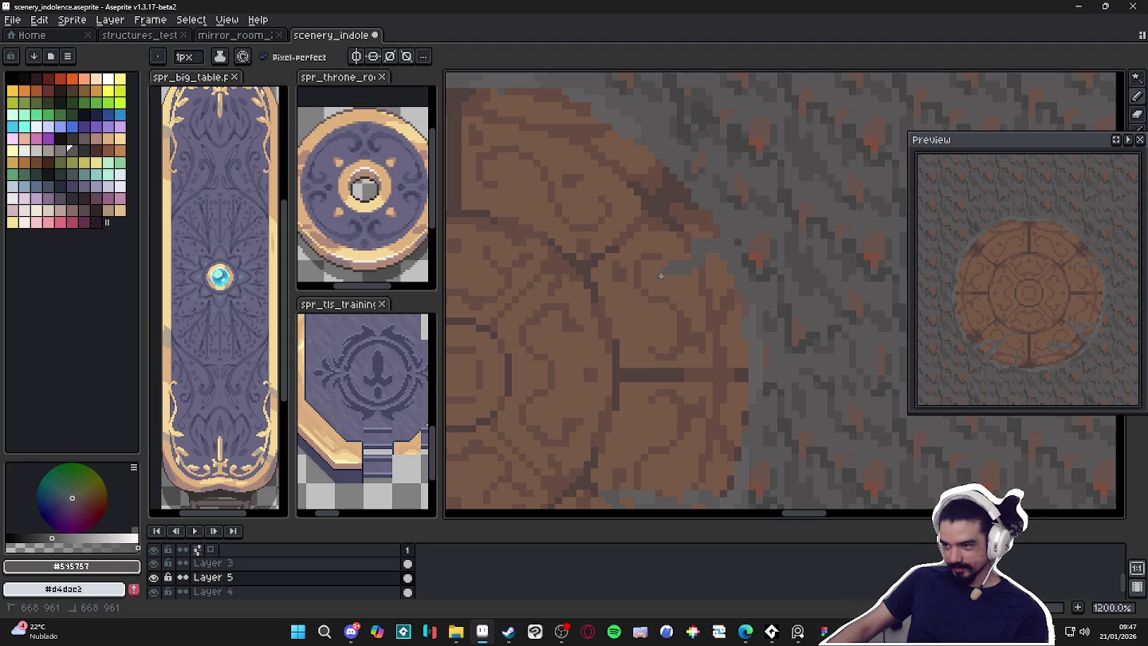
# Try a 2px brush, return to 1px, and sample the dark crack grey
pyautogui.scroll(-4, 638, 292)
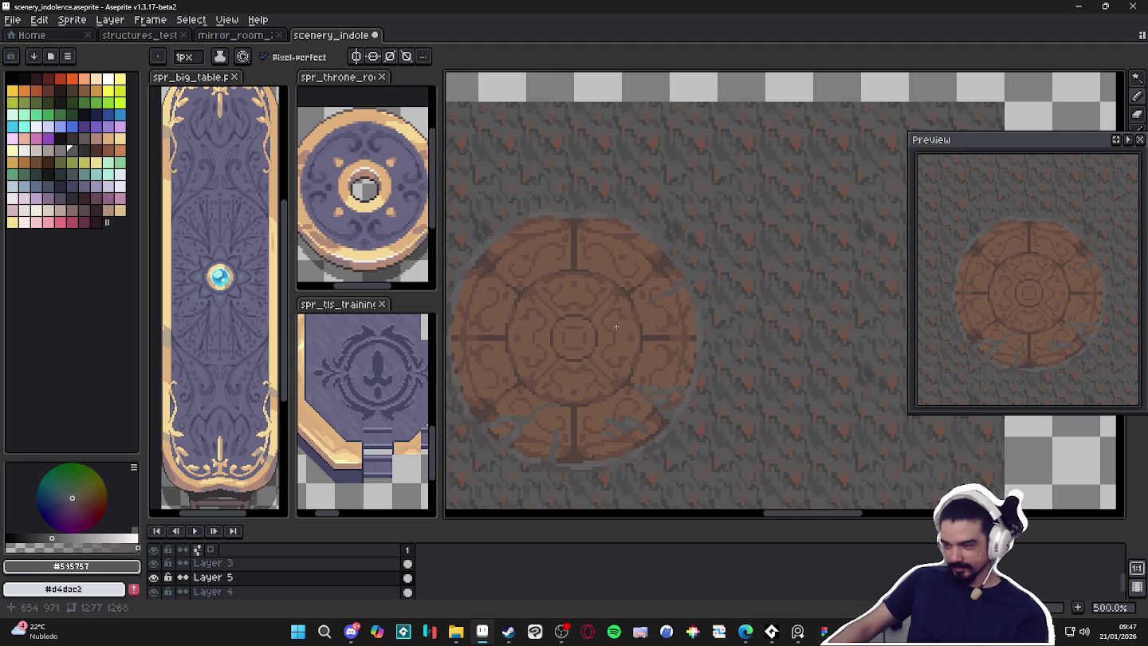
pyautogui.scroll(2, 629, 319)
pyautogui.press('+')
pyautogui.scroll(1, 685, 311)
pyautogui.press('-')
pyautogui.scroll(-4, 702, 318)
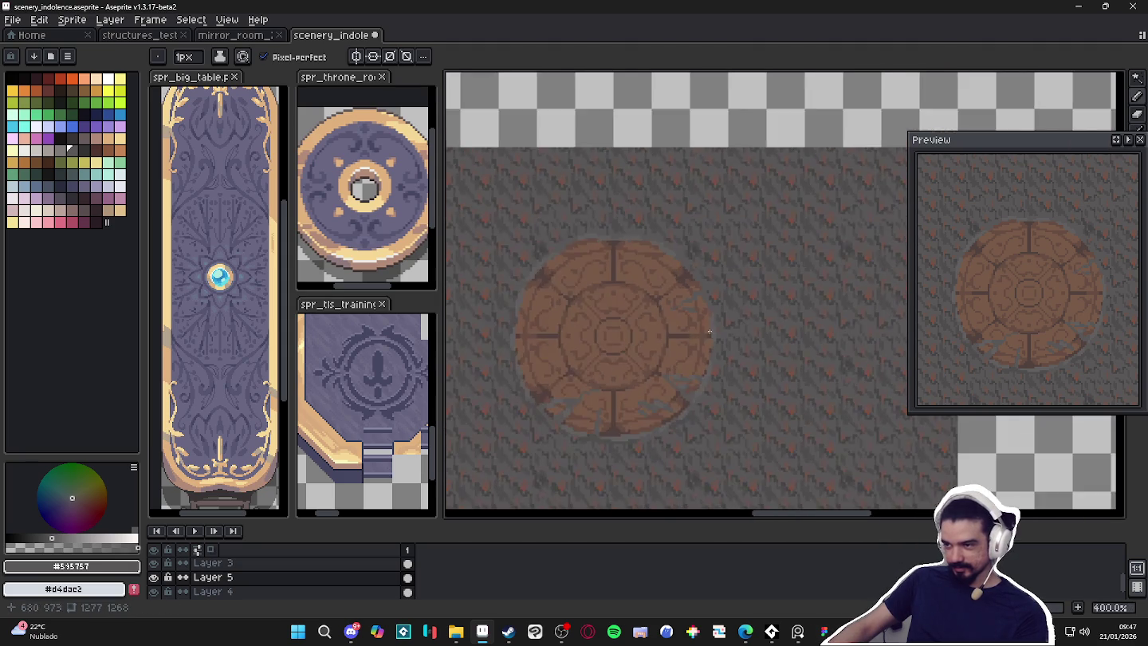
pyautogui.scroll(3, 709, 330)
pyautogui.scroll(1, 713, 297)
pyautogui.keyDown('alt'); pyautogui.click(690, 275); pyautogui.keyUp('alt')
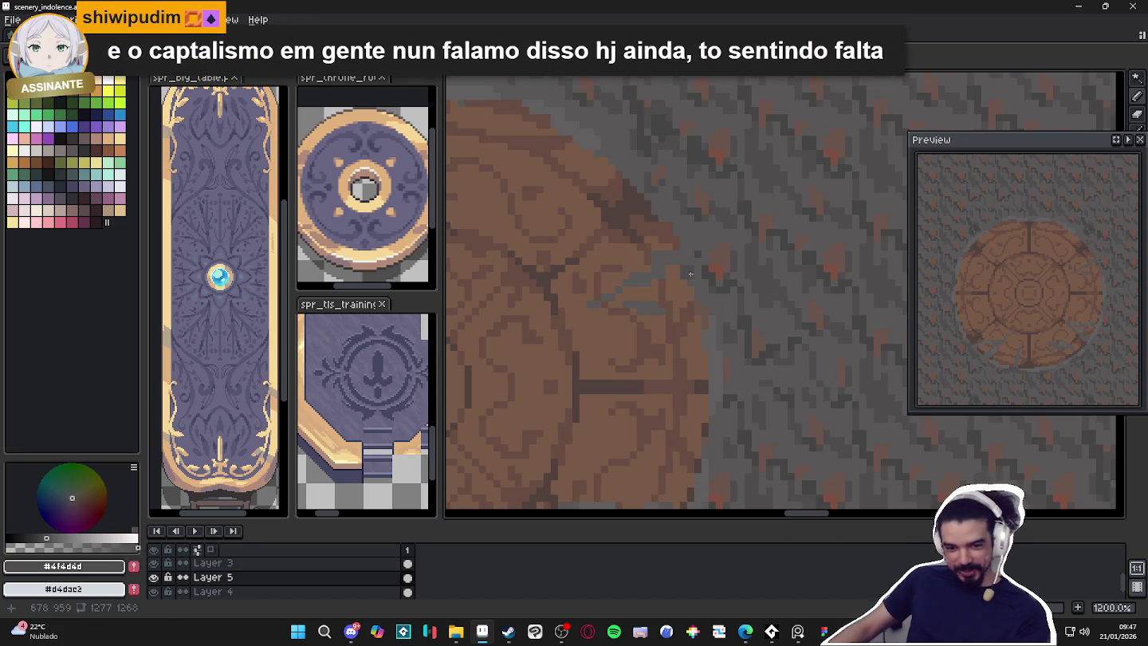
# Darken a few pixels of the crack on the medallion's right rim
pyautogui.scroll(2, 691, 274)
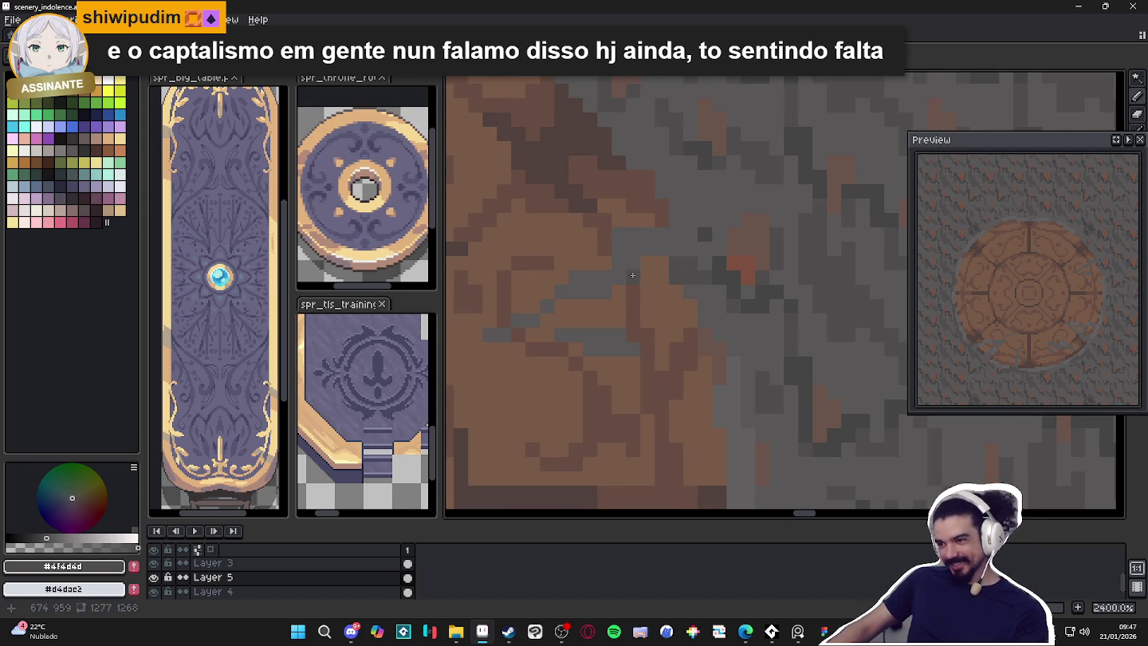
pyautogui.click(606, 297)
pyautogui.scroll(-2, 662, 263)
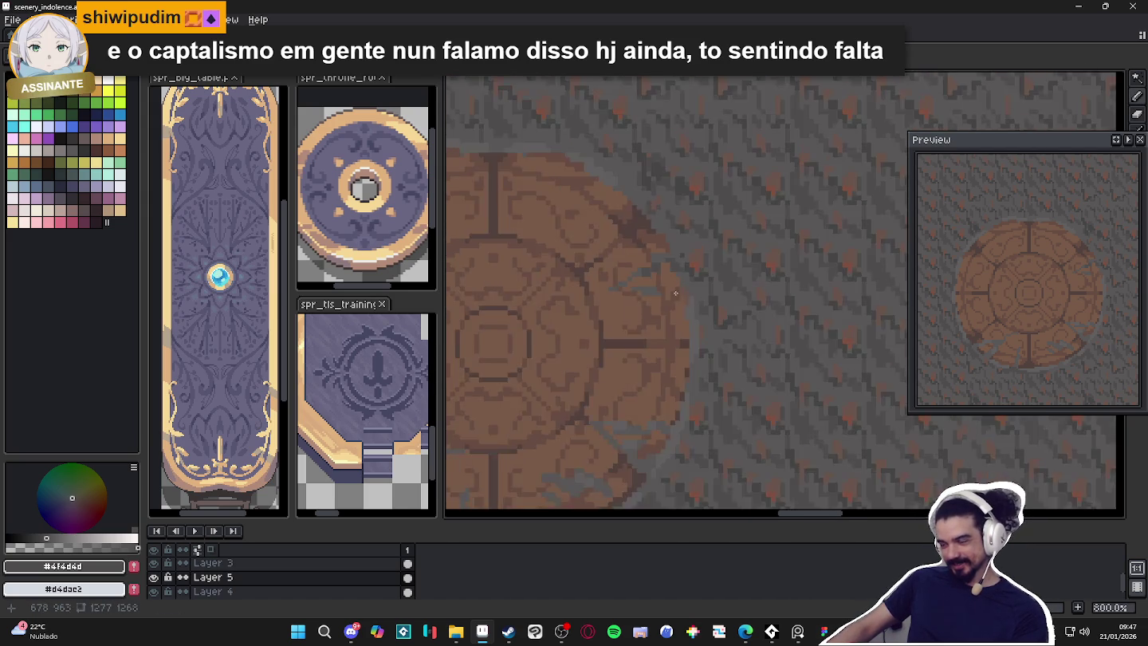
pyautogui.scroll(-2, 648, 319)
pyautogui.scroll(-2, 617, 323)
pyautogui.moveTo(539, 294); pyautogui.dragTo(560, 301)
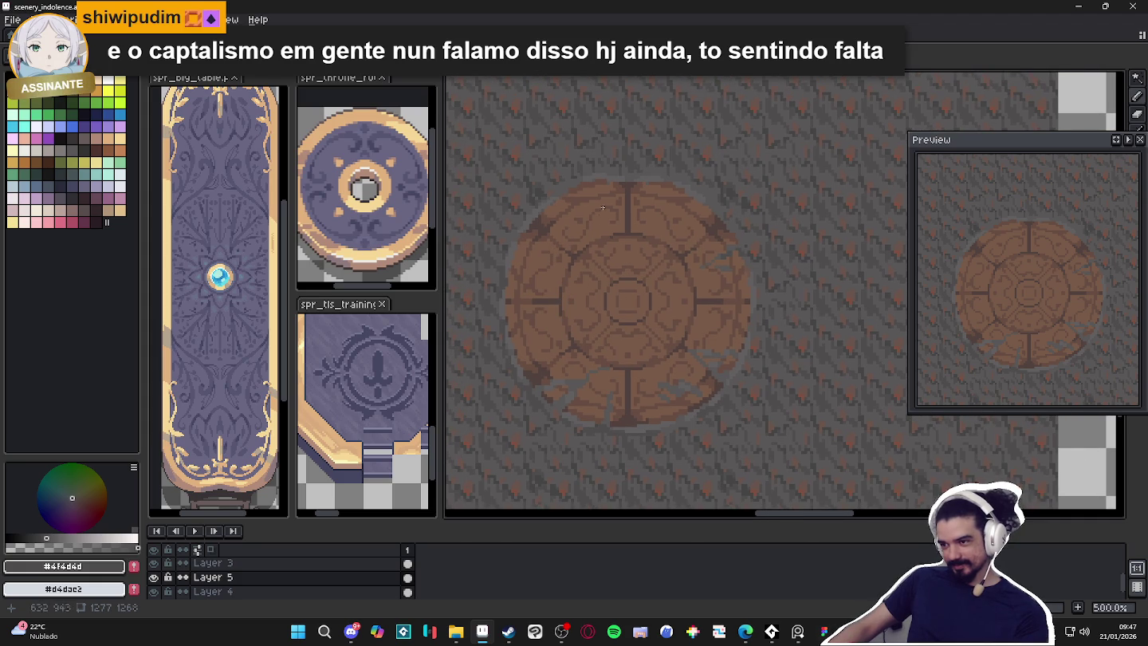
# Recentre the medallion in view and sample the mid grey again
pyautogui.scroll(-1, 601, 210)
pyautogui.scroll(2, 606, 210)
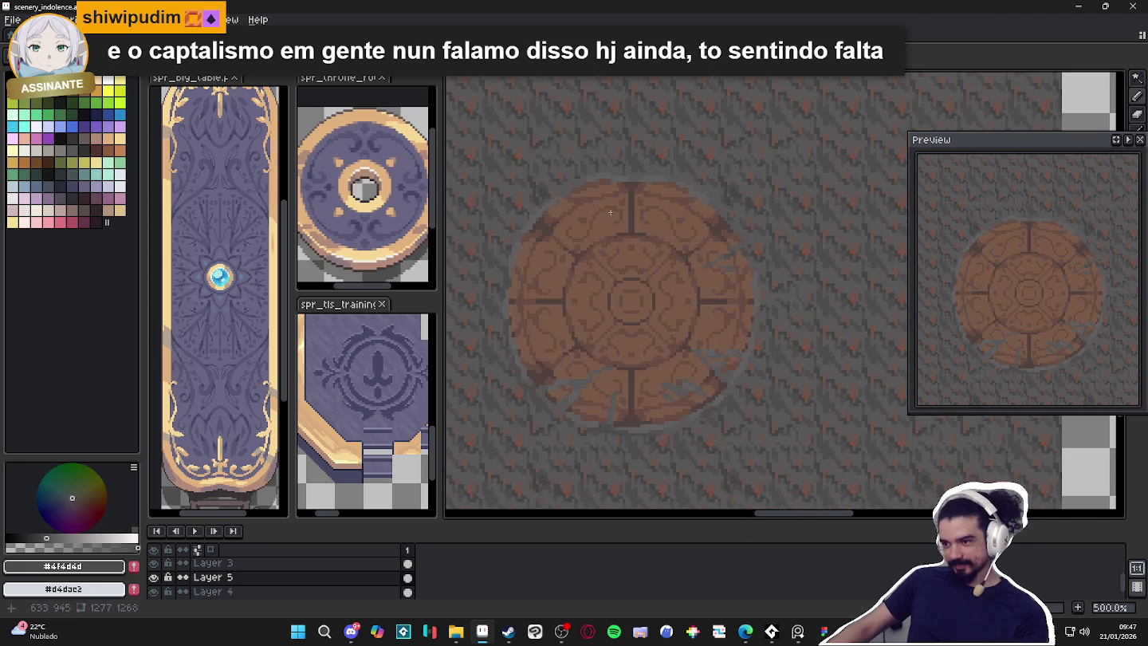
pyautogui.scroll(-3, 622, 209)
pyautogui.scroll(1, 623, 208)
pyautogui.scroll(1, 621, 208)
pyautogui.moveTo(569, 195); pyautogui.dragTo(600, 238)
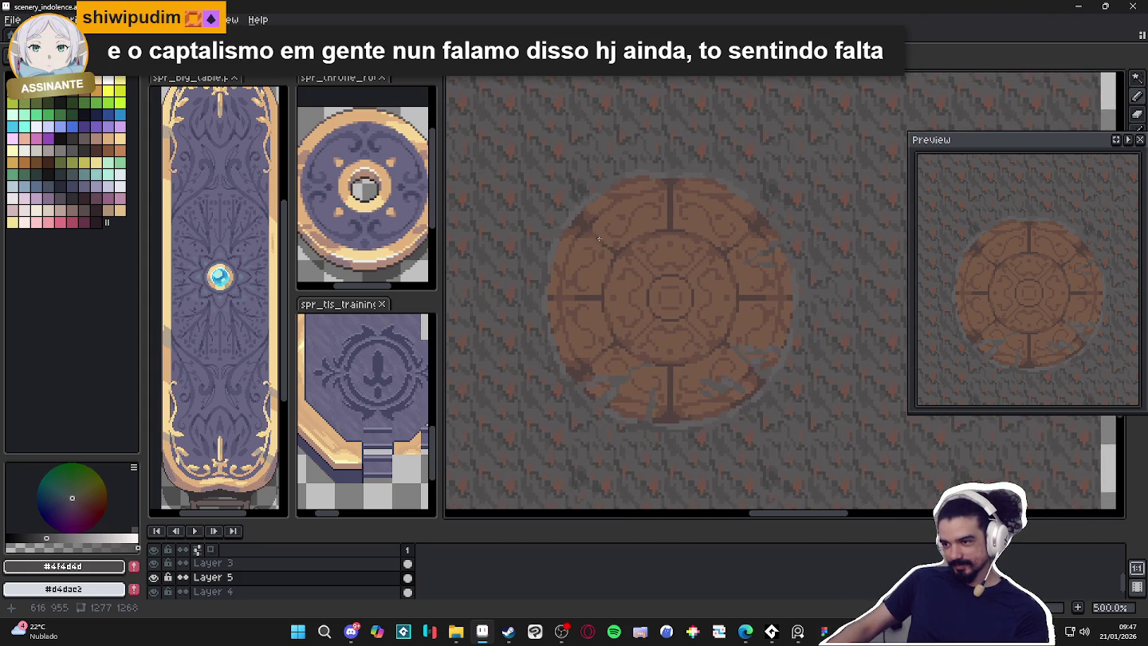
pyautogui.scroll(4, 564, 258)
pyautogui.keyDown('alt'); pyautogui.click(557, 250); pyautogui.keyUp('alt')
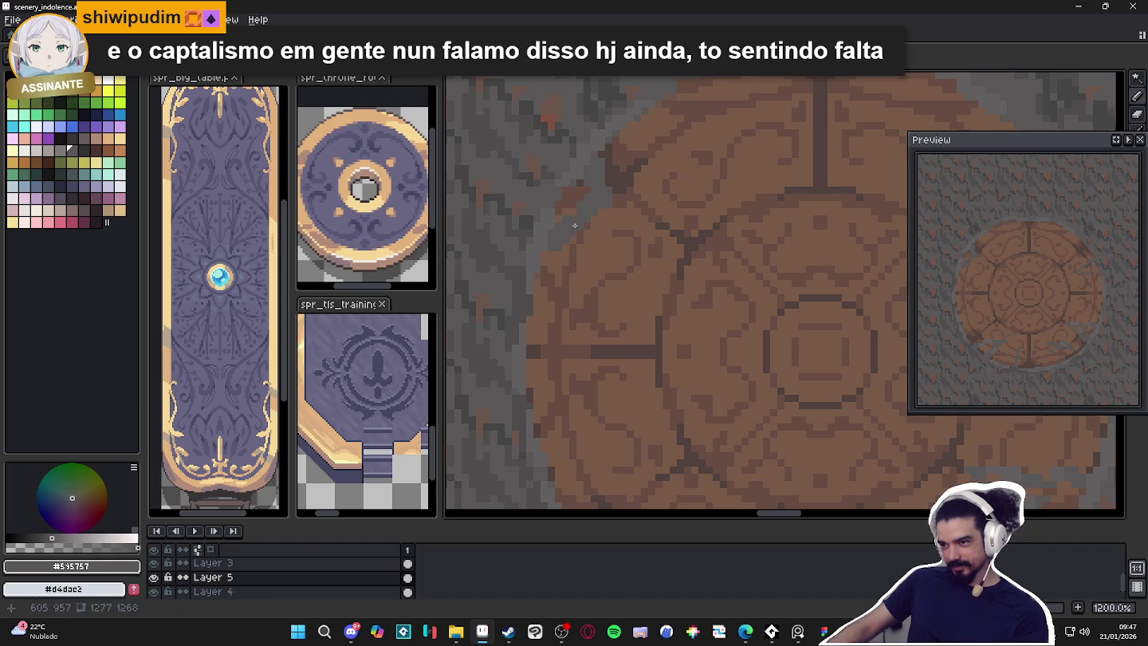
# Paint grey crack pixels into the medallion's upper-left rim
pyautogui.moveTo(608, 188); pyautogui.dragTo(608, 159)
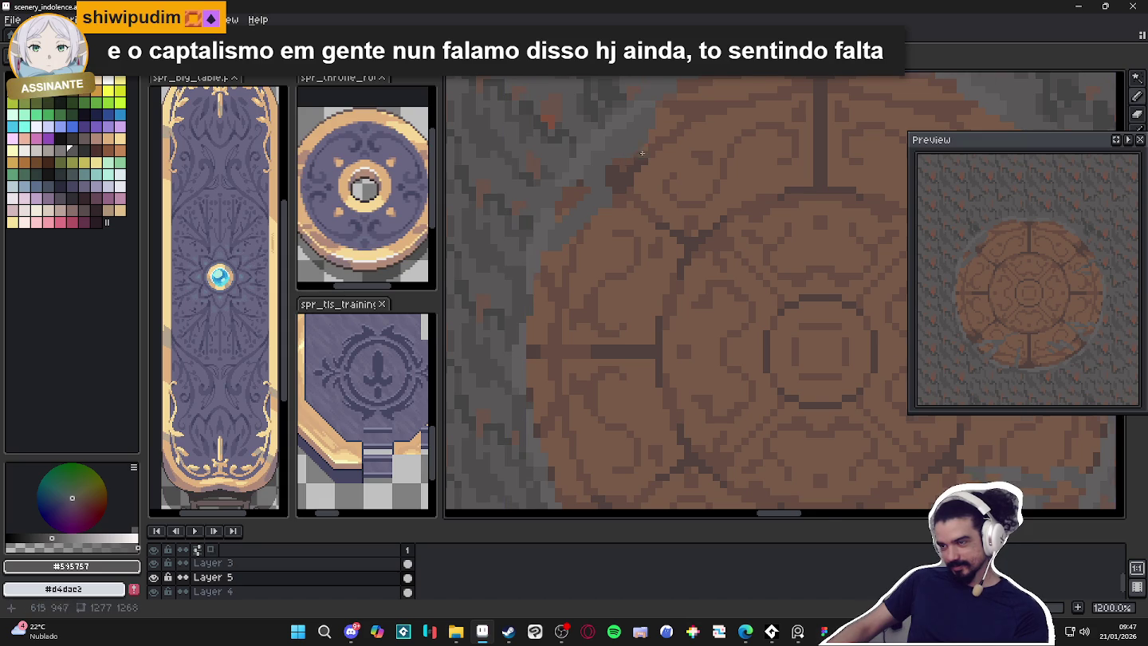
pyautogui.scroll(1, 637, 148)
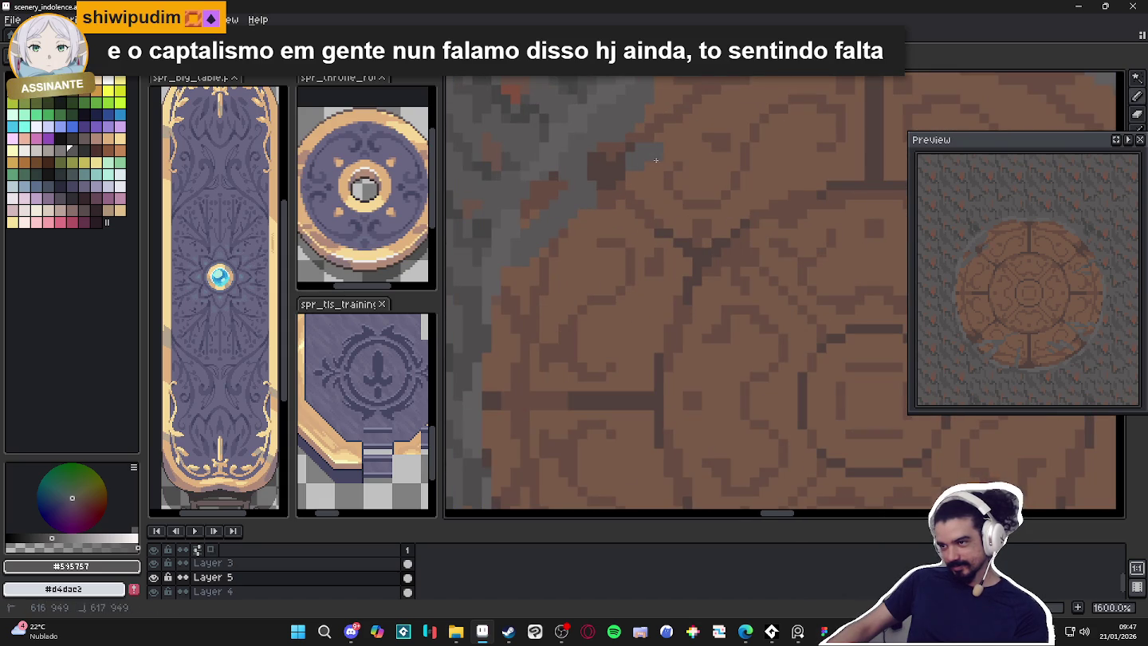
pyautogui.scroll(-2, 669, 154)
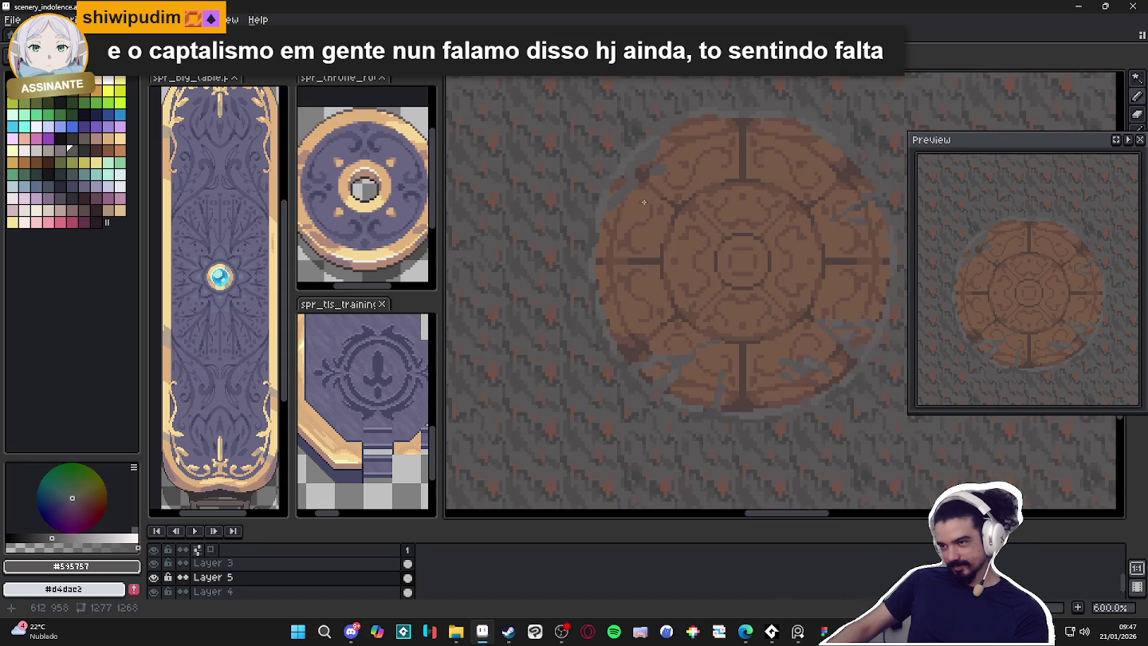
pyautogui.scroll(1, 613, 197)
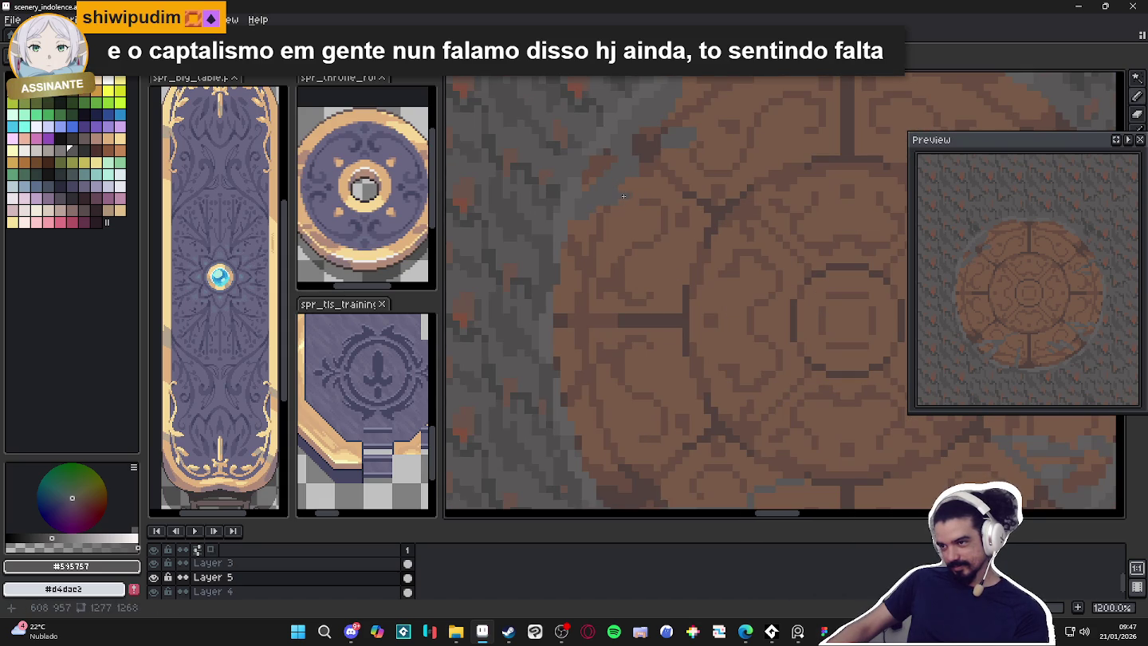
pyautogui.scroll(-1, 636, 195)
pyautogui.scroll(2, 625, 205)
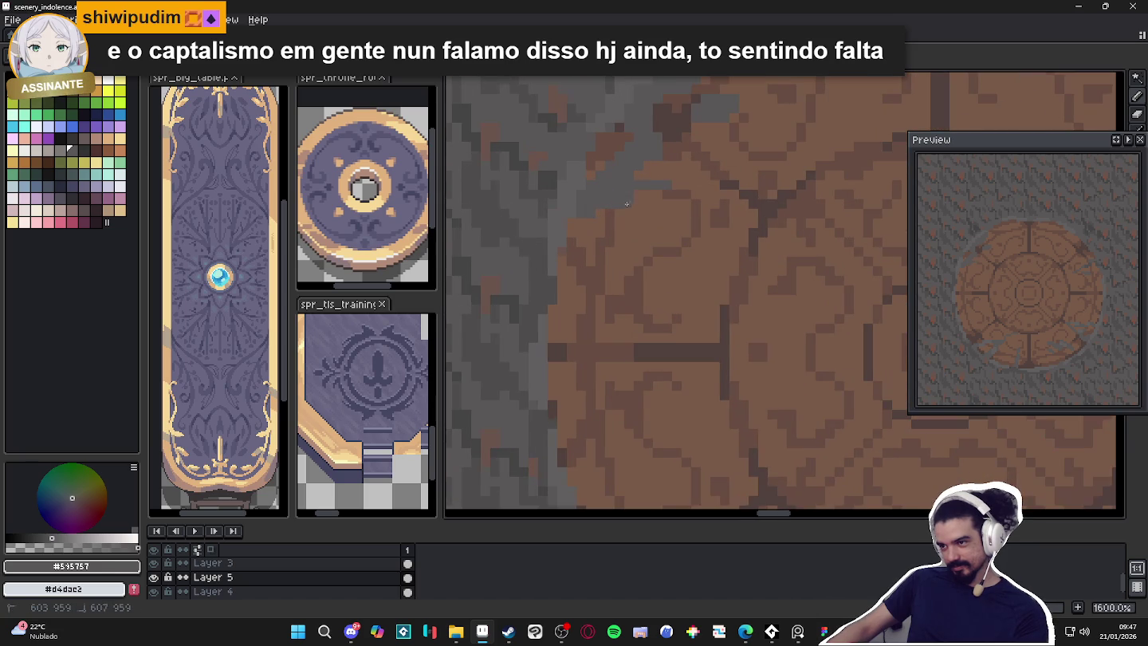
pyautogui.scroll(-5, 637, 202)
pyautogui.scroll(5, 631, 231)
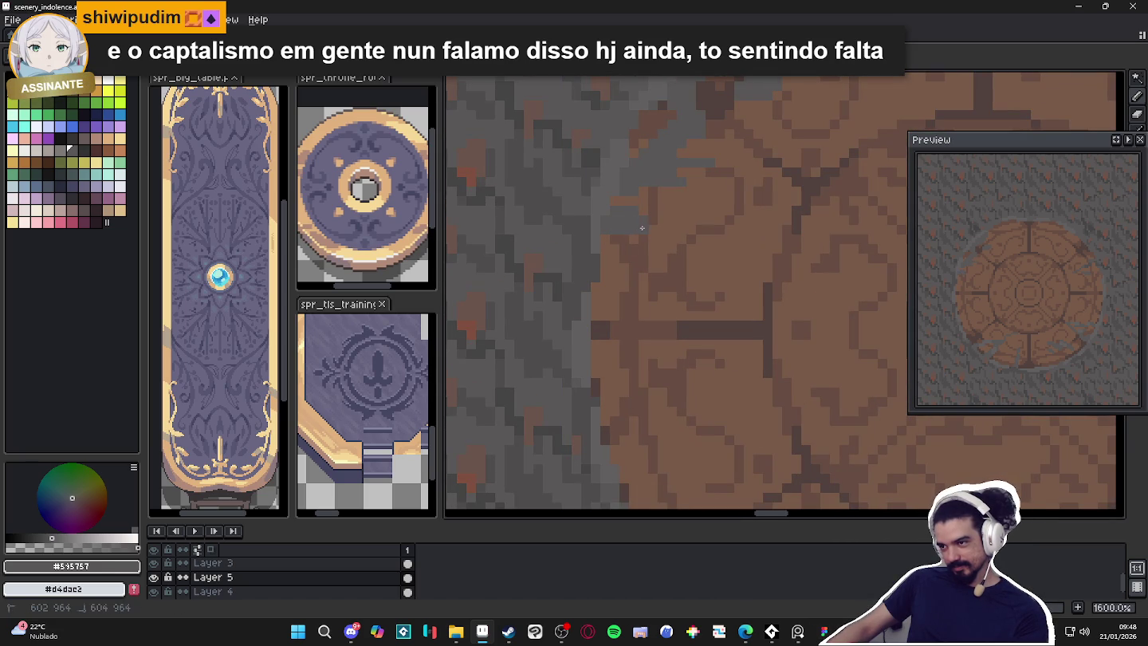
pyautogui.scroll(-5, 651, 227)
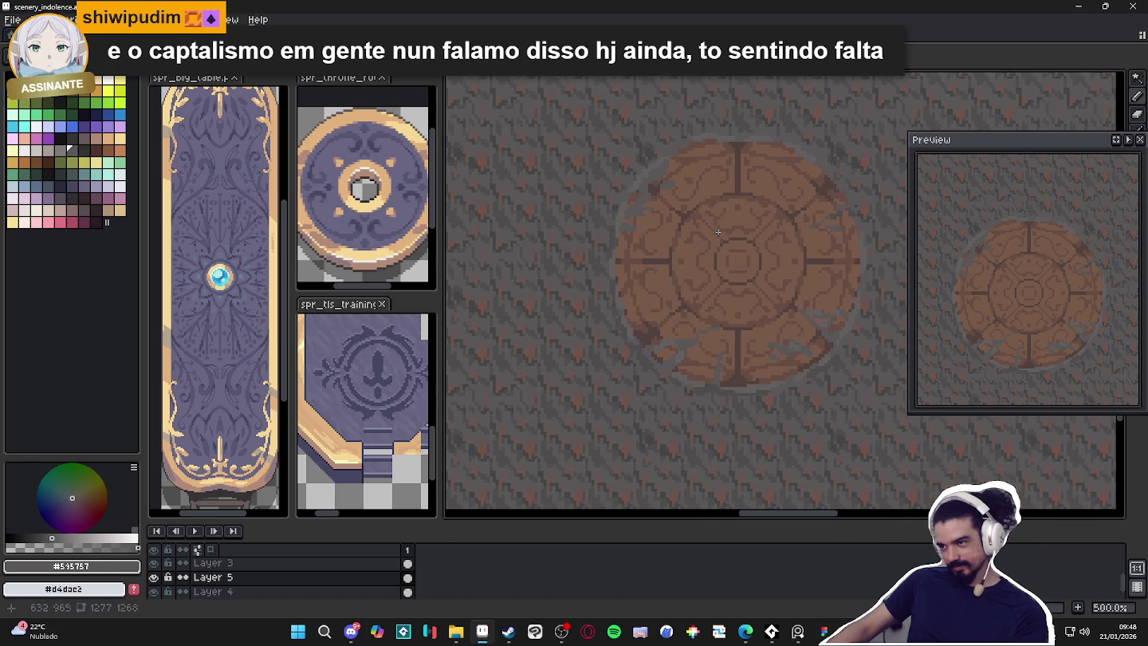
pyautogui.scroll(5, 722, 174)
# Sample the stone grey #625F5F and clear the selection around the medallion
pyautogui.keyDown('alt'); pyautogui.click(620, 240); pyautogui.keyUp('alt')
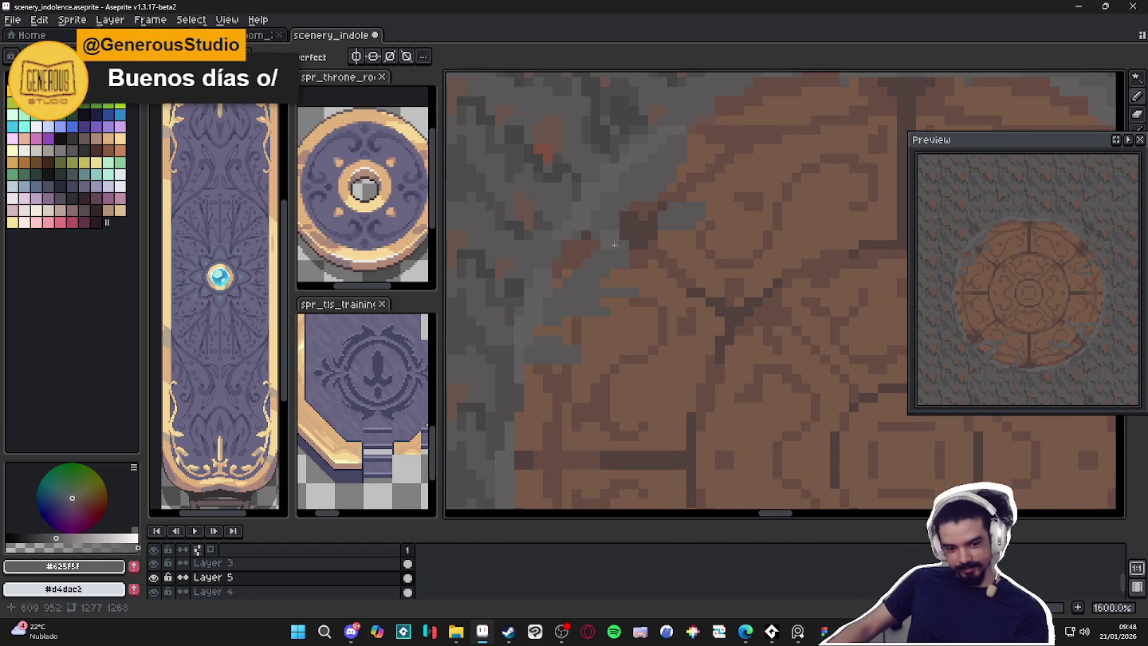
pyautogui.hotkey('ctrl', 'd')
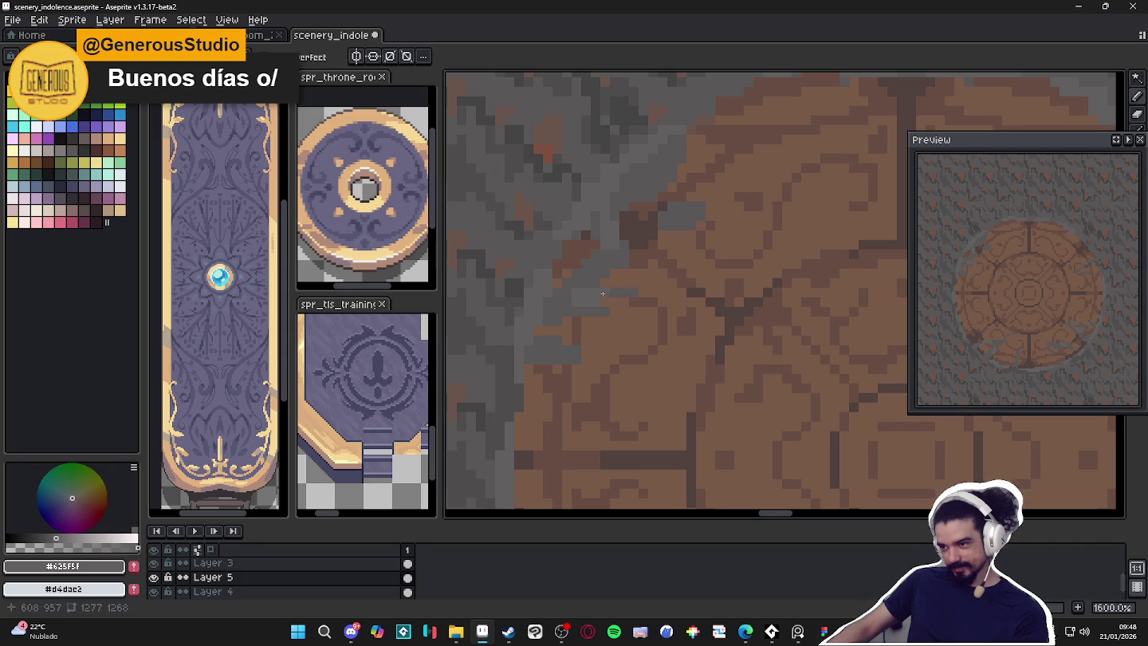
pyautogui.scroll(-5, 602, 295)
pyautogui.scroll(-1, 618, 311)
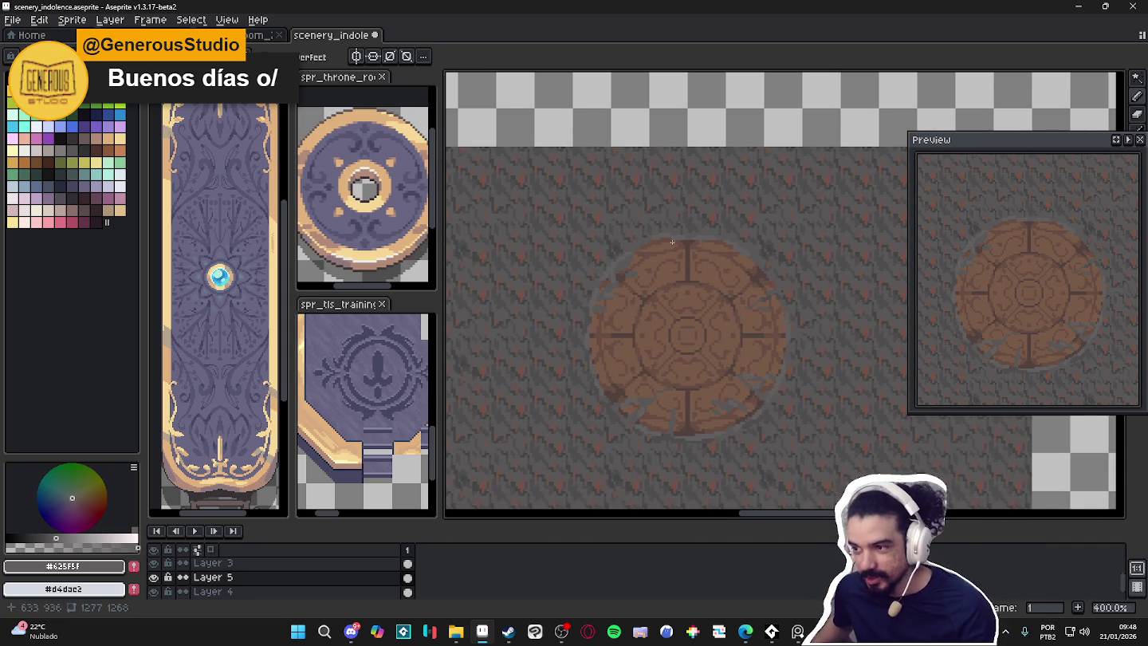
pyautogui.scroll(3, 603, 259)
pyautogui.scroll(2, 606, 260)
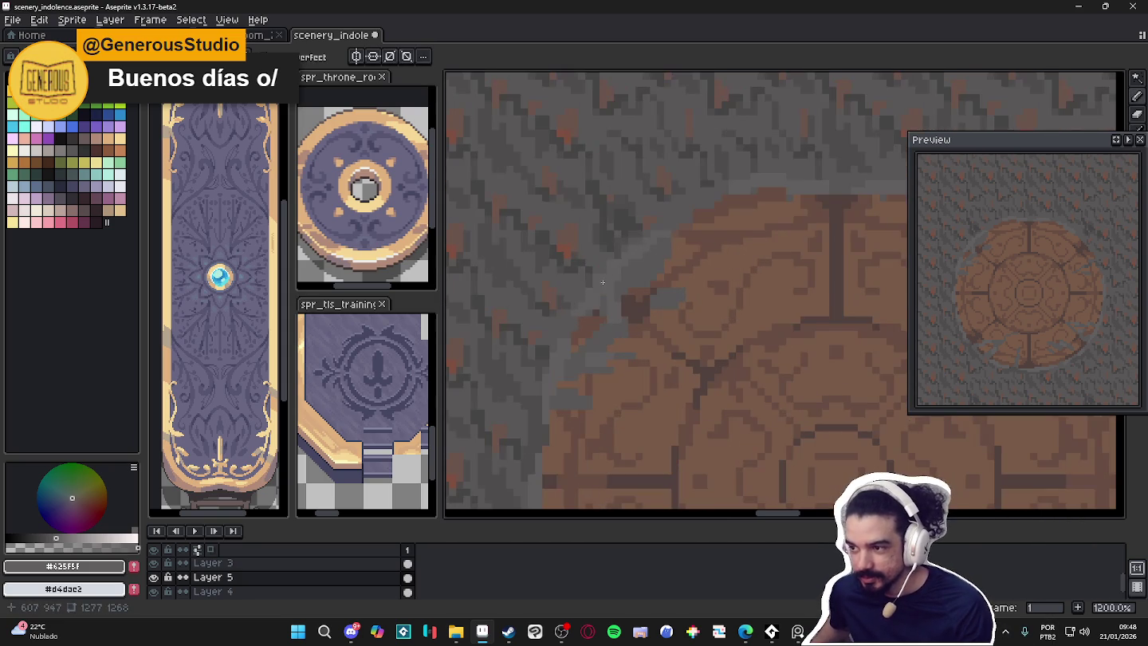
pyautogui.scroll(3, 607, 261)
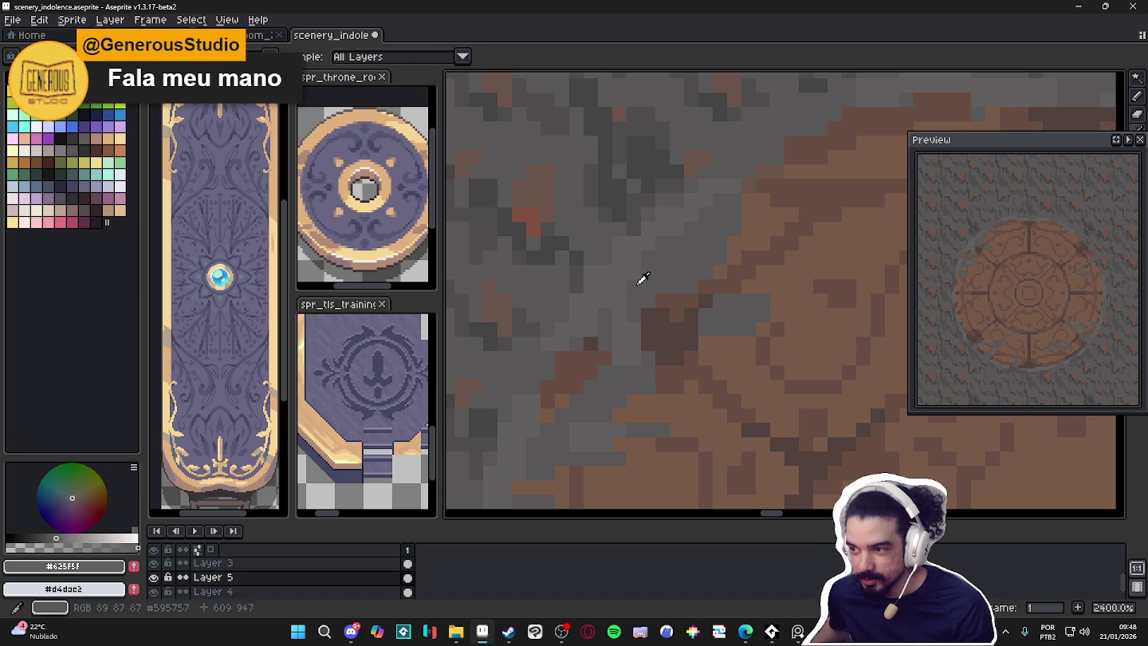
pyautogui.scroll(-5, 642, 279)
pyautogui.scroll(-1, 638, 295)
pyautogui.scroll(-1, 591, 284)
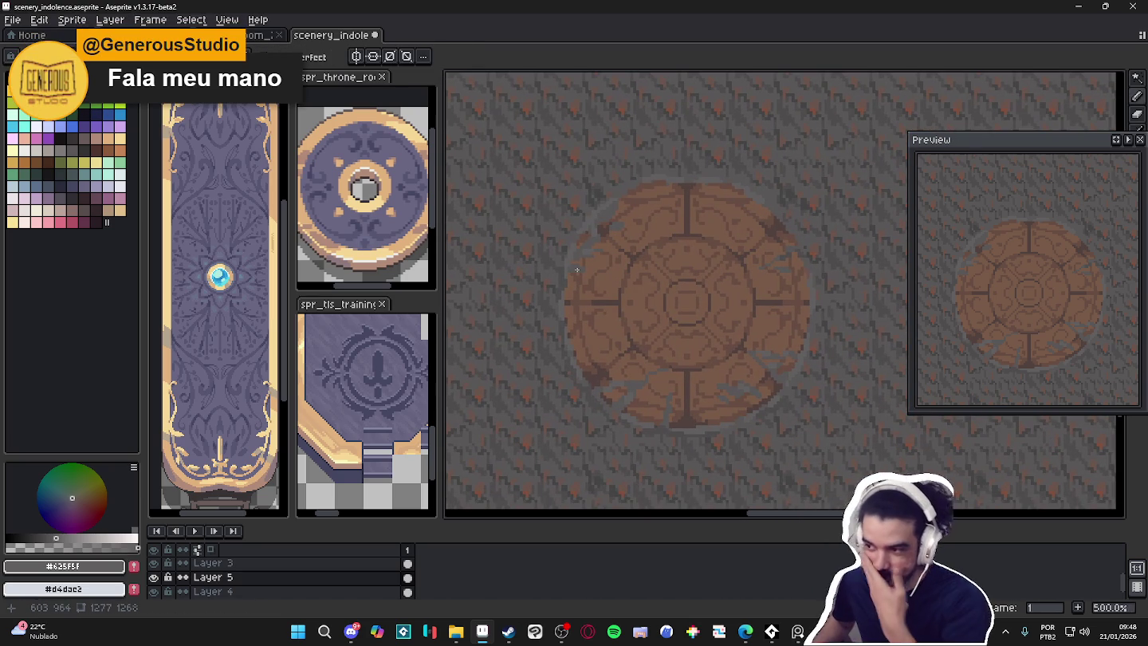
pyautogui.scroll(2, 580, 287)
pyautogui.scroll(-1, 590, 289)
pyautogui.scroll(-1, 629, 297)
pyautogui.scroll(-1, 620, 306)
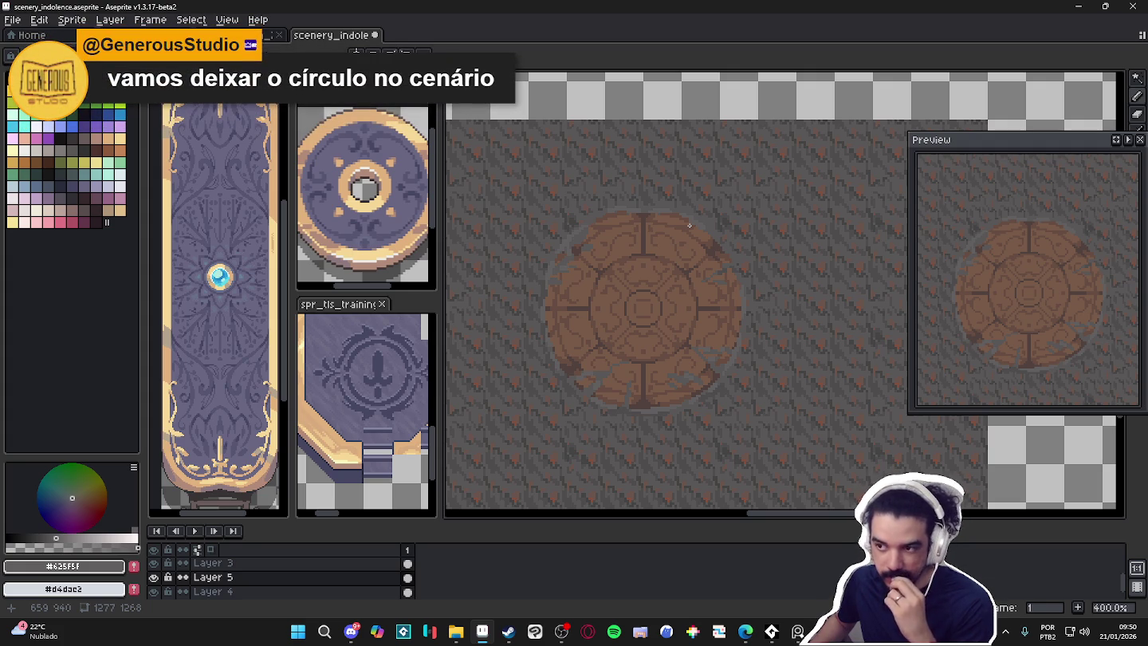
# Sample the floor grey #625f5f beside the top rim and return to drawing, then zoom out
pyautogui.scroll(1, 690, 227)
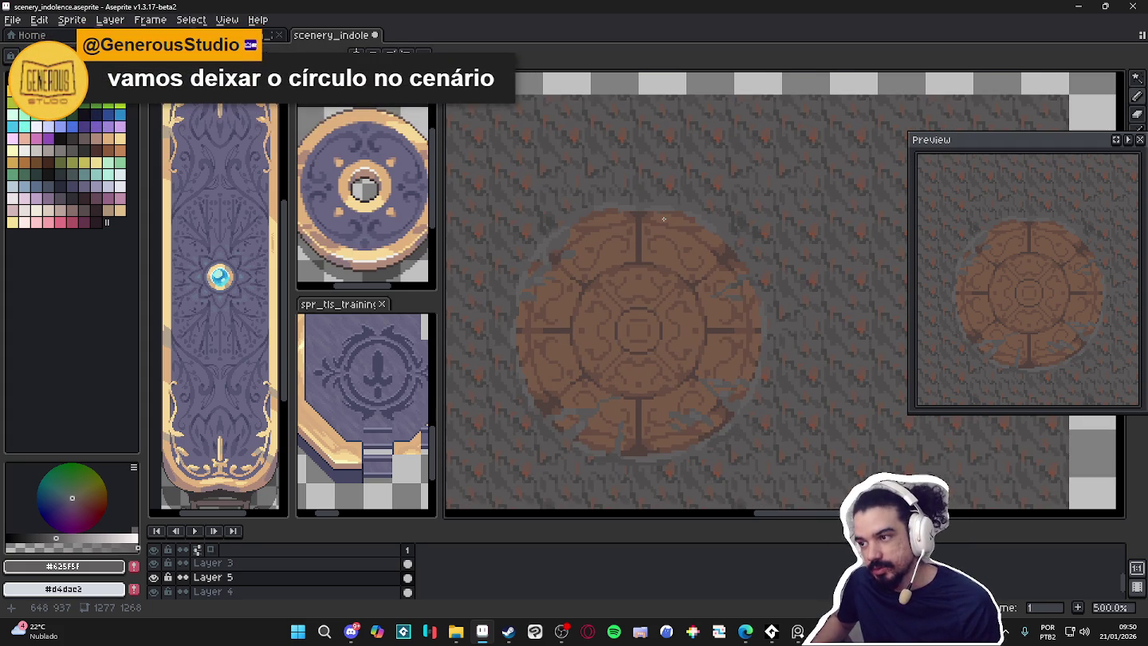
pyautogui.scroll(1, 664, 218)
pyautogui.scroll(1, 654, 213)
pyautogui.scroll(-1, 628, 204)
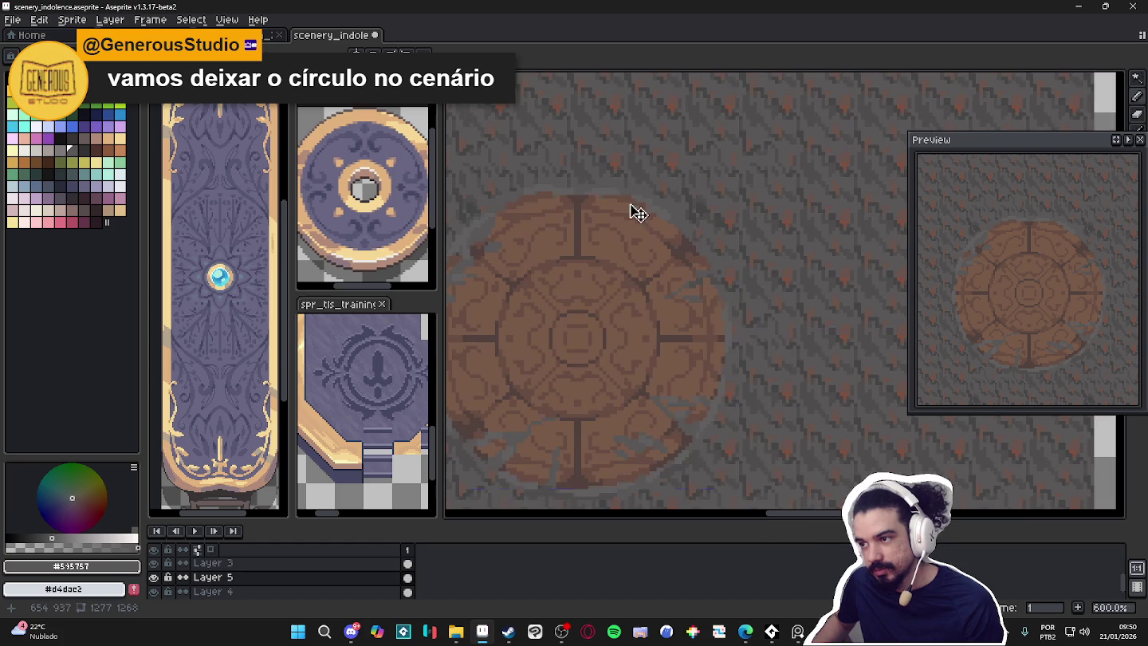
pyautogui.scroll(1, 628, 205)
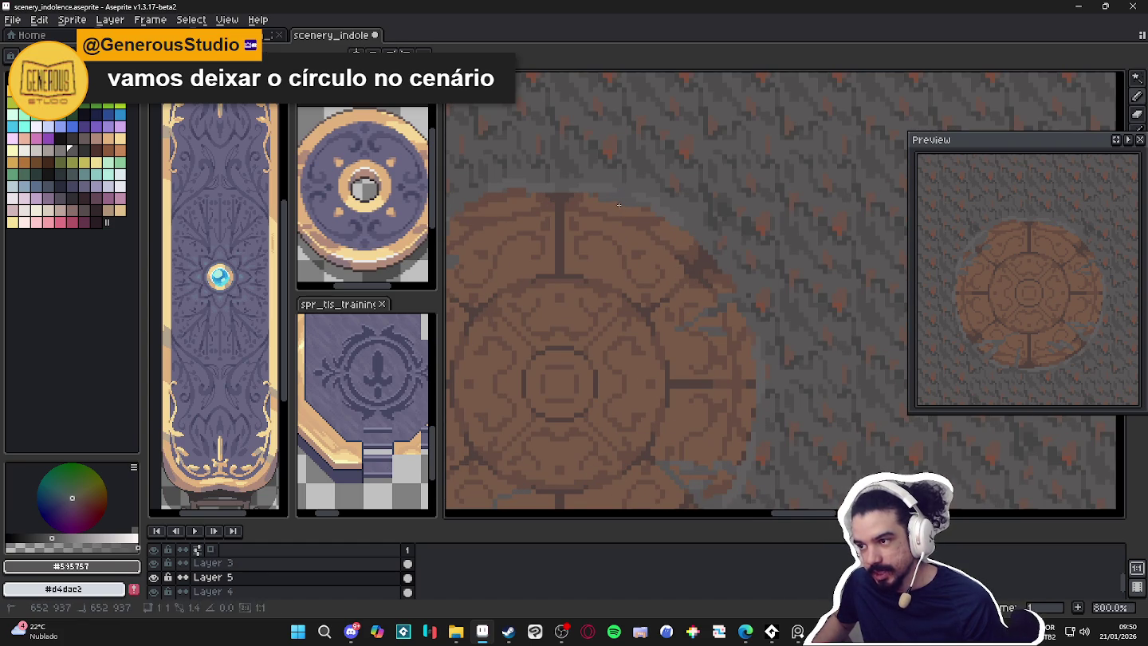
pyautogui.scroll(1, 638, 206)
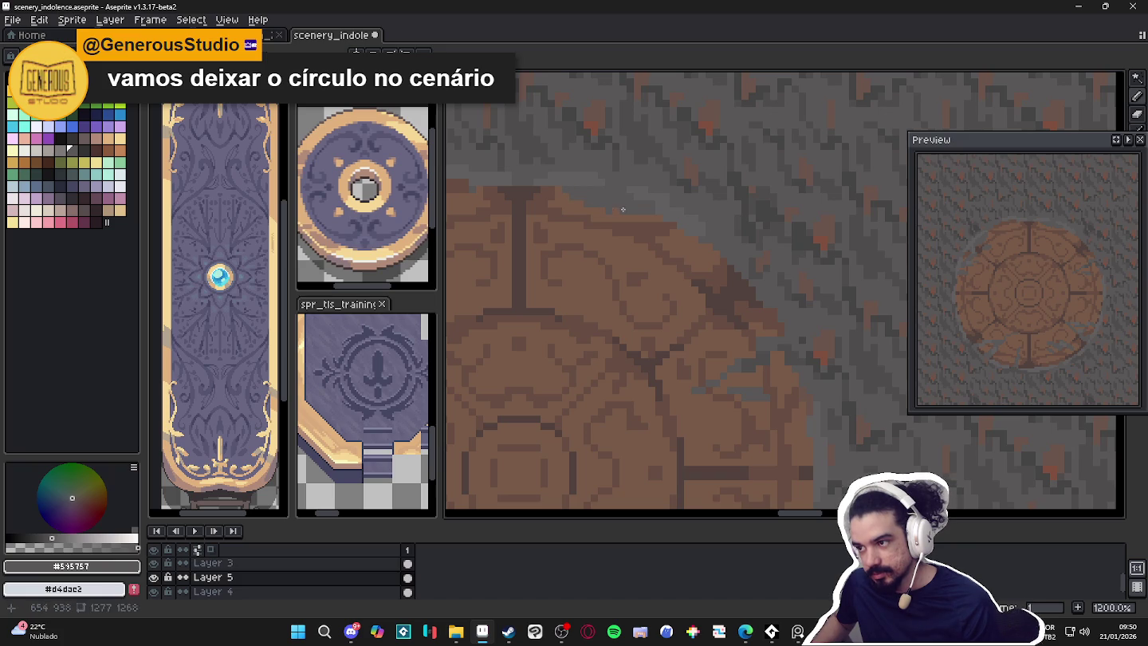
pyautogui.keyDown('alt'); pyautogui.click(667, 193); pyautogui.keyUp('alt')
pyautogui.press('m')
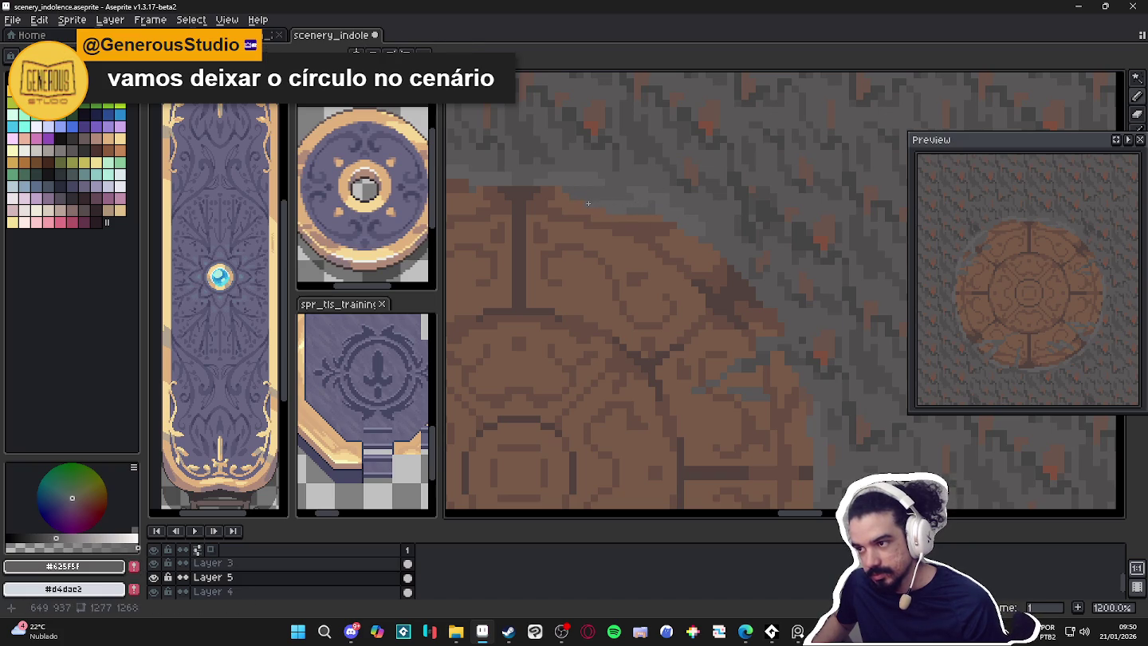
pyautogui.scroll(-6, 574, 193)
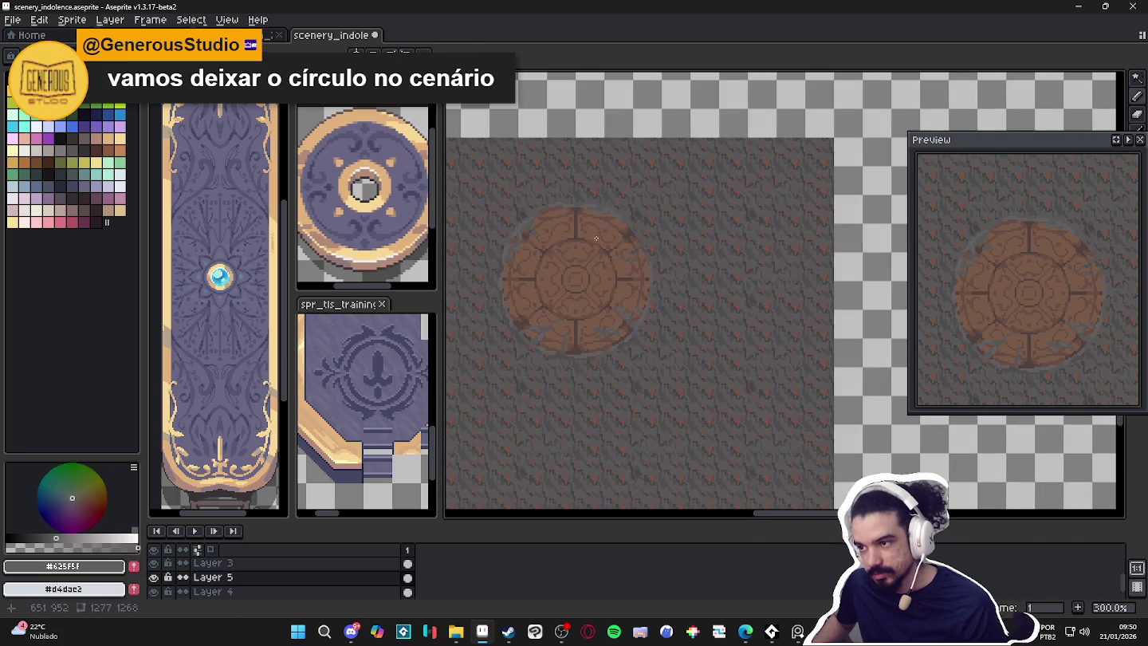
pyautogui.scroll(1, 600, 235)
pyautogui.moveTo(555, 277); pyautogui.dragTo(661, 243)
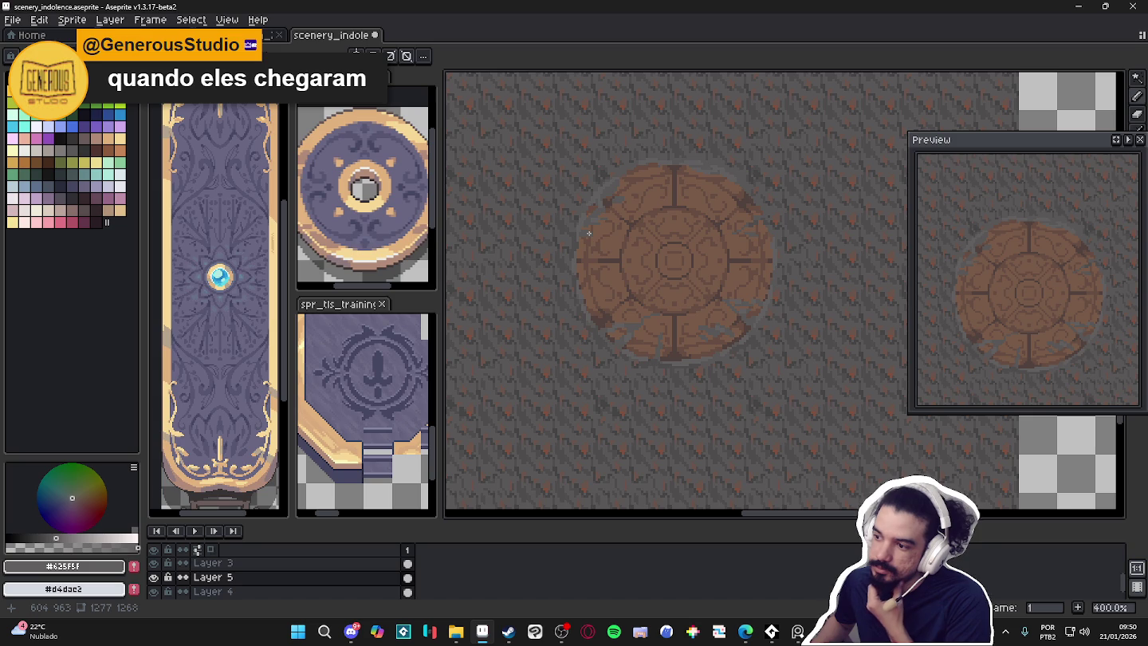
pyautogui.scroll(-1, 592, 243)
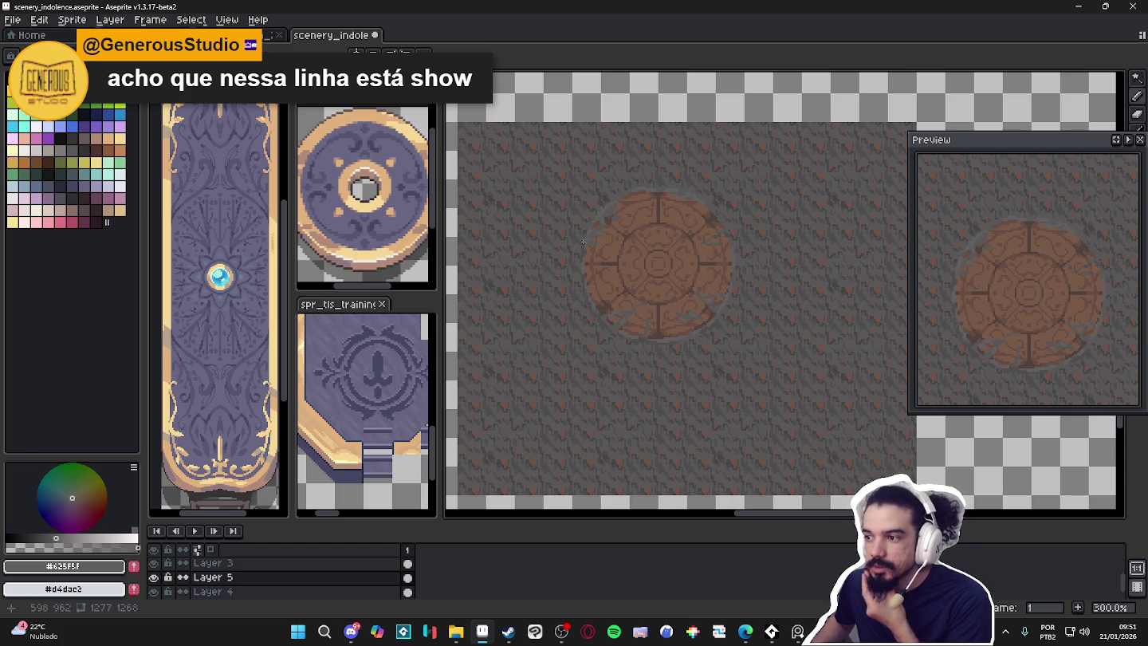
# Pick the medallion's brown and sketch four wood chips left and above-left of the medallion
pyautogui.scroll(2, 565, 238)
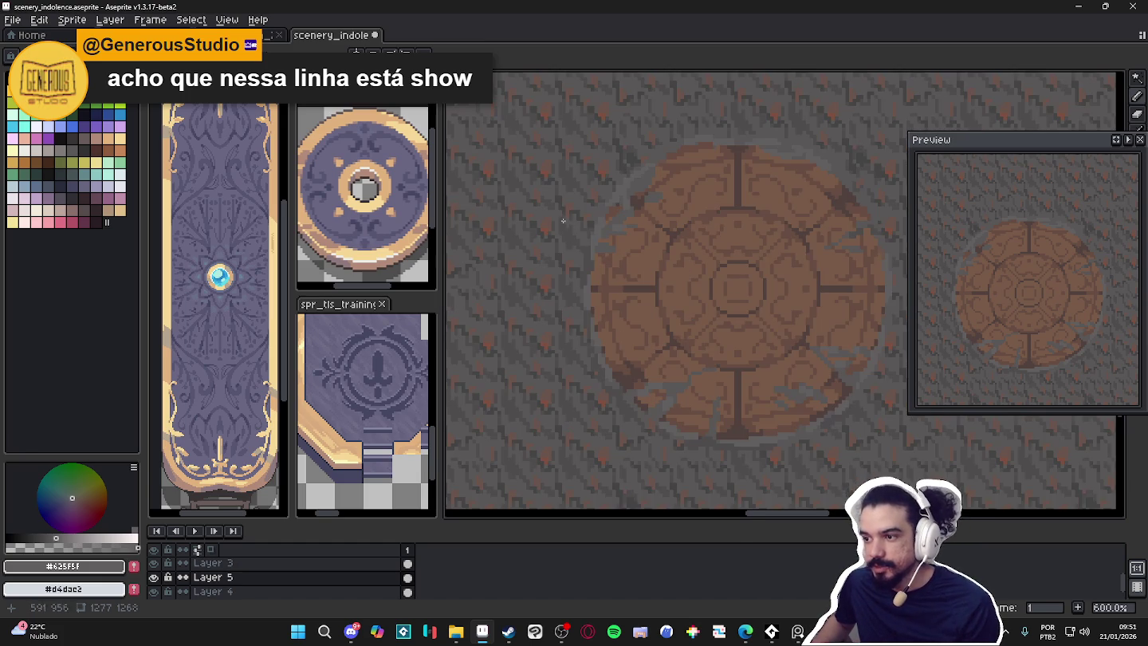
pyautogui.keyDown('alt'); pyautogui.click(560, 218); pyautogui.keyUp('alt')
pyautogui.moveTo(542, 203)
pyautogui.mouseDown()
pyautogui.moveTo(578, 236)
pyautogui.moveTo(530, 223)
pyautogui.mouseUp()
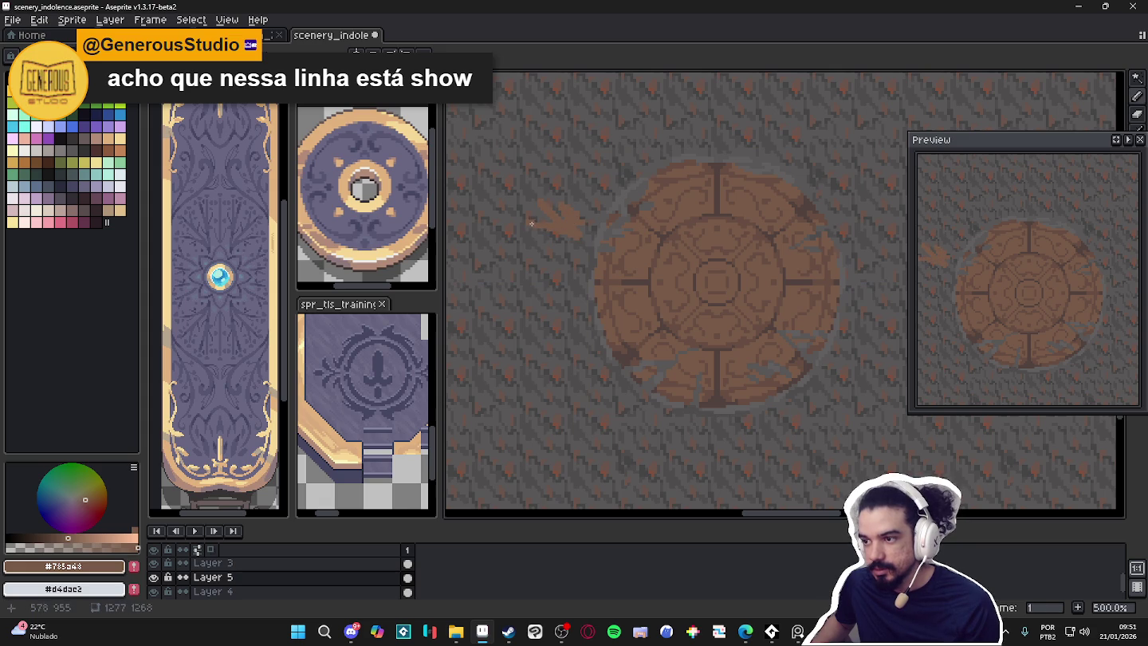
pyautogui.moveTo(542, 273); pyautogui.dragTo(528, 269)
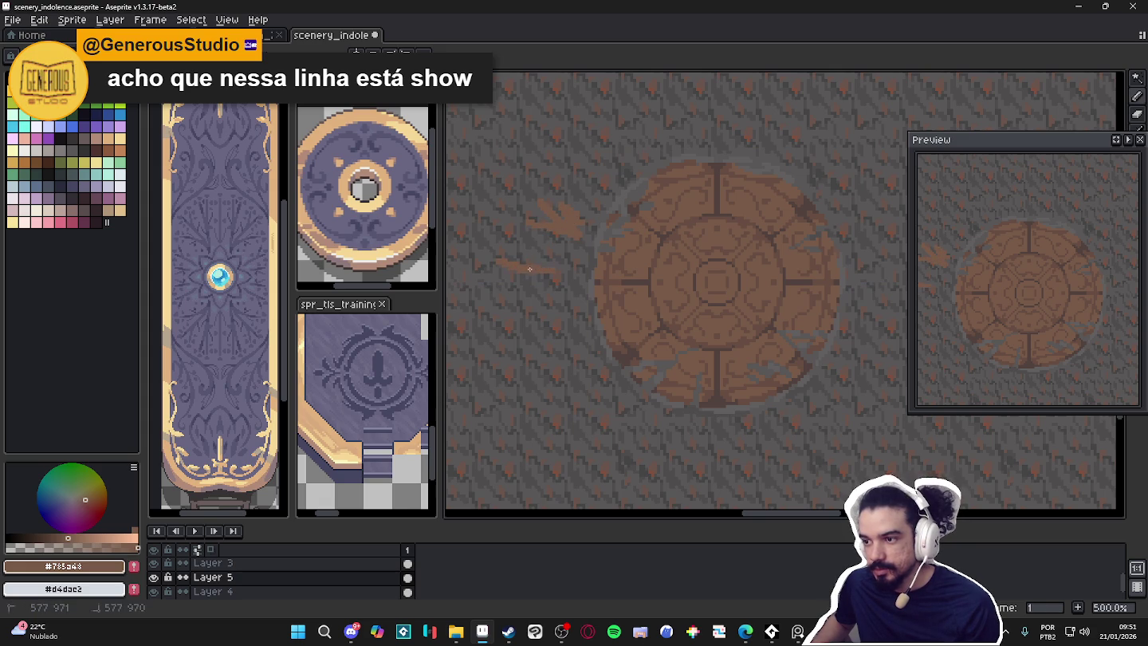
pyautogui.moveTo(545, 322); pyautogui.dragTo(520, 327)
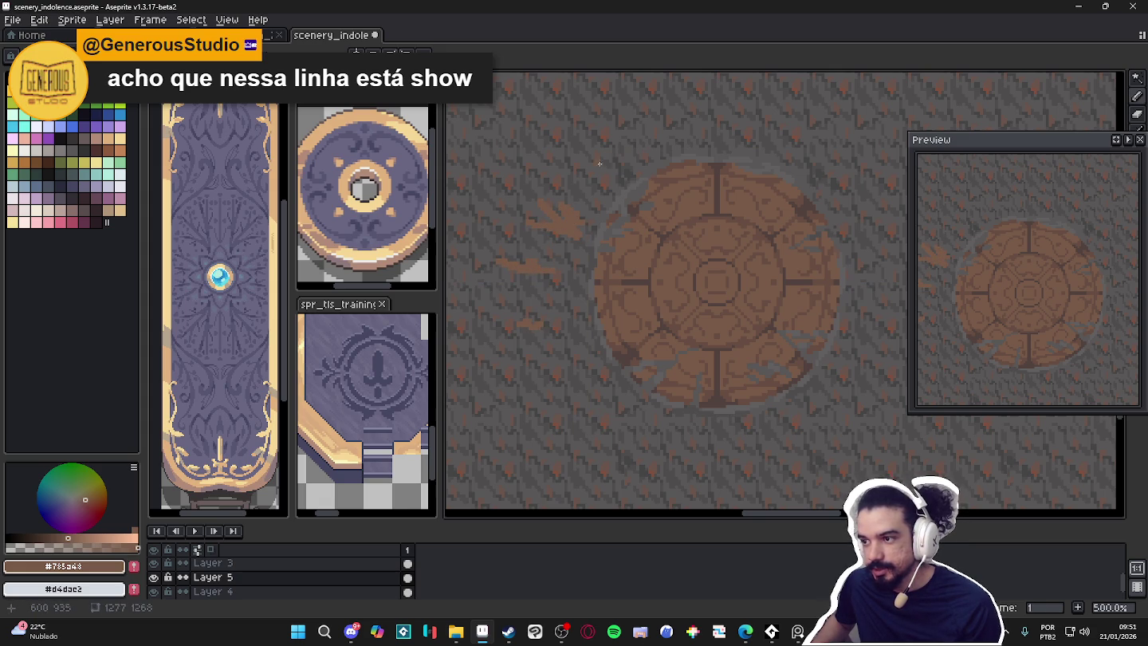
pyautogui.moveTo(616, 147)
pyautogui.mouseDown()
pyautogui.moveTo(593, 137)
pyautogui.moveTo(592, 164)
pyautogui.moveTo(623, 156)
pyautogui.mouseUp()
pyautogui.scroll(-1, 622, 156)
pyautogui.scroll(-1, 697, 222)
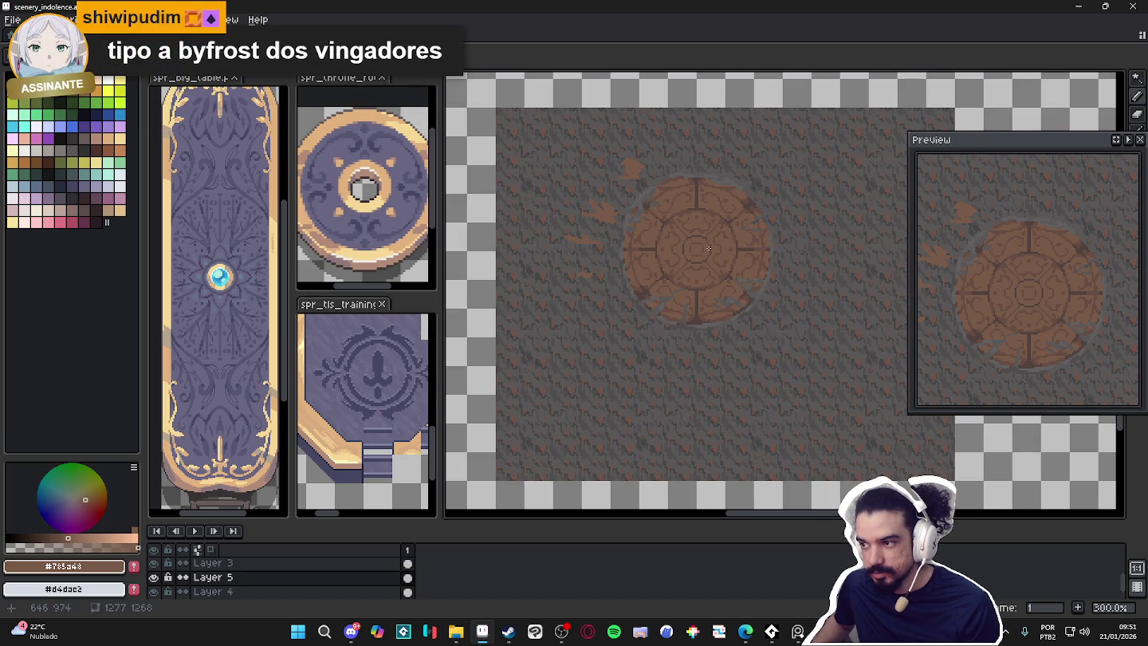
# Undo the brown fragment strokes with two Ctrl+Z presses
pyautogui.hotkey('ctrl', 'z')
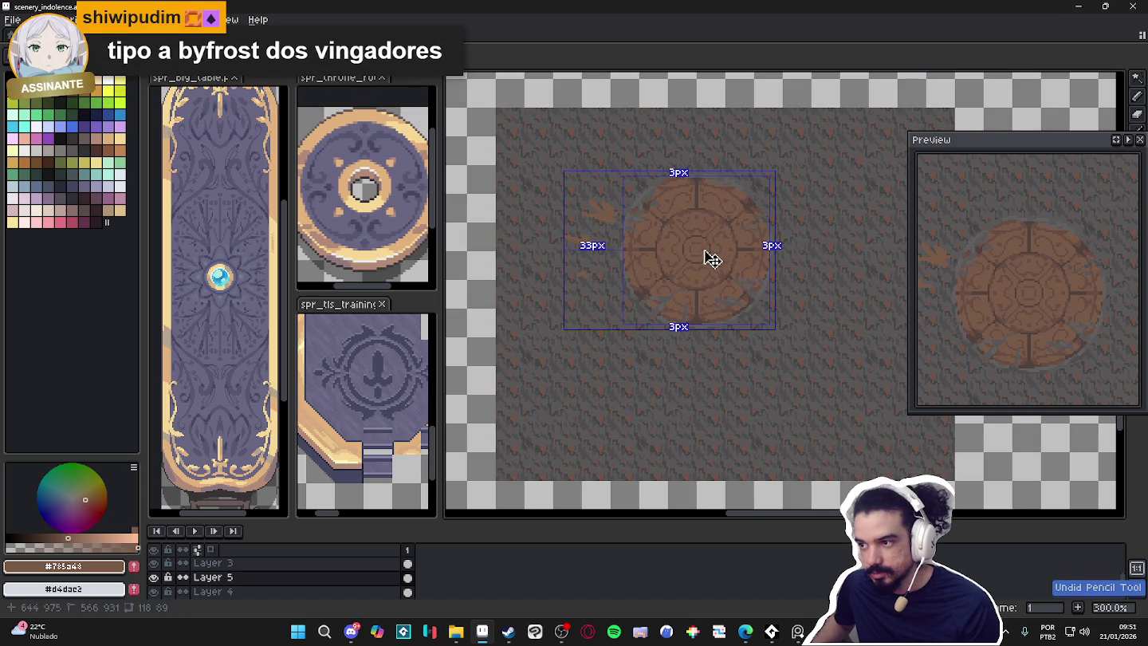
pyautogui.hotkey('ctrl', 'z')
pyautogui.hotkey('ctrl', 'z')
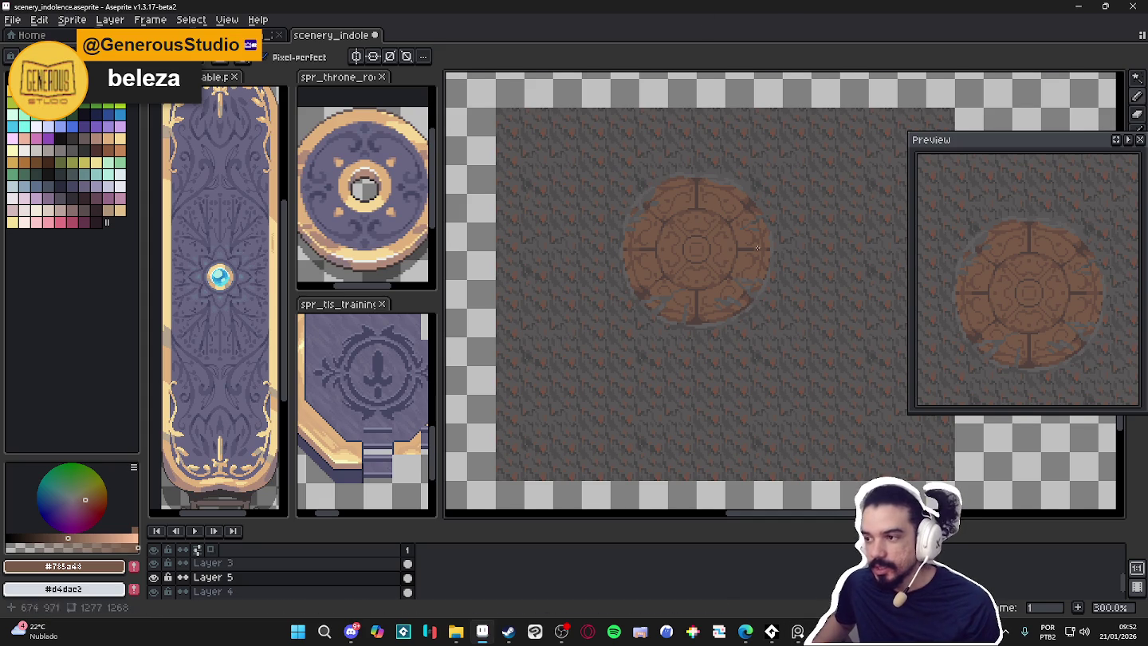
# Sample the stone-floor grey, then the darker grey #4f4d4d
pyautogui.hscroll(1, 781, 290)
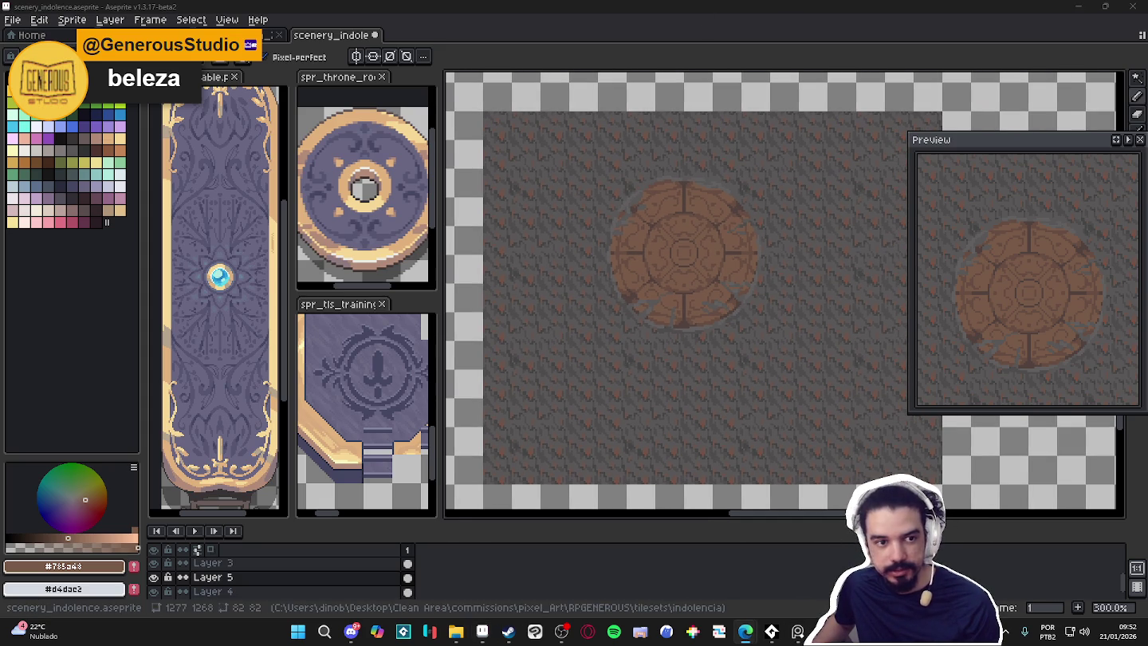
pyautogui.scroll(1, 728, 276)
pyautogui.scroll(1, 728, 277)
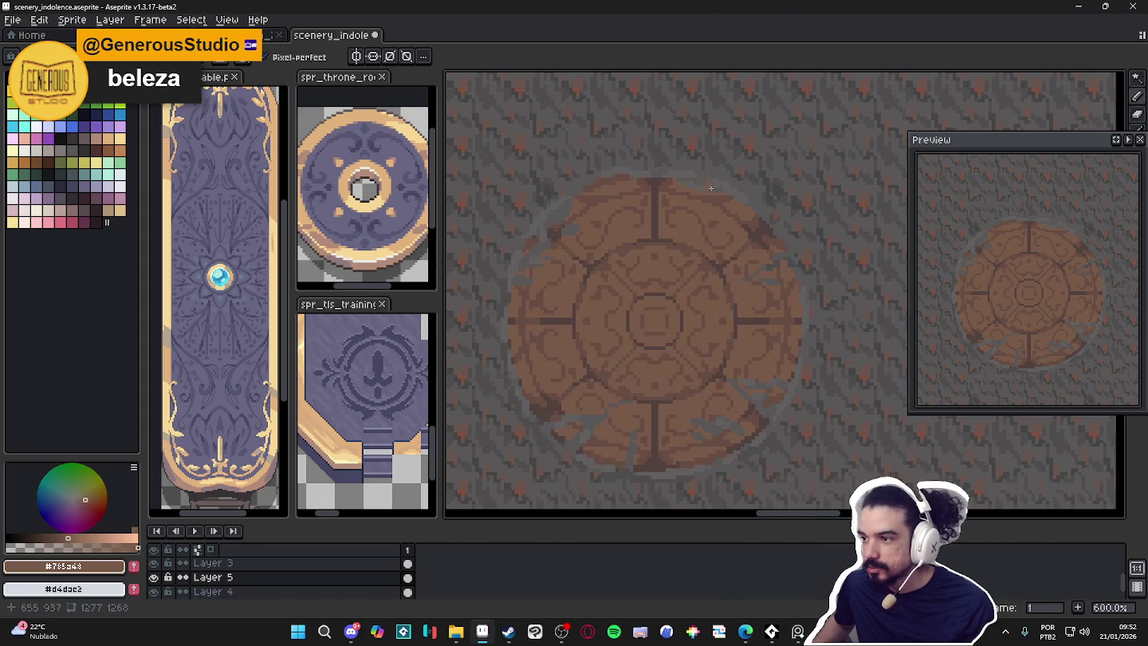
pyautogui.keyDown('alt'); pyautogui.click(701, 176); pyautogui.keyUp('alt')
pyautogui.scroll(4, 716, 140)
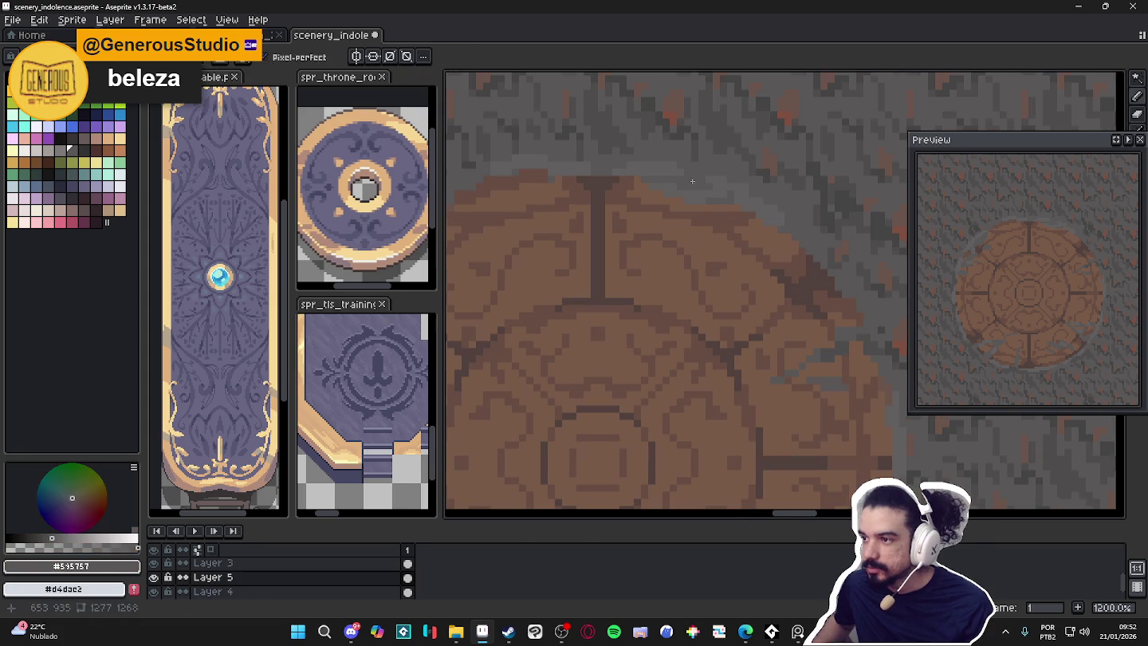
pyautogui.keyDown('alt'); pyautogui.click(695, 180); pyautogui.keyUp('alt')
# Pick the medallion's wood brown #785a48 again
pyautogui.scroll(-2, 695, 181)
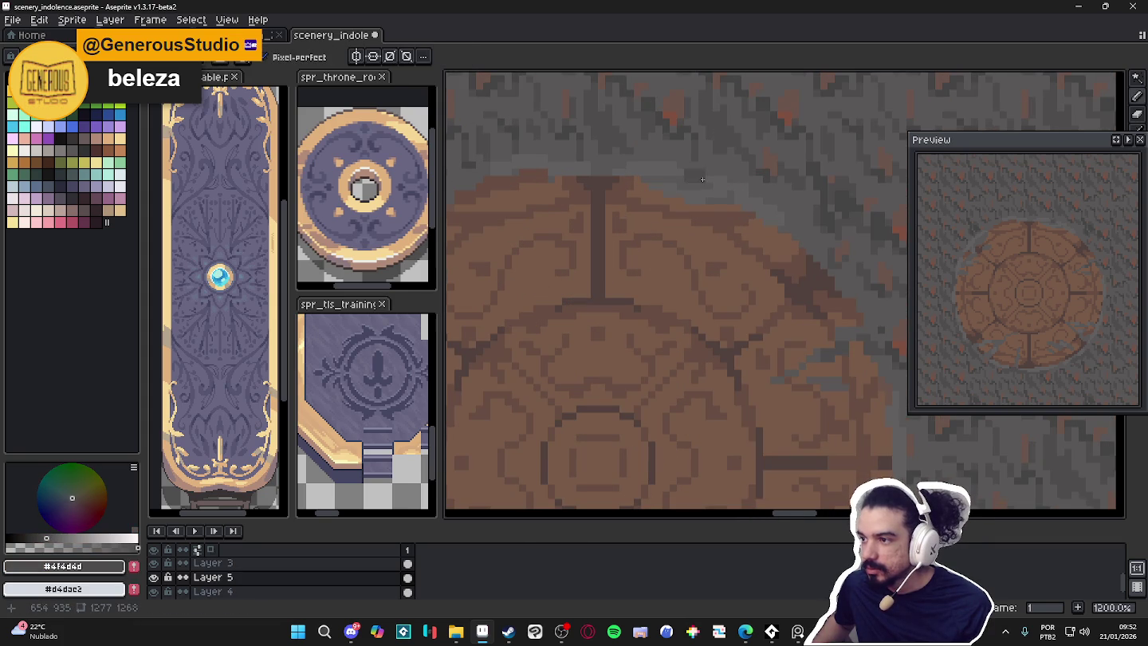
pyautogui.scroll(-2, 701, 212)
pyautogui.scroll(-2, 708, 245)
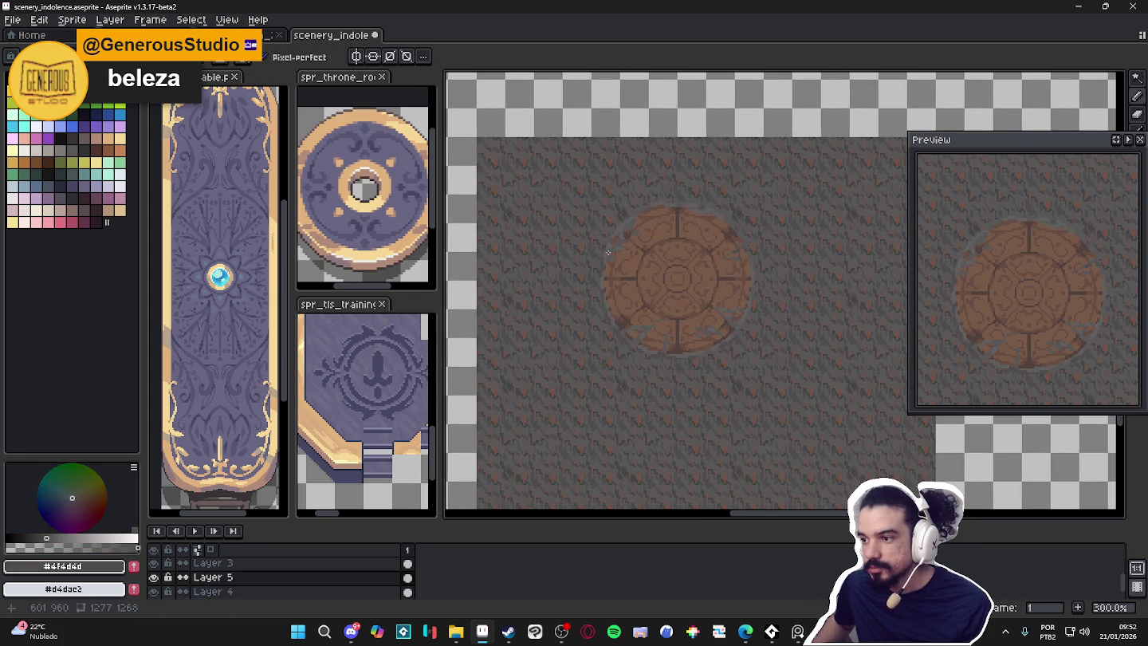
pyautogui.scroll(1, 636, 275)
pyautogui.keyDown('alt'); pyautogui.click(637, 276); pyautogui.keyUp('alt')
# Zoom out to review the cracked medallion and select Layer 4
pyautogui.scroll(-2, 642, 277)
pyautogui.scroll(-2, 507, 348)
pyautogui.scroll(2, 582, 350)
pyautogui.scroll(-1, 740, 299)
pyautogui.scroll(-1, 718, 278)
pyautogui.scroll(5, 677, 249)
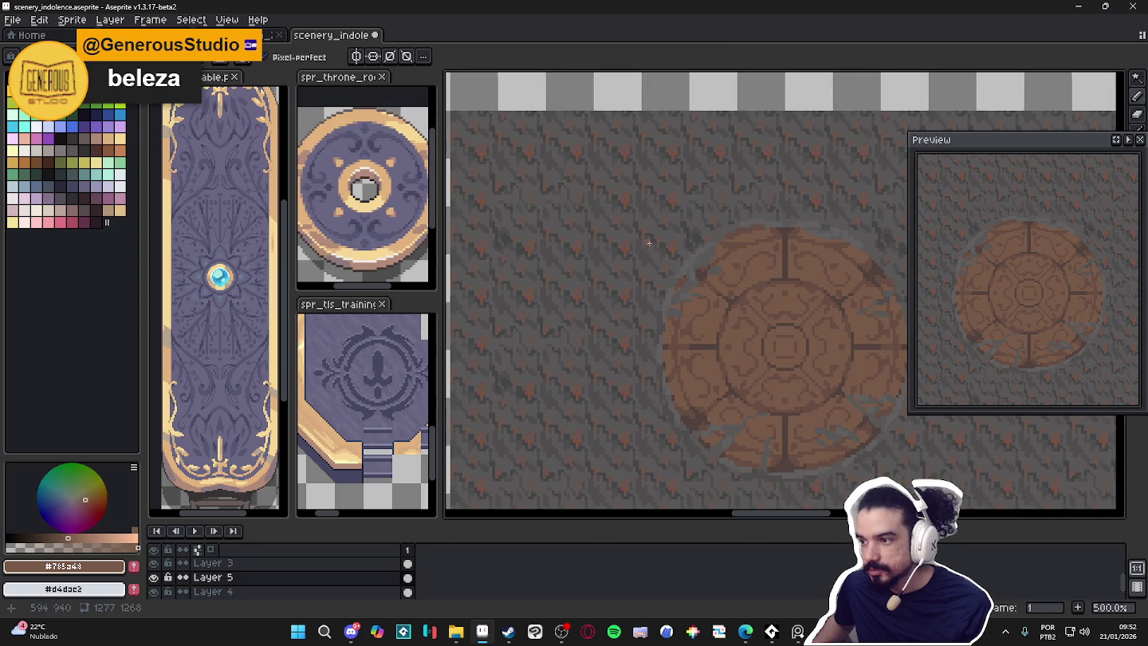
pyautogui.scroll(2, 654, 241)
pyautogui.keyDown('ctrl'); pyautogui.click(762, 315); pyautogui.keyUp('ctrl')
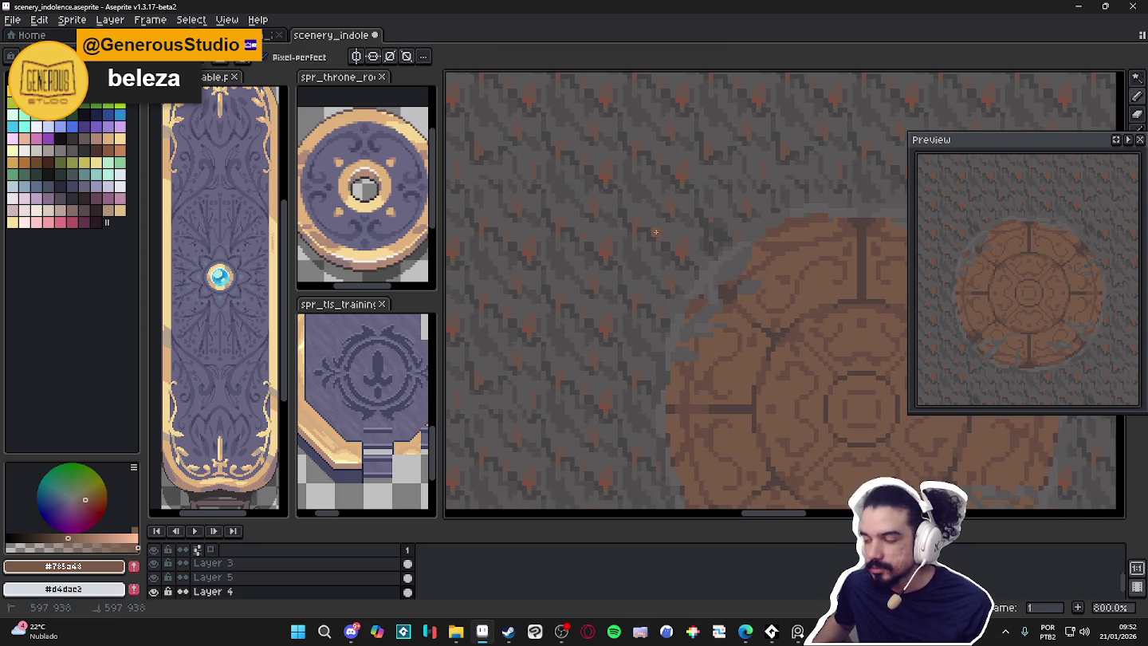
# Sketch two brown fragments up-left of the medallion on Layer 4
pyautogui.moveTo(657, 233)
pyautogui.mouseDown()
pyautogui.moveTo(607, 192)
pyautogui.moveTo(635, 256)
pyautogui.moveTo(665, 244)
pyautogui.moveTo(635, 236)
pyautogui.moveTo(635, 255)
pyautogui.mouseUp()
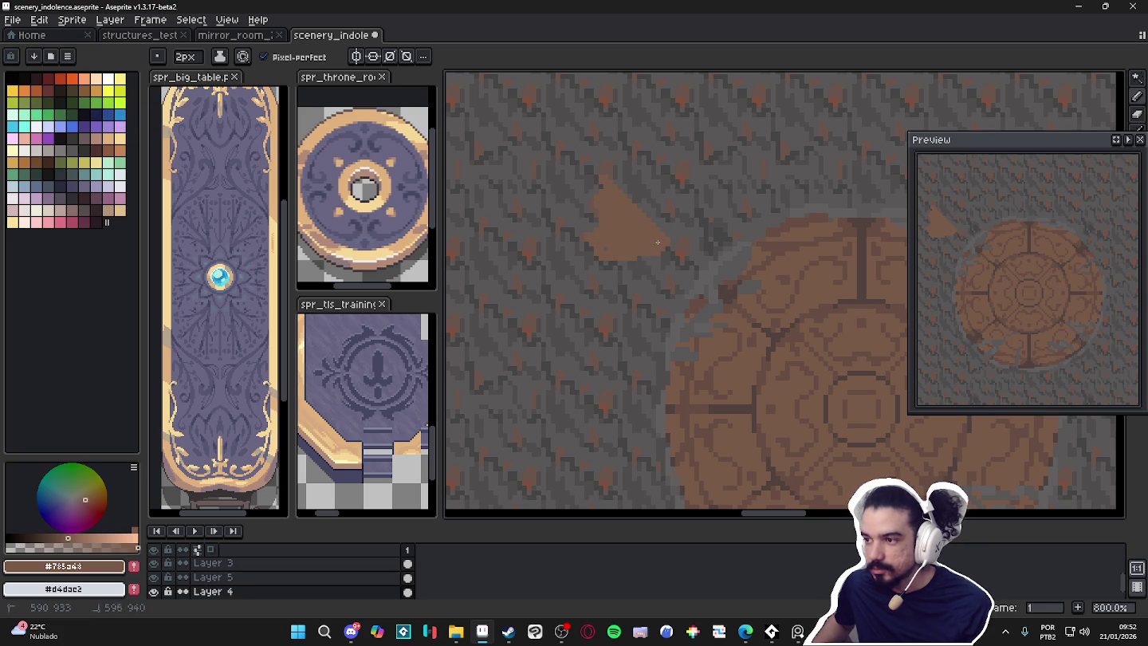
pyautogui.moveTo(595, 188)
pyautogui.mouseDown()
pyautogui.moveTo(689, 191)
pyautogui.moveTo(695, 208)
pyautogui.moveTo(693, 189)
pyautogui.mouseUp()
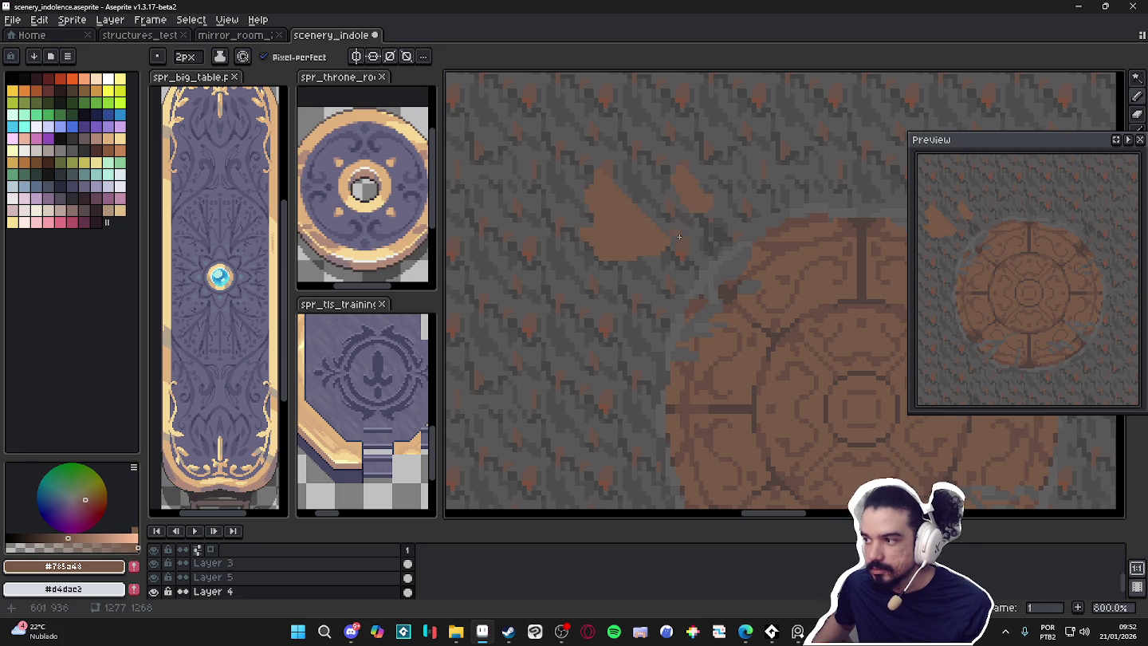
pyautogui.scroll(-2, 685, 223)
pyautogui.scroll(1, 663, 251)
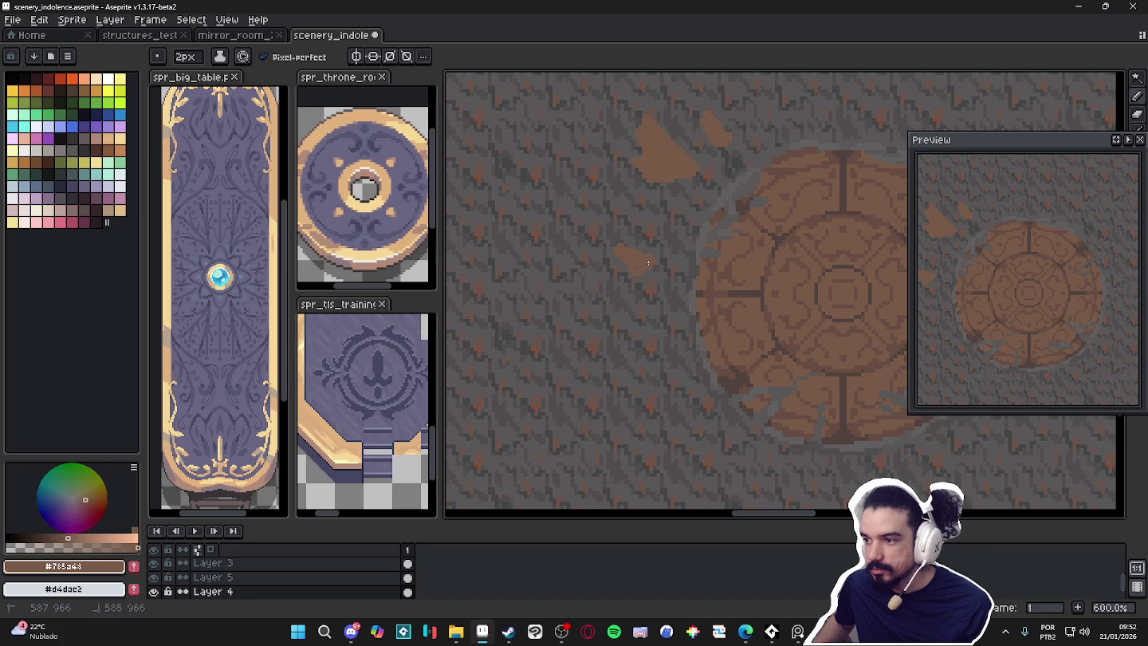
pyautogui.scroll(-2, 653, 266)
pyautogui.scroll(1, 819, 279)
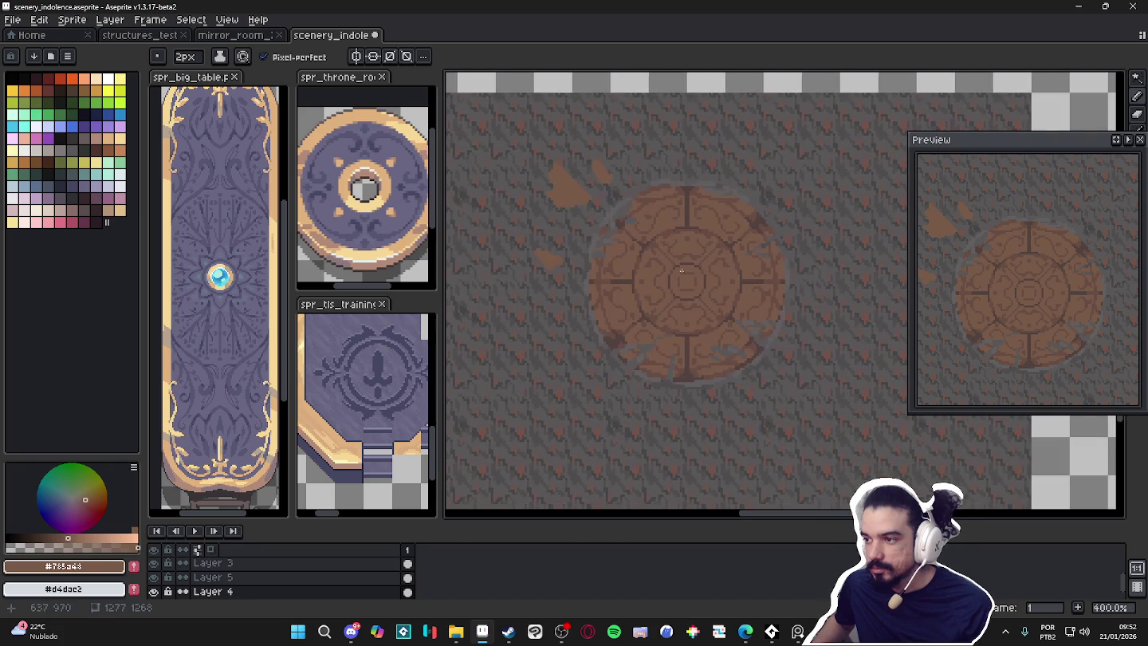
# Outline a fragment right of the medallion, fill it solid brown, and touch up its top edge
pyautogui.moveTo(809, 281); pyautogui.dragTo(857, 275)
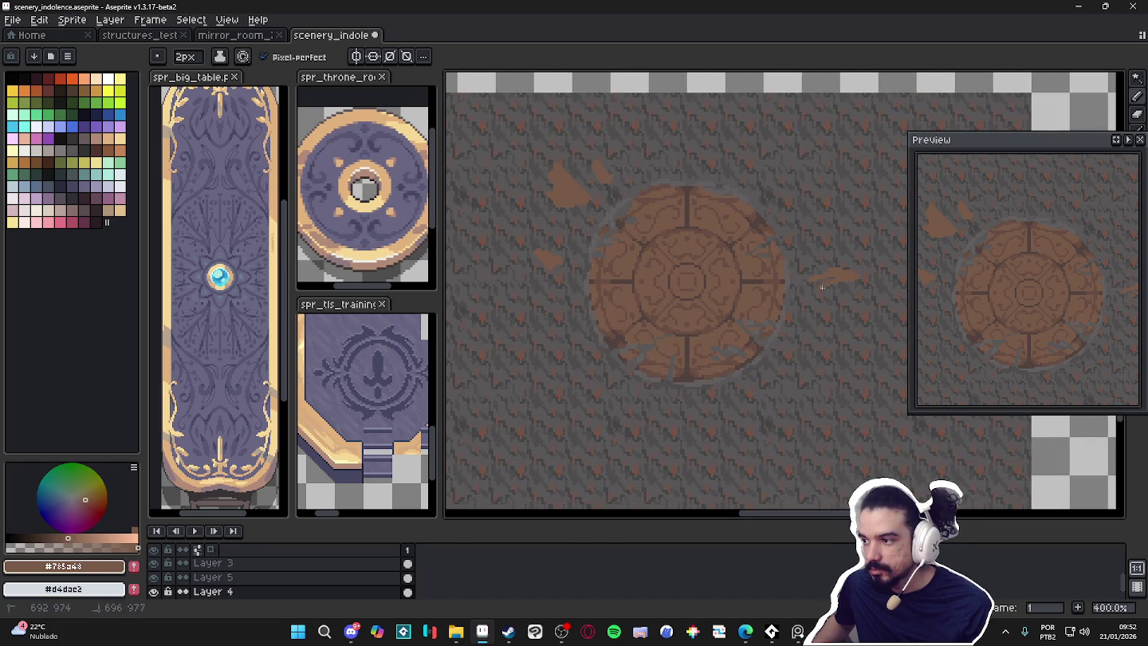
pyautogui.scroll(1, 798, 303)
pyautogui.scroll(1, 781, 300)
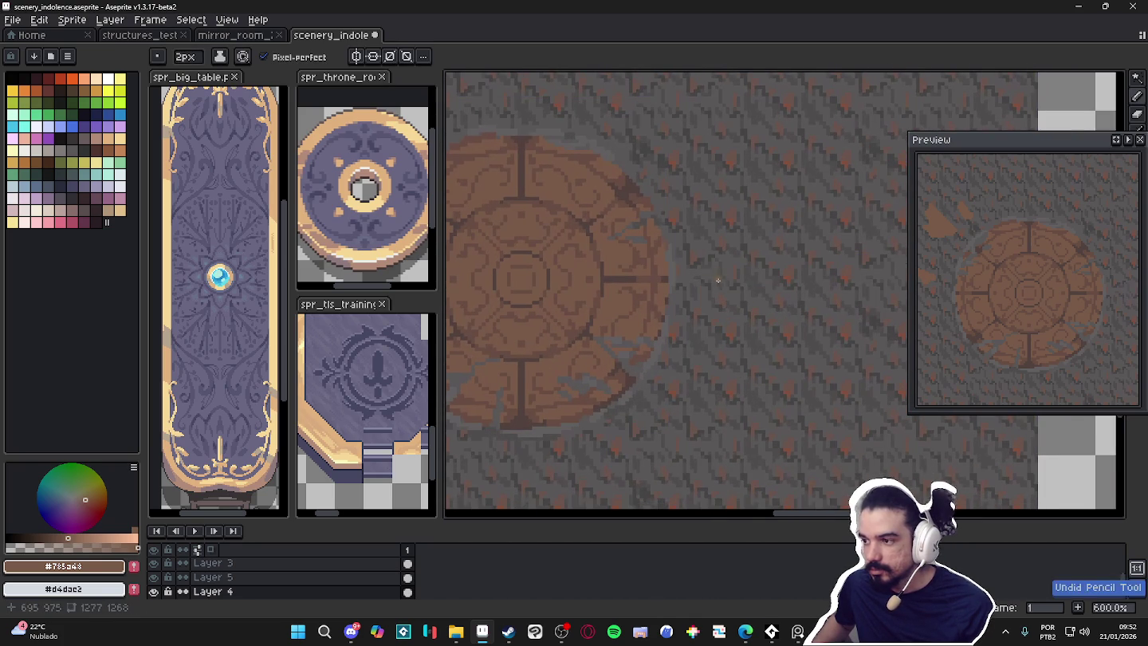
pyautogui.moveTo(755, 257)
pyautogui.mouseDown()
pyautogui.moveTo(774, 282)
pyautogui.moveTo(740, 296)
pyautogui.mouseUp()
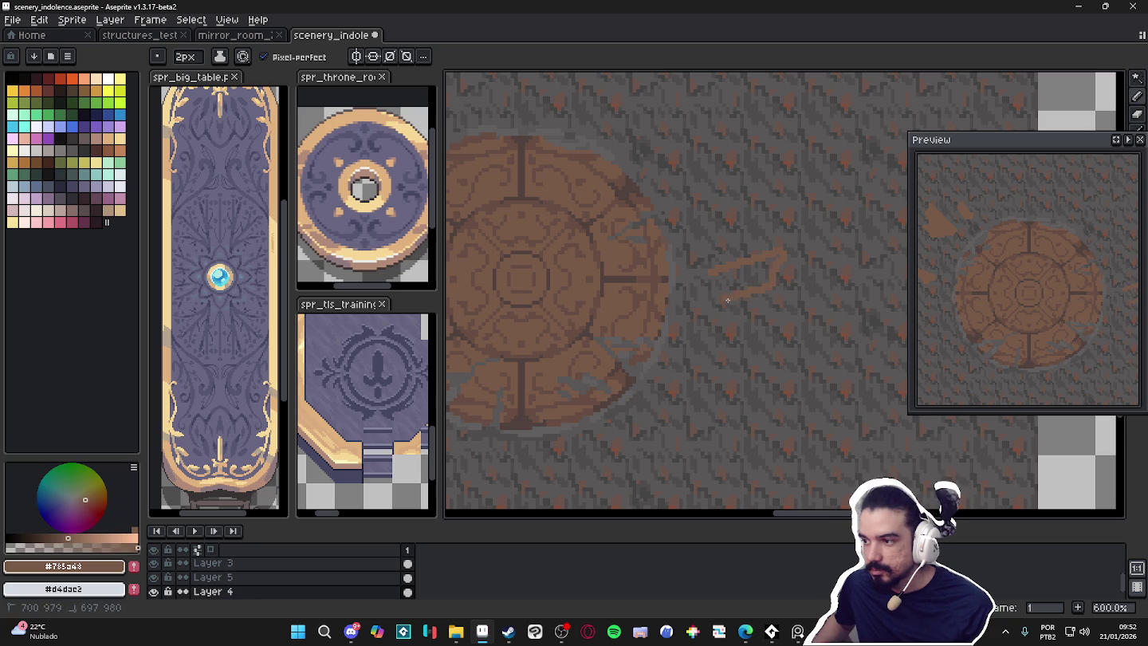
pyautogui.press('g')
pyautogui.click(715, 276)
pyautogui.press('b')
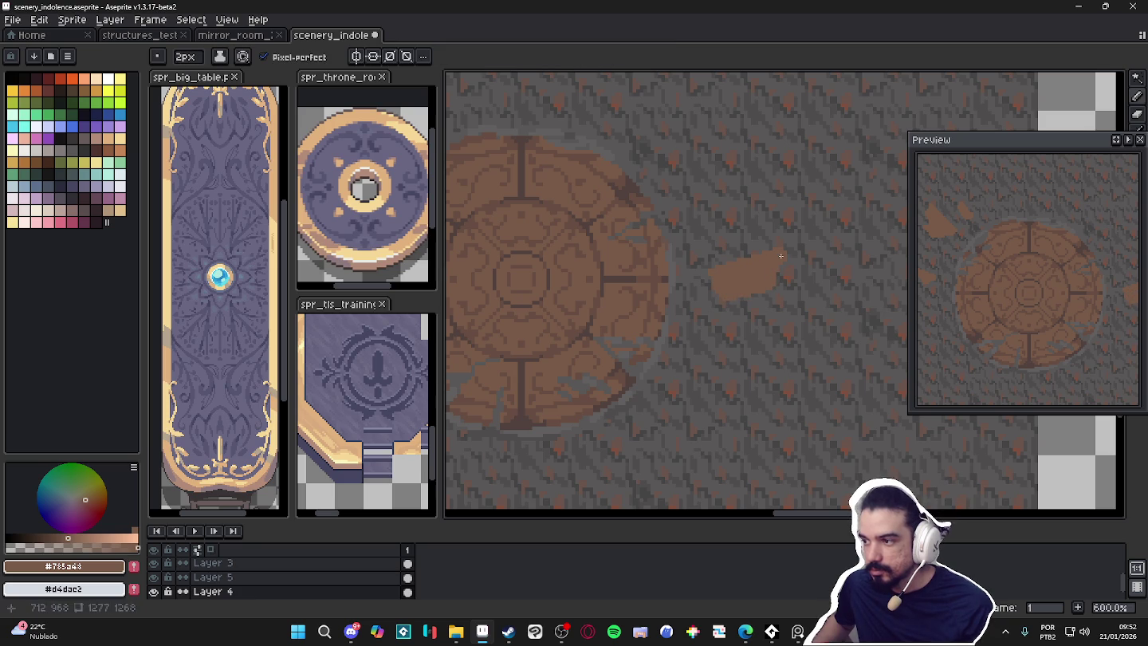
pyautogui.moveTo(726, 253); pyautogui.dragTo(728, 258)
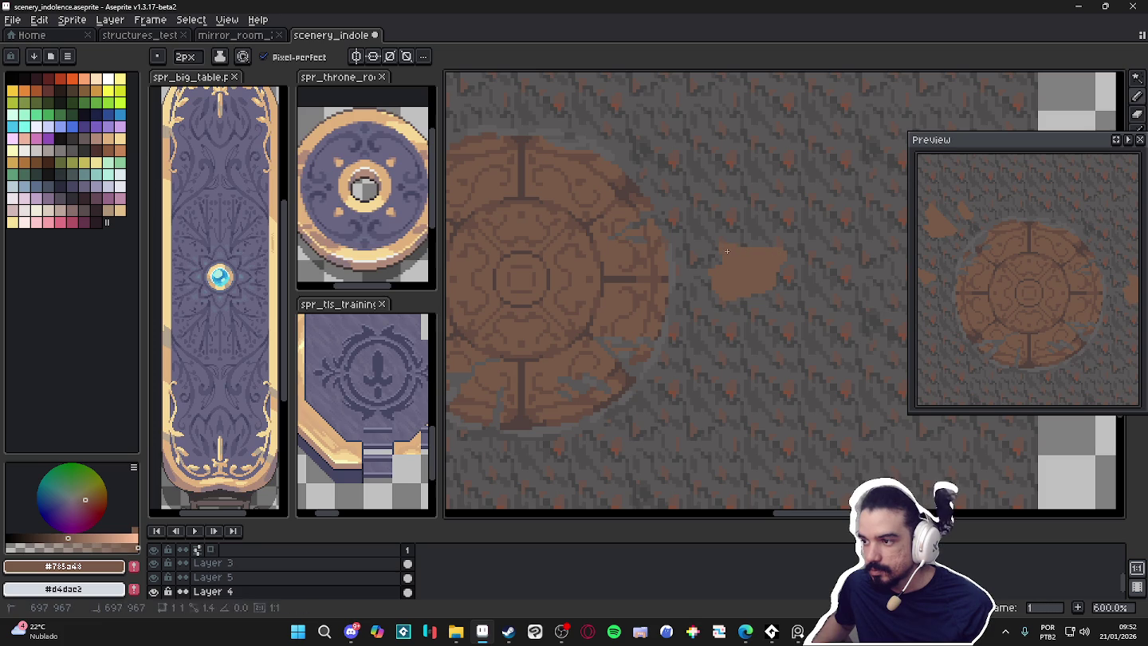
pyautogui.scroll(1, 722, 263)
pyautogui.press('e')
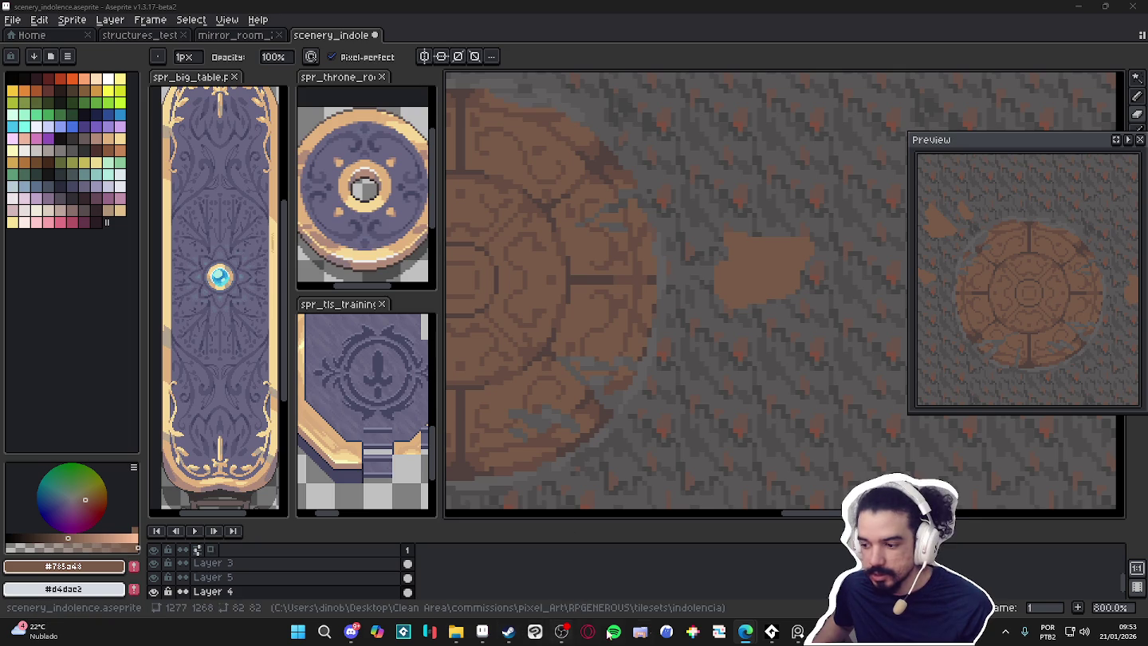
pyautogui.click(508, 632)
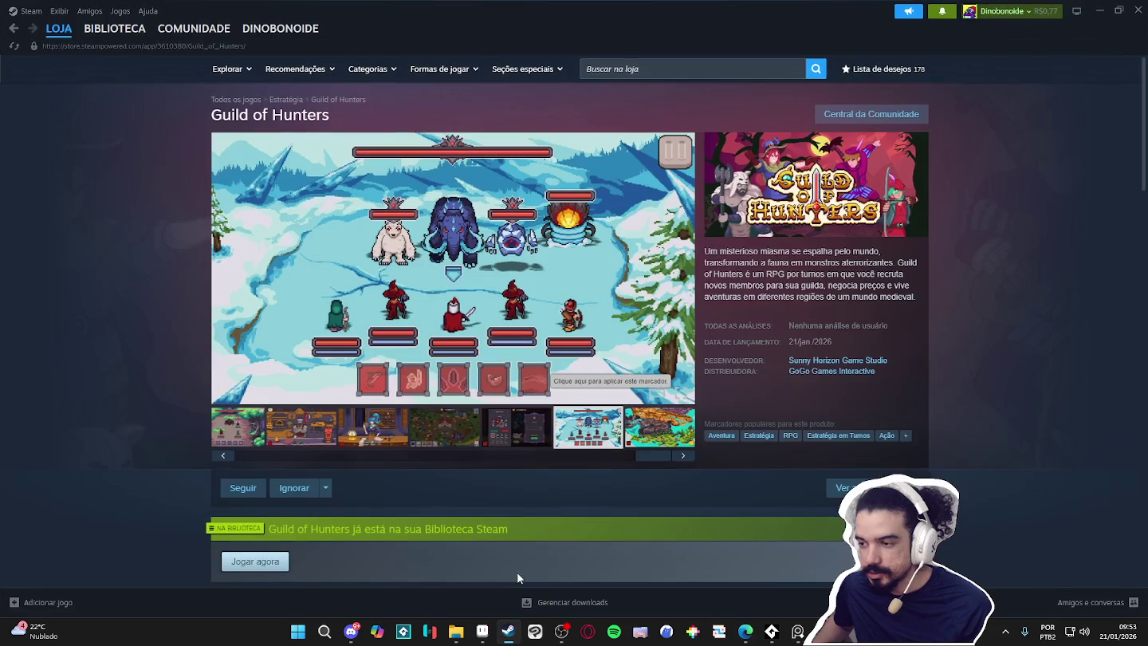
# Browse the Guild of Hunters screenshots, enlarging the village one and closing the viewer
pyautogui.rightClick(145, 312)
pyautogui.click(190, 381)
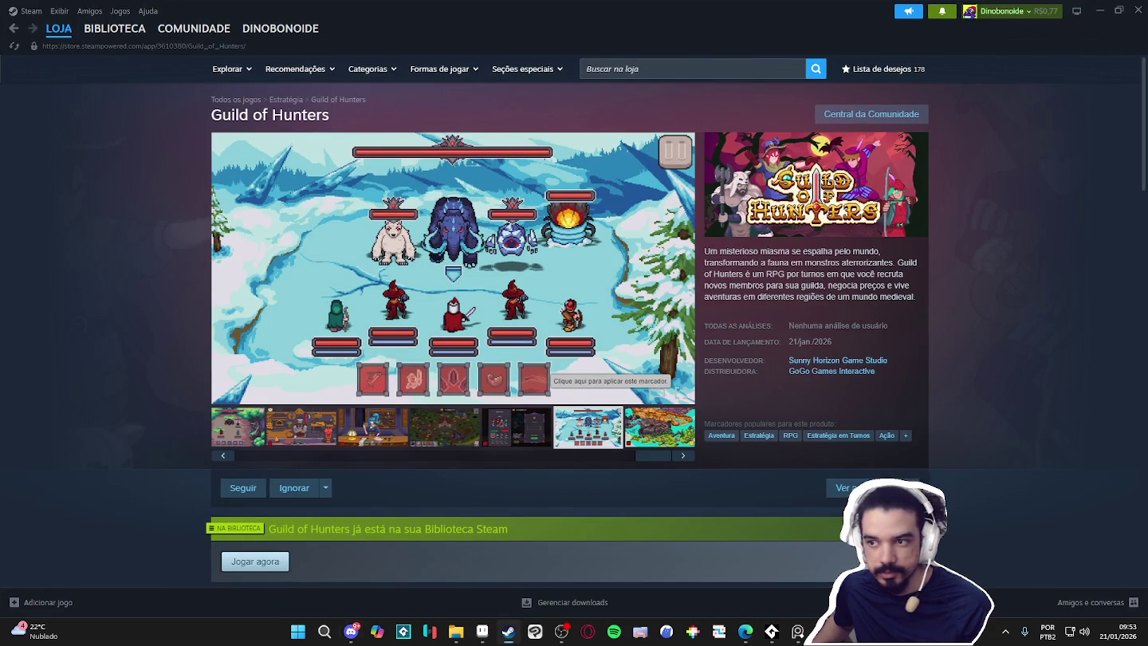
pyautogui.click(495, 441)
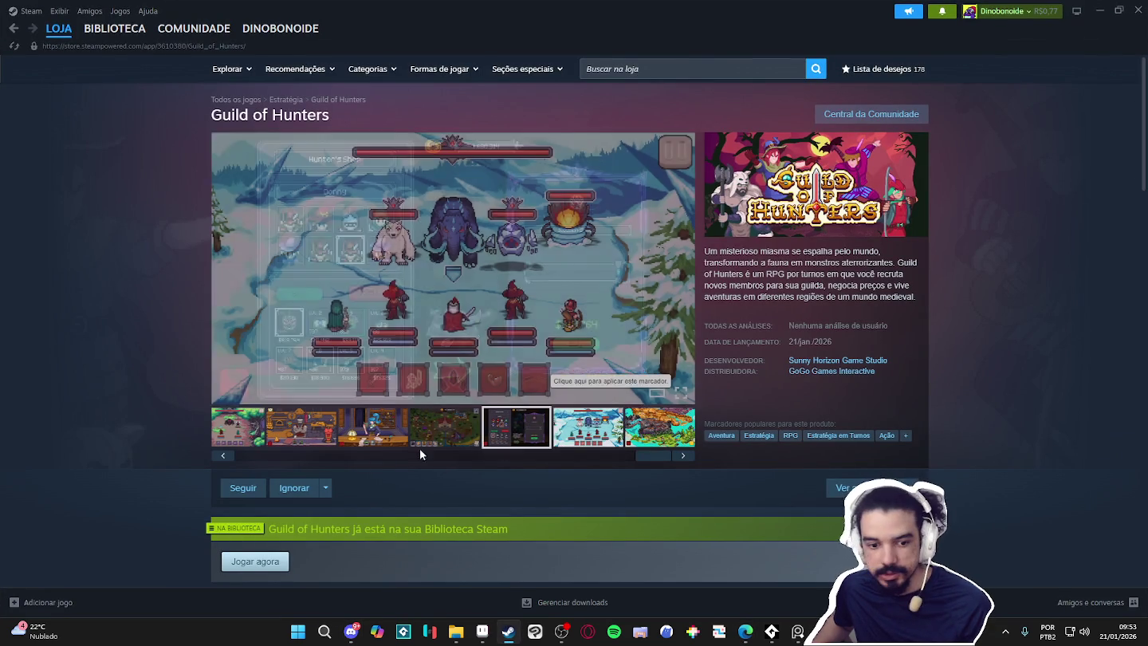
pyautogui.click(451, 439)
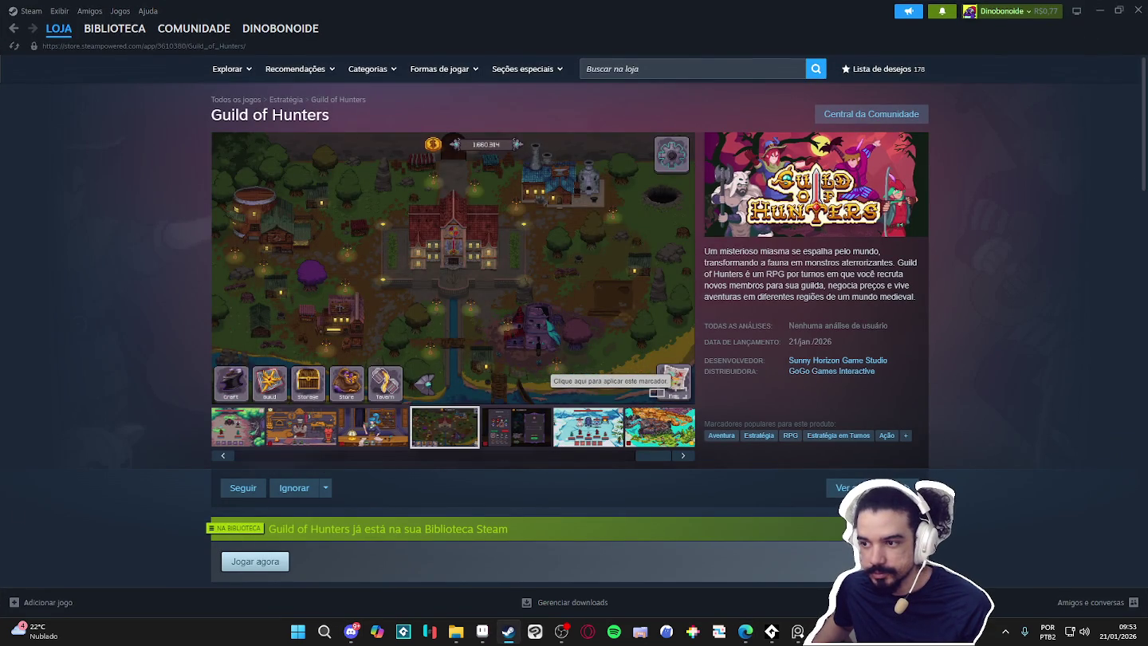
pyautogui.click(381, 321)
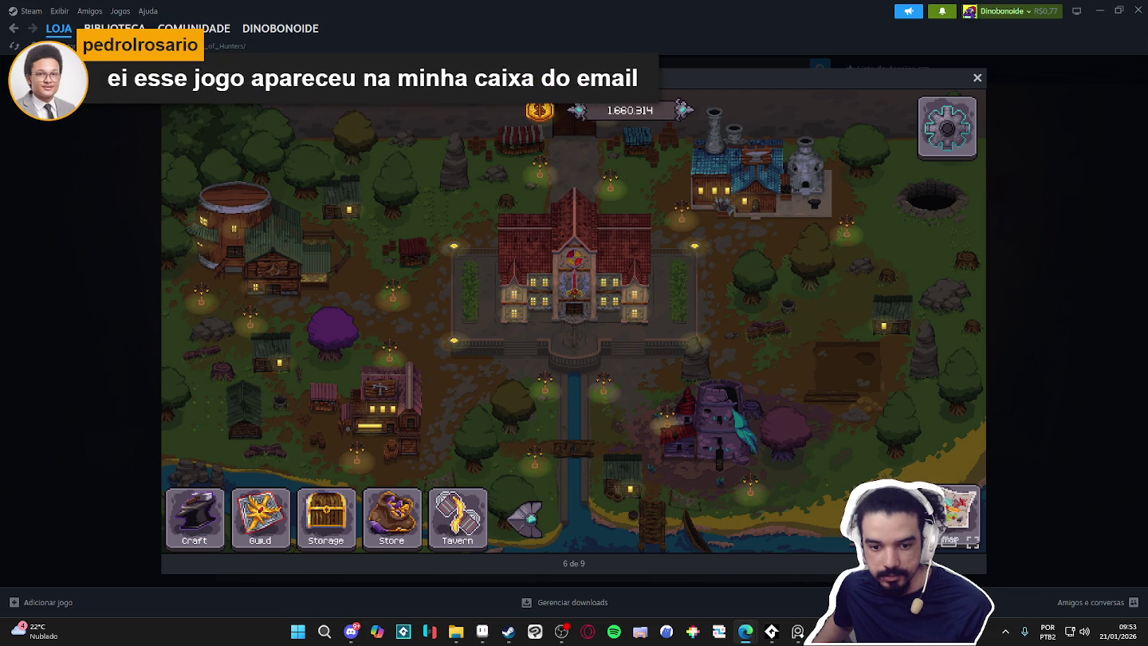
pyautogui.moveTo(574, 323)
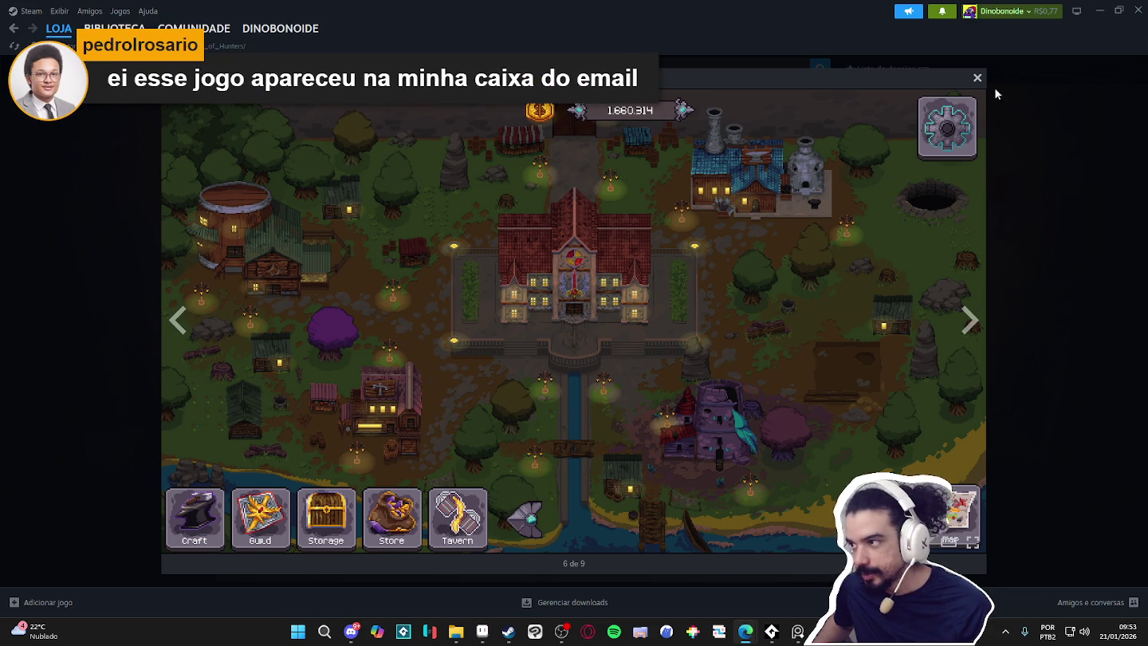
pyautogui.click(1068, 75)
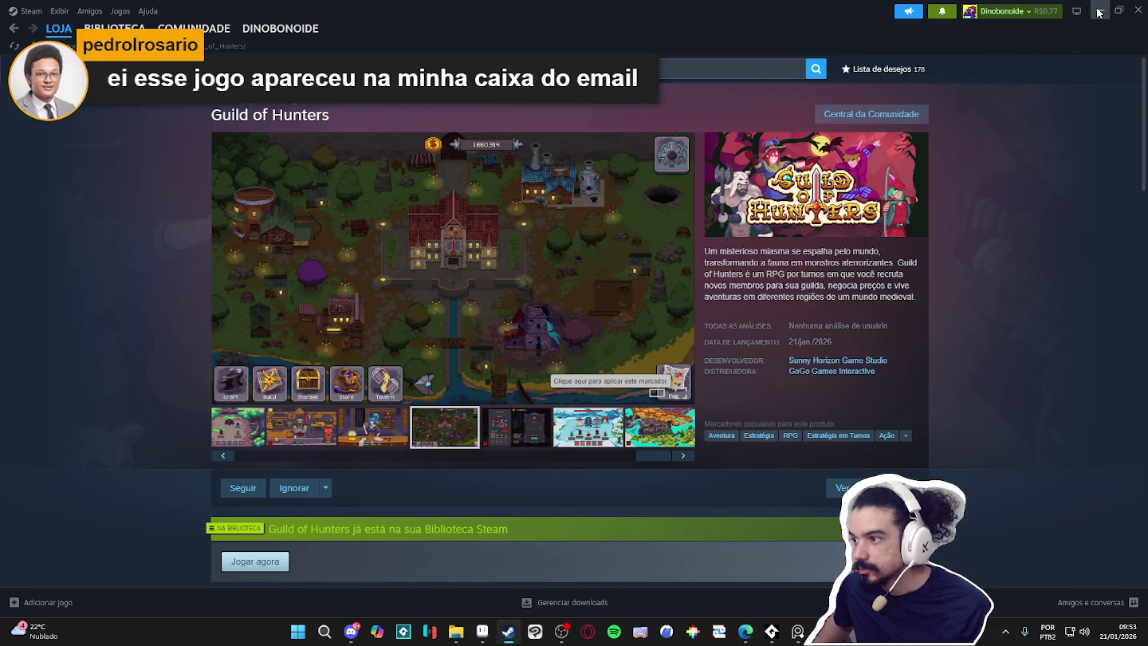
# Scroll down the store page and minimize Steam to return to Aseprite
pyautogui.scroll(-3, 1050, 112)
pyautogui.scroll(-2, 1052, 103)
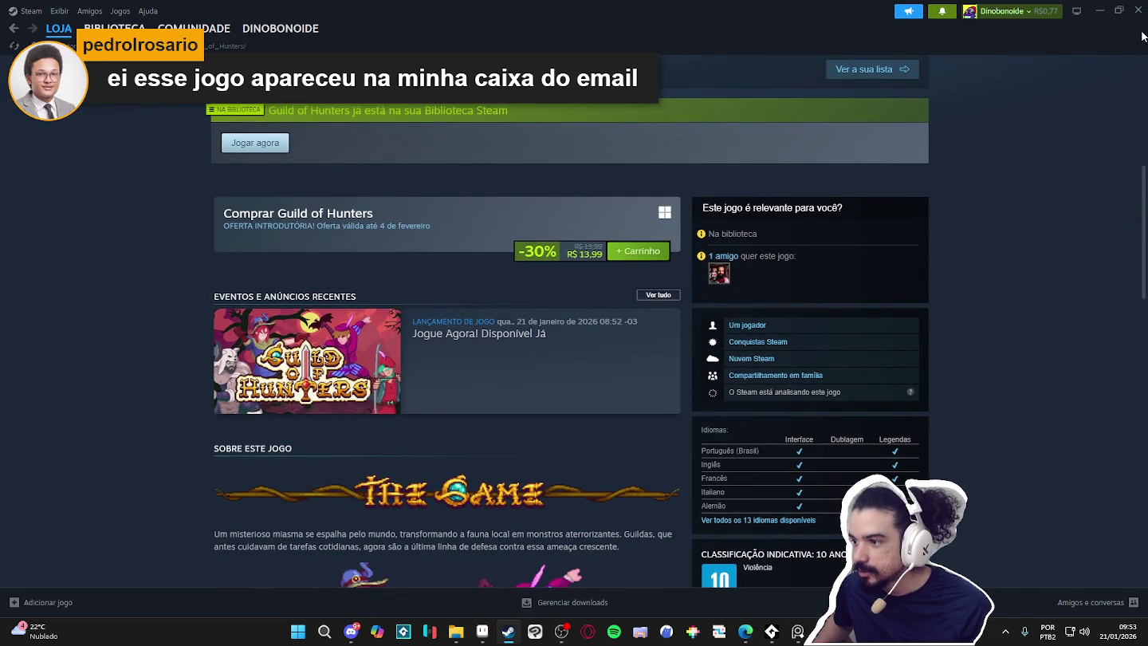
pyautogui.click(1101, 11)
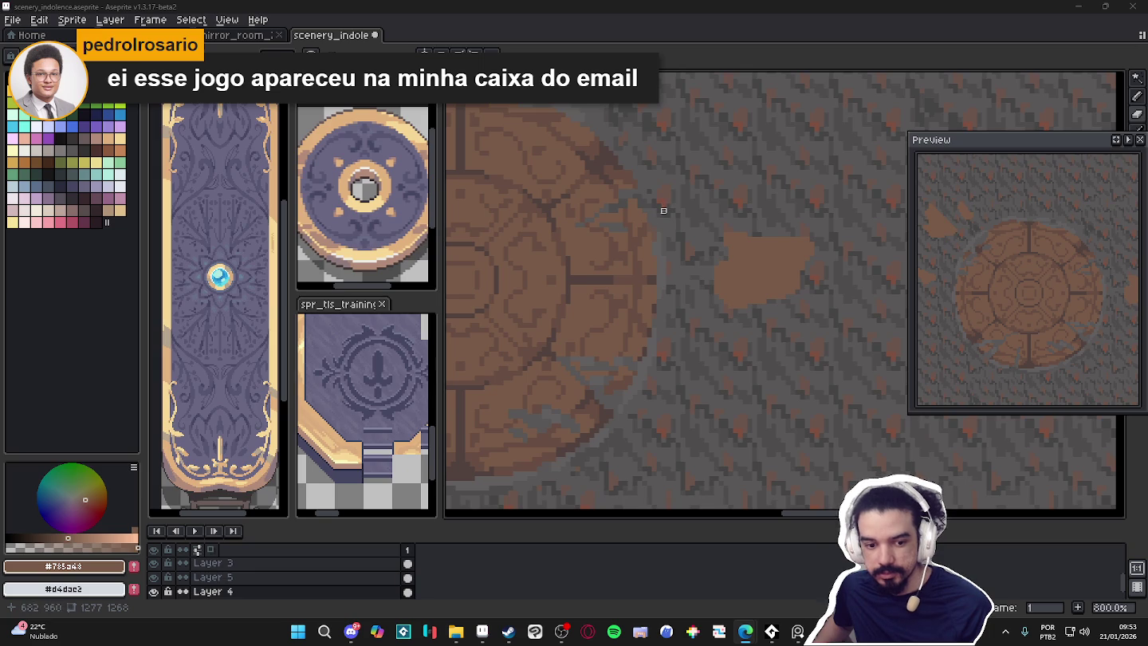
# Sketch a jagged fragment above-right of the medallion and erase its top spike
pyautogui.scroll(-3, 735, 284)
pyautogui.scroll(1, 653, 254)
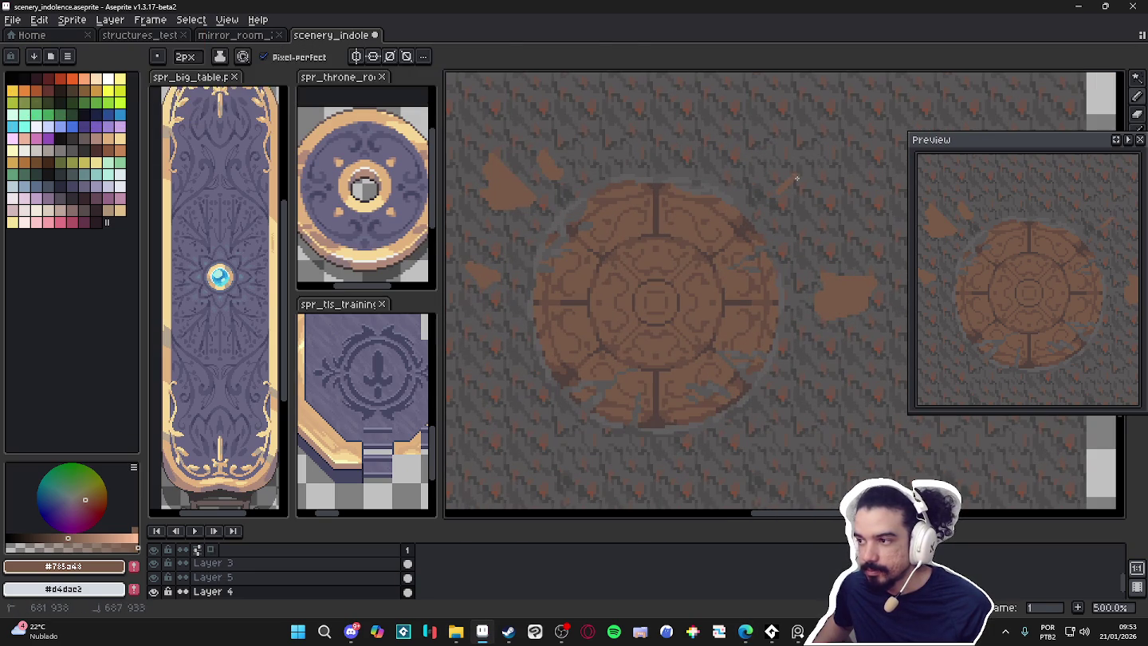
pyautogui.moveTo(772, 164)
pyautogui.mouseDown()
pyautogui.moveTo(747, 152)
pyautogui.moveTo(738, 180)
pyautogui.mouseUp()
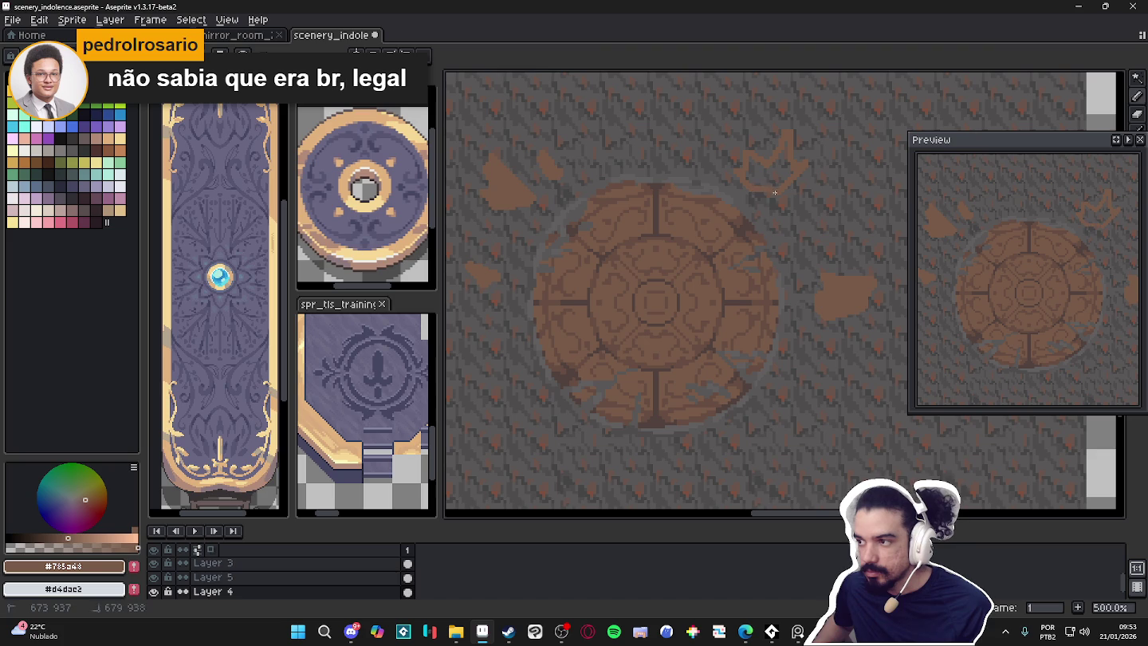
pyautogui.press('e')
pyautogui.scroll(1, 773, 171)
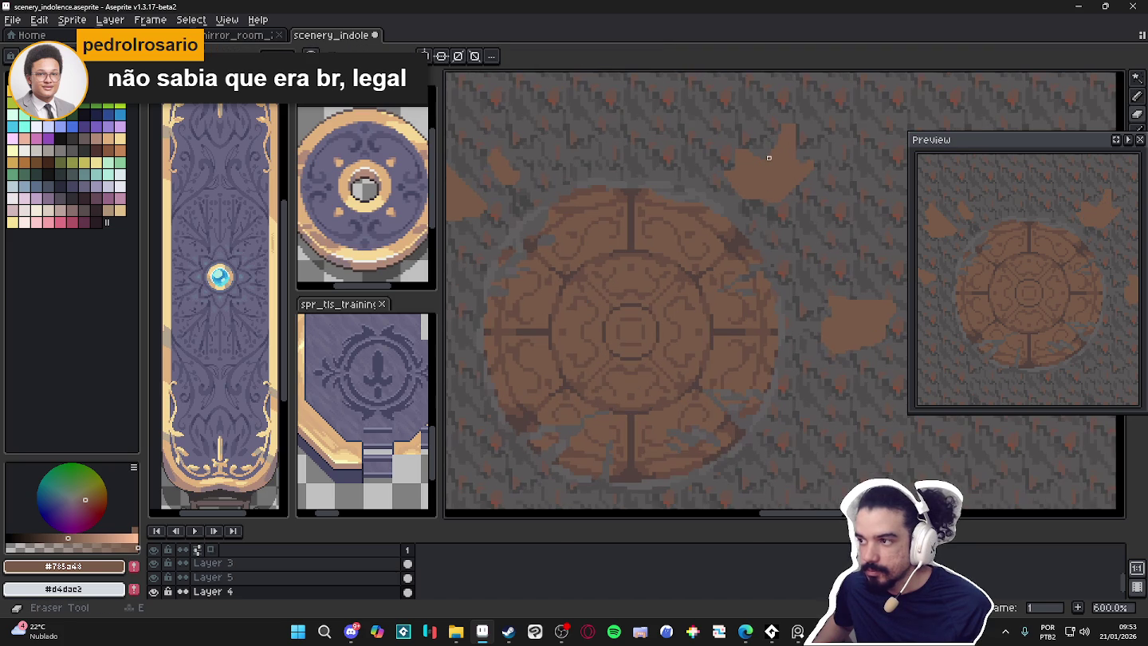
pyautogui.moveTo(798, 123); pyautogui.dragTo(786, 138)
# Outline a new fragment above the medallion and fill it with solid brown
pyautogui.press('m')
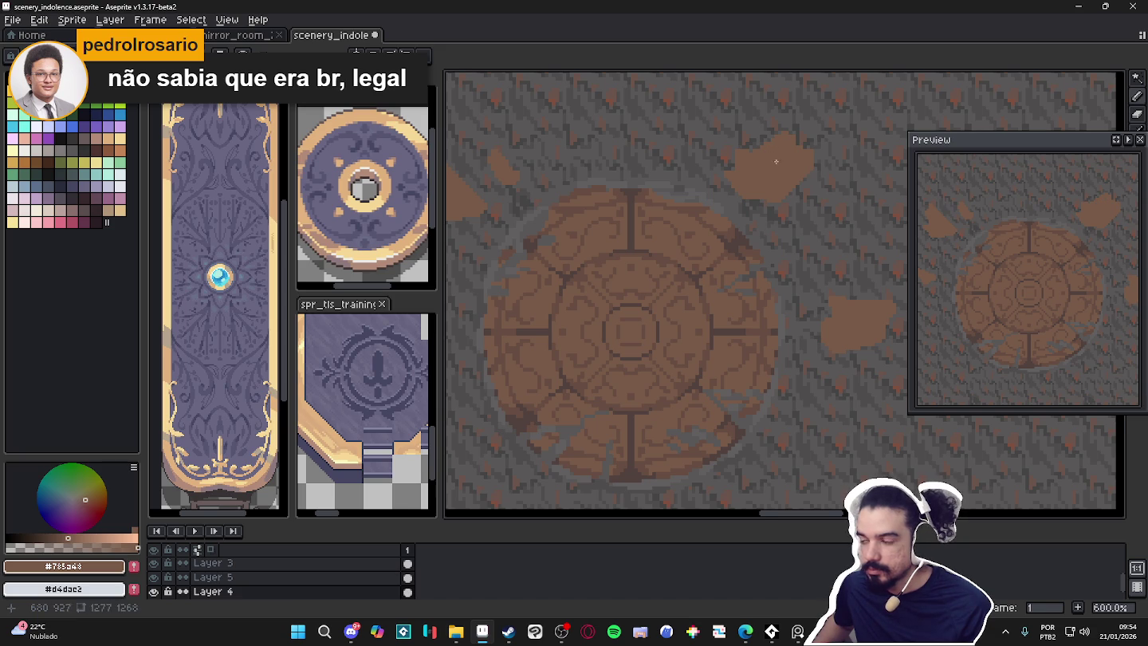
pyautogui.scroll(-2, 703, 162)
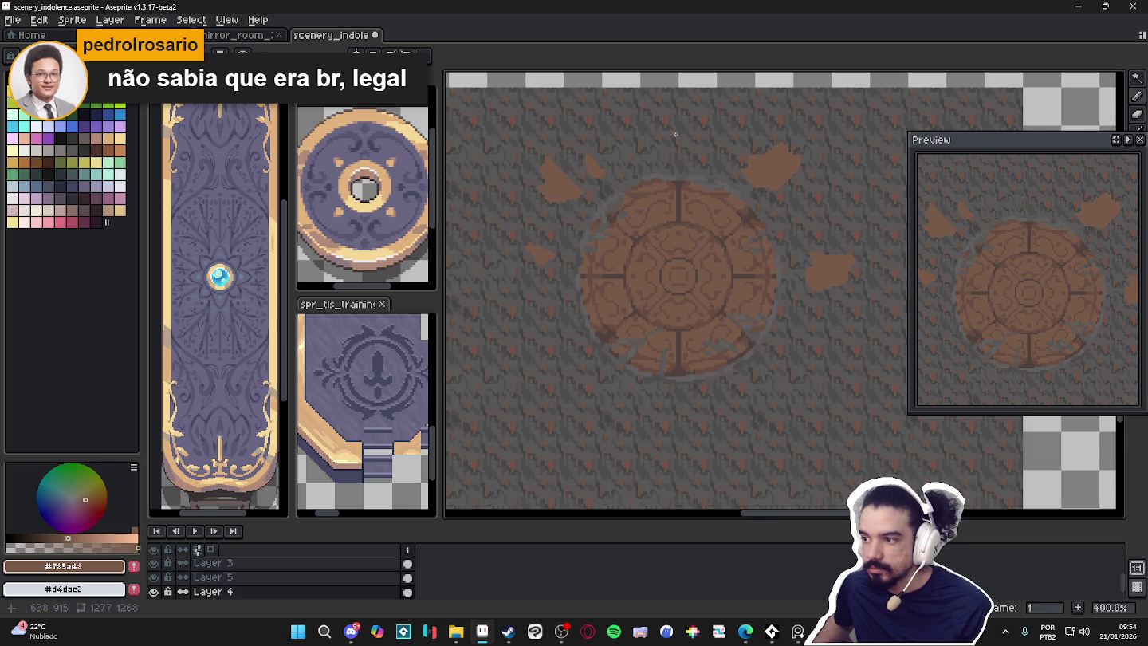
pyautogui.scroll(1, 684, 152)
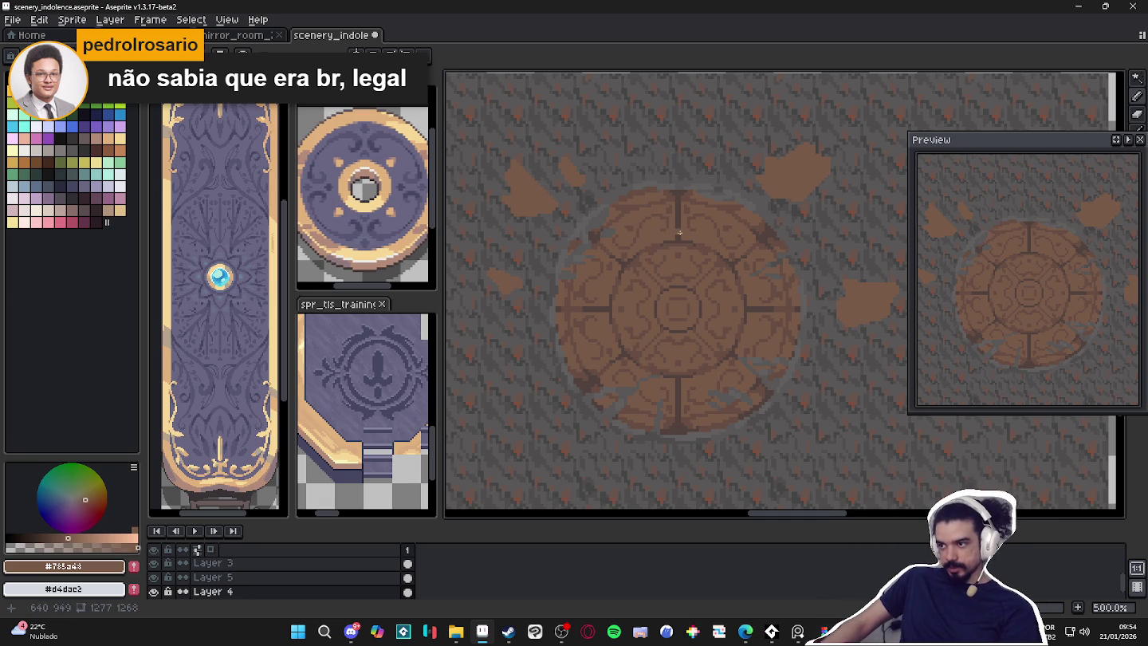
pyautogui.scroll(2, 690, 180)
pyautogui.moveTo(685, 168)
pyautogui.mouseDown()
pyautogui.moveTo(686, 129)
pyautogui.moveTo(718, 164)
pyautogui.mouseUp()
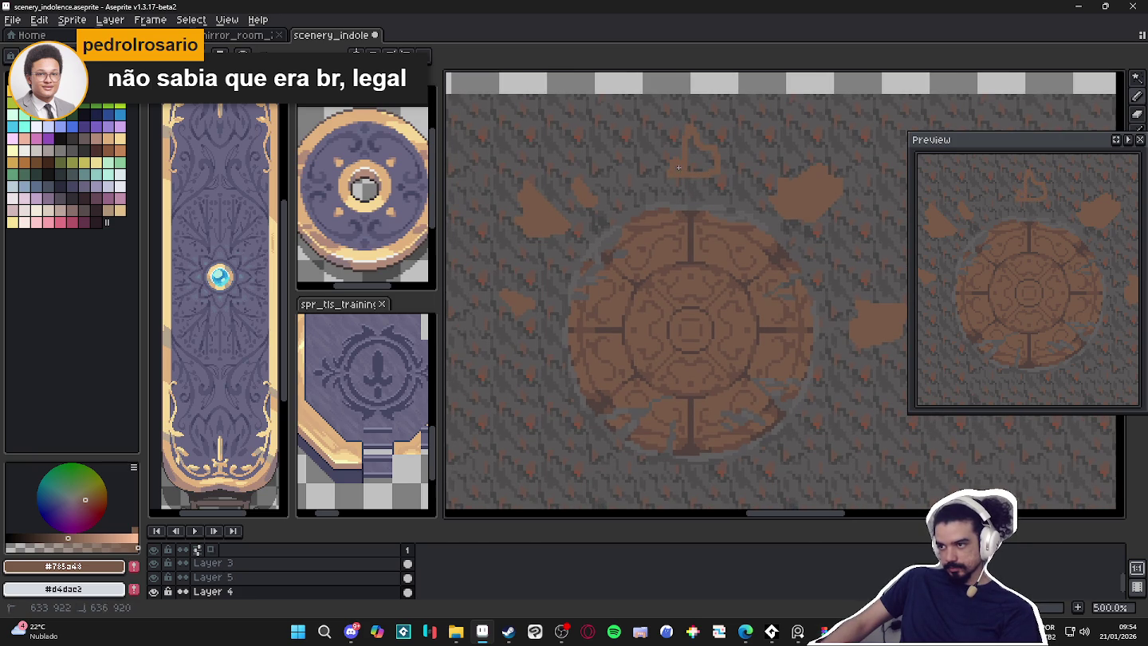
pyautogui.press('g')
pyautogui.click(682, 163)
# Bring the whole medallion back into view and pick the floor grey #595757
pyautogui.scroll(-1, 629, 181)
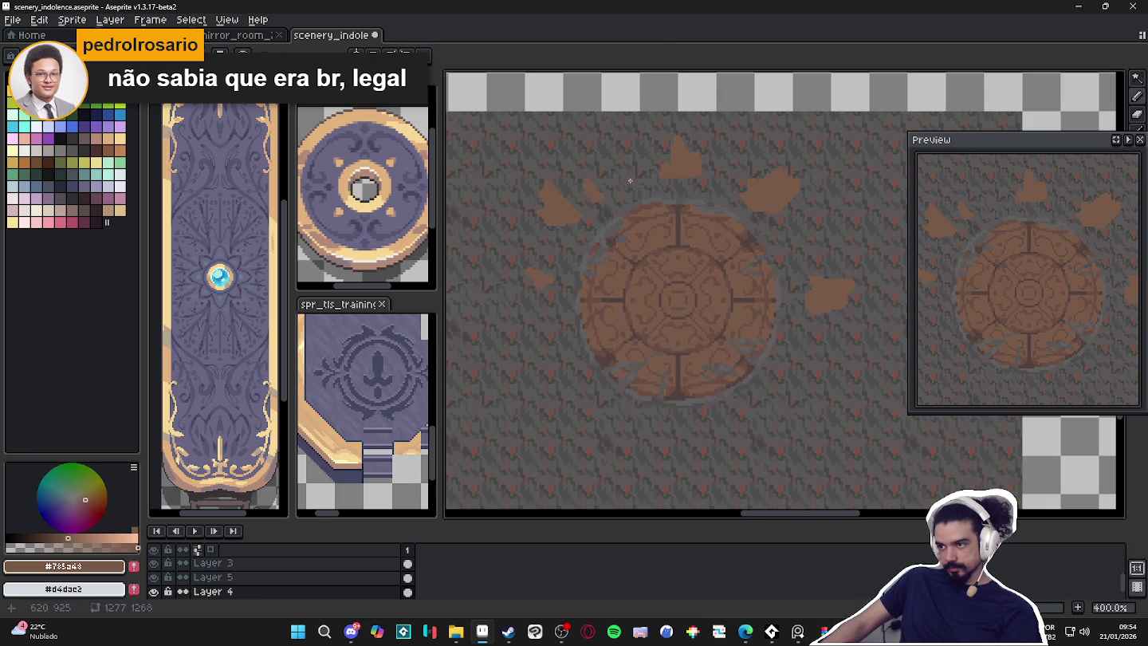
pyautogui.scroll(2, 788, 219)
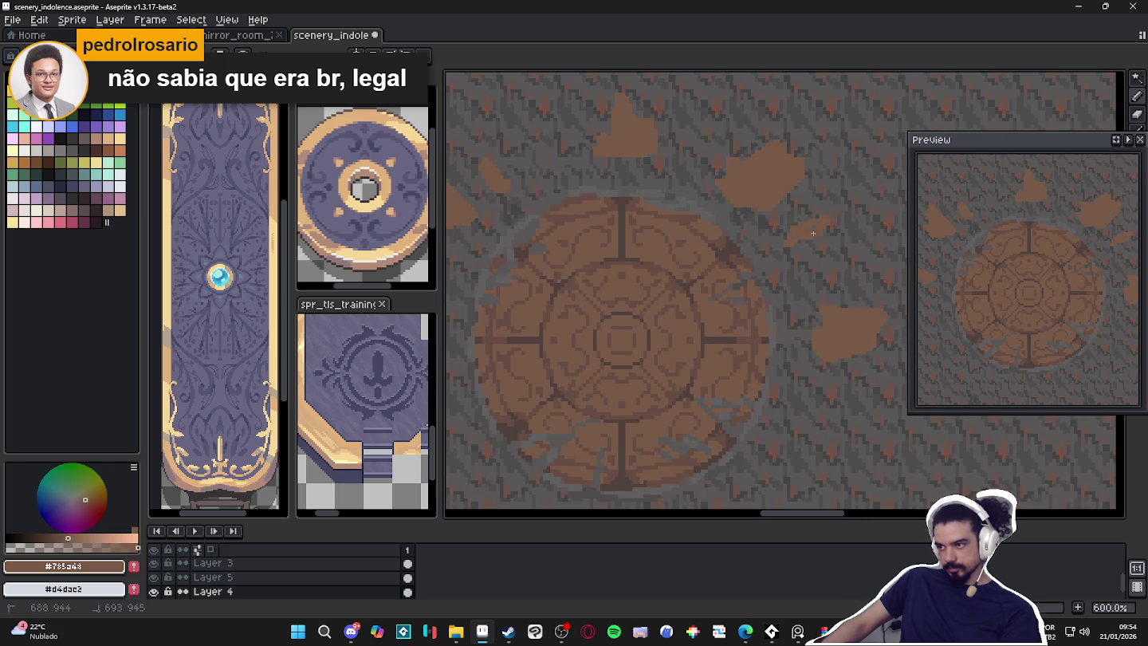
pyautogui.scroll(-1, 814, 232)
pyautogui.moveTo(698, 274); pyautogui.dragTo(698, 244)
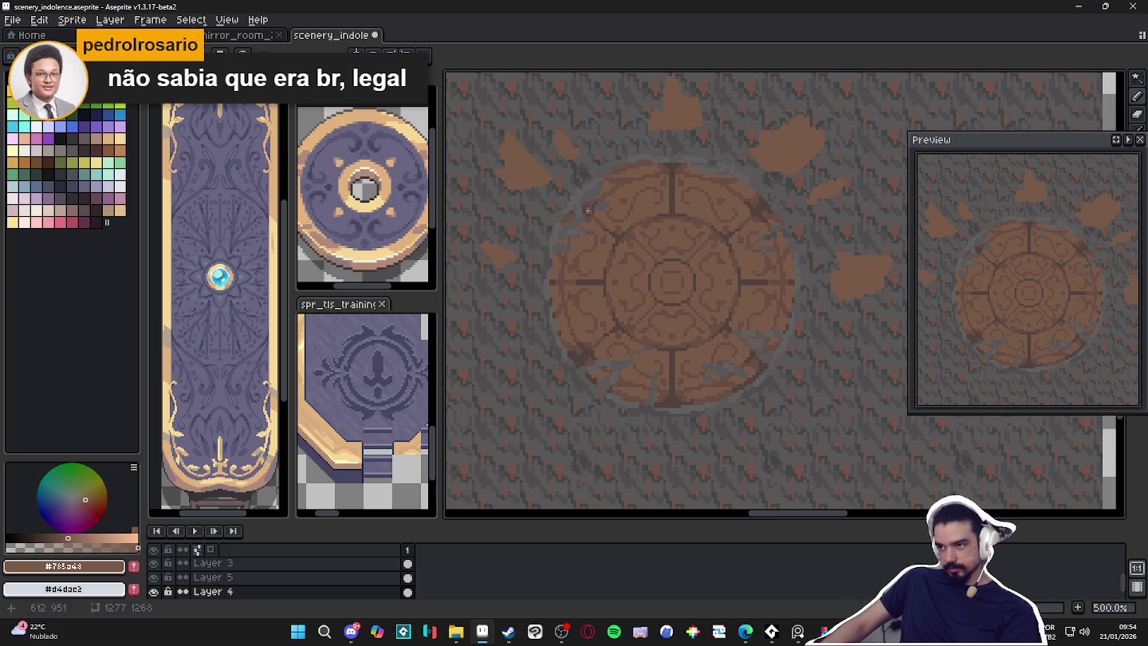
pyautogui.scroll(1, 618, 220)
pyautogui.press('b')
pyautogui.keyDown('alt'); pyautogui.click(599, 191); pyautogui.keyUp('alt')
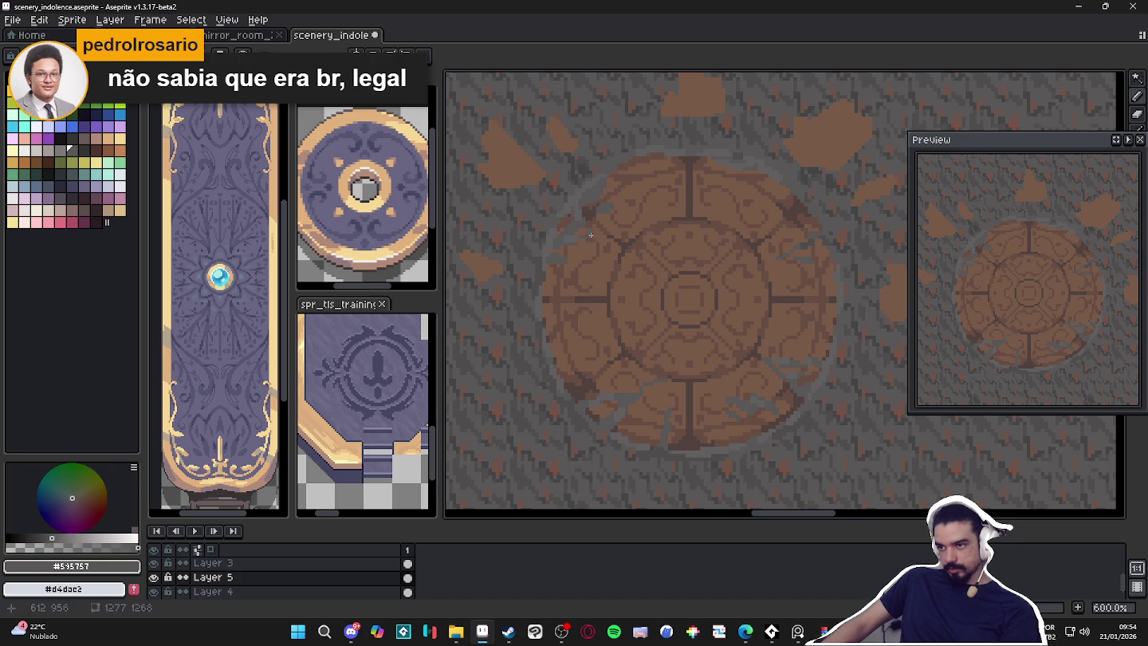
pyautogui.moveTo(597, 203); pyautogui.dragTo(628, 223)
pyautogui.hotkey('ctrl', 'z')
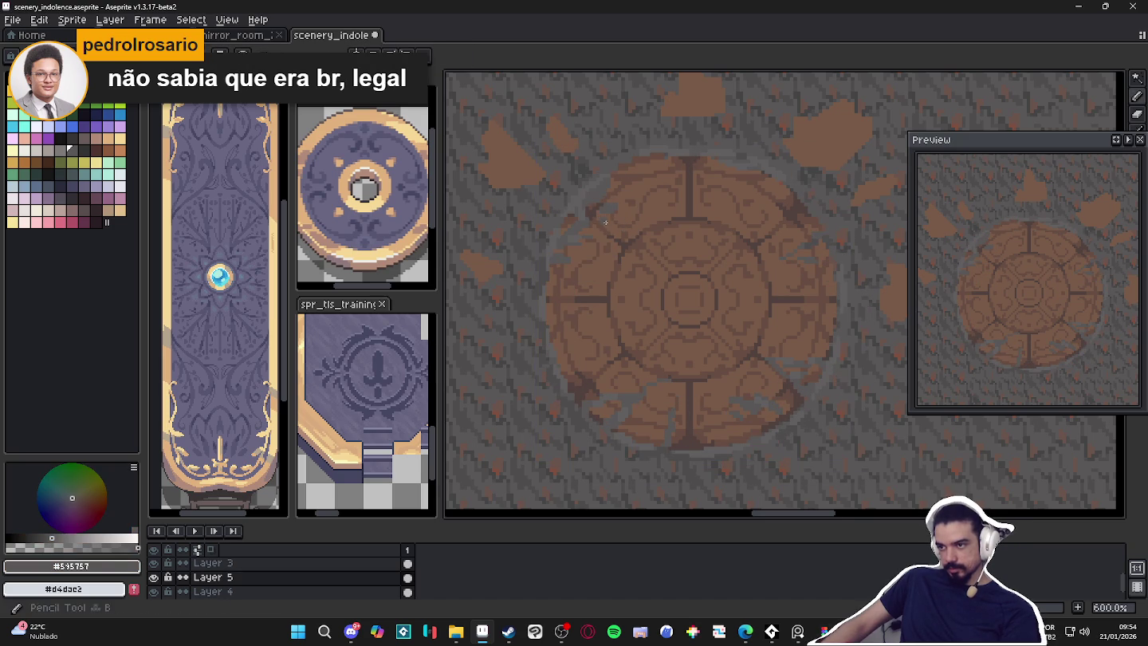
pyautogui.scroll(-1, 602, 210)
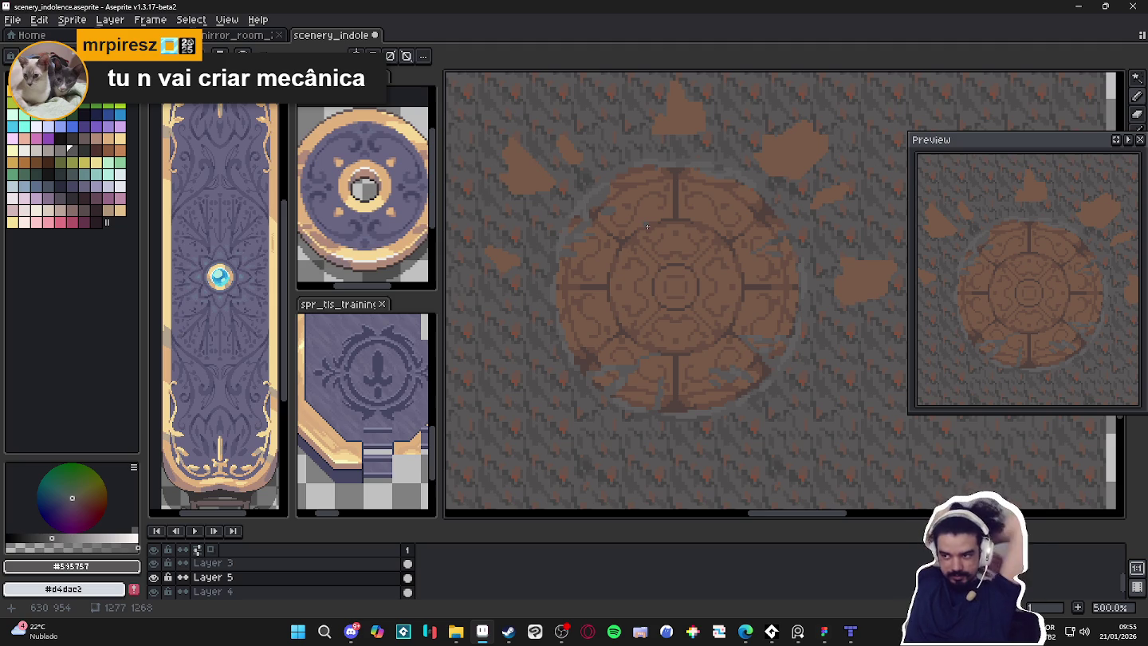
pyautogui.scroll(2, 769, 369)
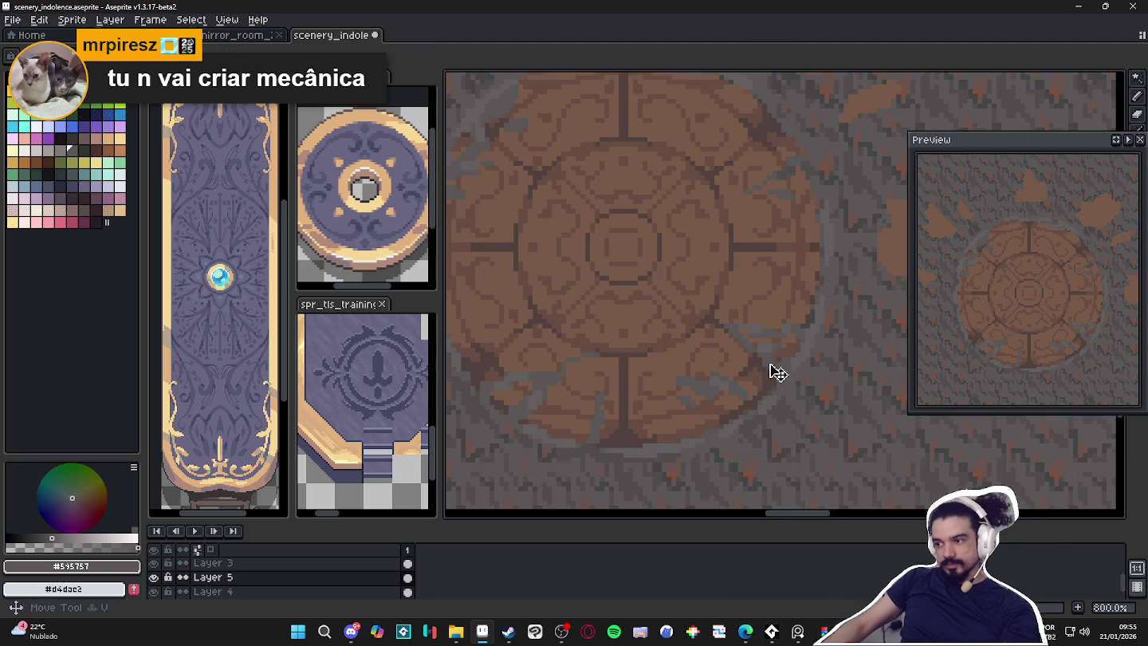
# Pick the darker stone grey #4f4d4d and zoom around the medallion to inspect it
pyautogui.scroll(1, 777, 374)
pyautogui.scroll(-1, 737, 451)
pyautogui.keyDown('alt'); pyautogui.click(733, 449); pyautogui.keyUp('alt')
pyautogui.scroll(1, 742, 407)
pyautogui.scroll(1, 749, 351)
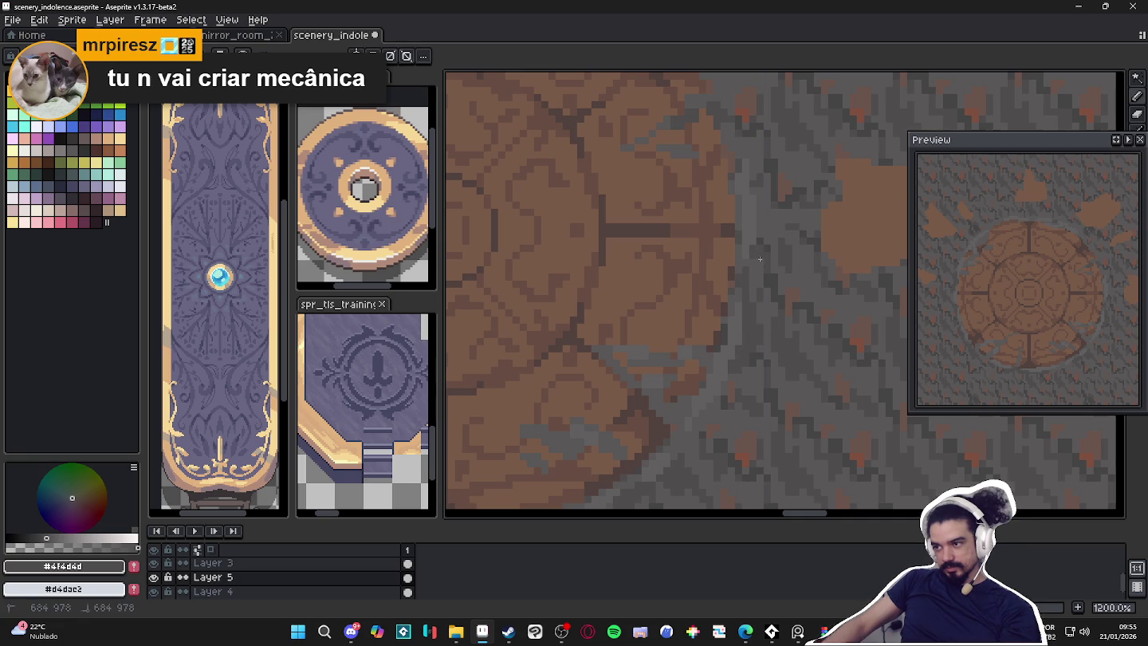
pyautogui.scroll(-4, 751, 276)
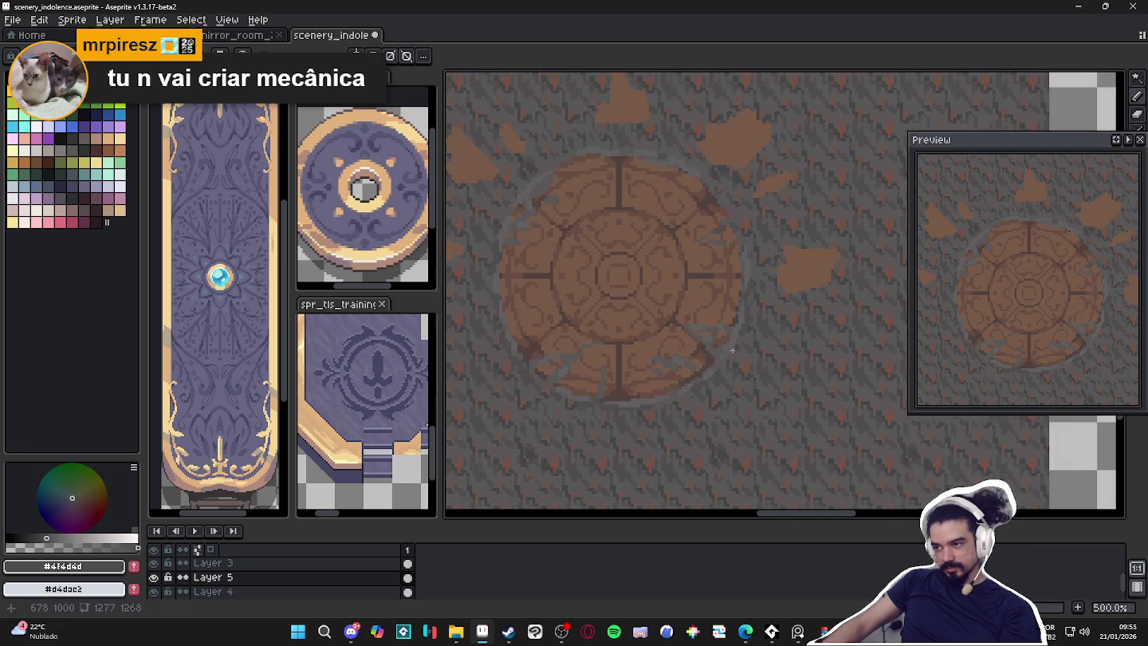
pyautogui.scroll(3, 644, 392)
pyautogui.scroll(2, 644, 391)
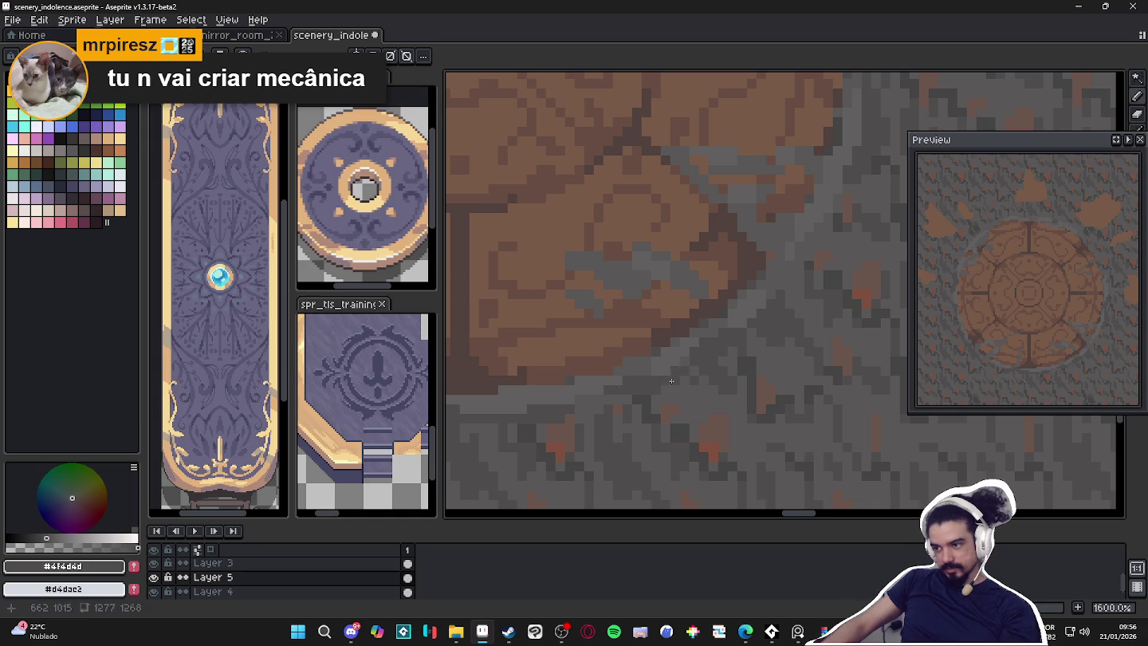
pyautogui.scroll(-5, 693, 371)
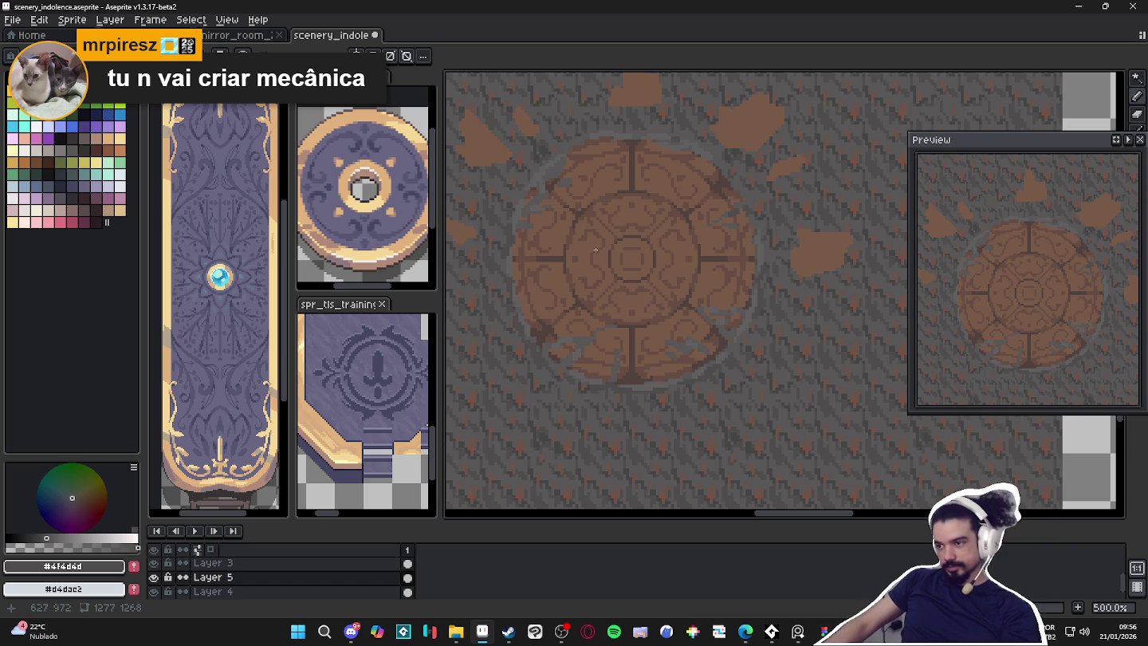
pyautogui.scroll(2, 545, 318)
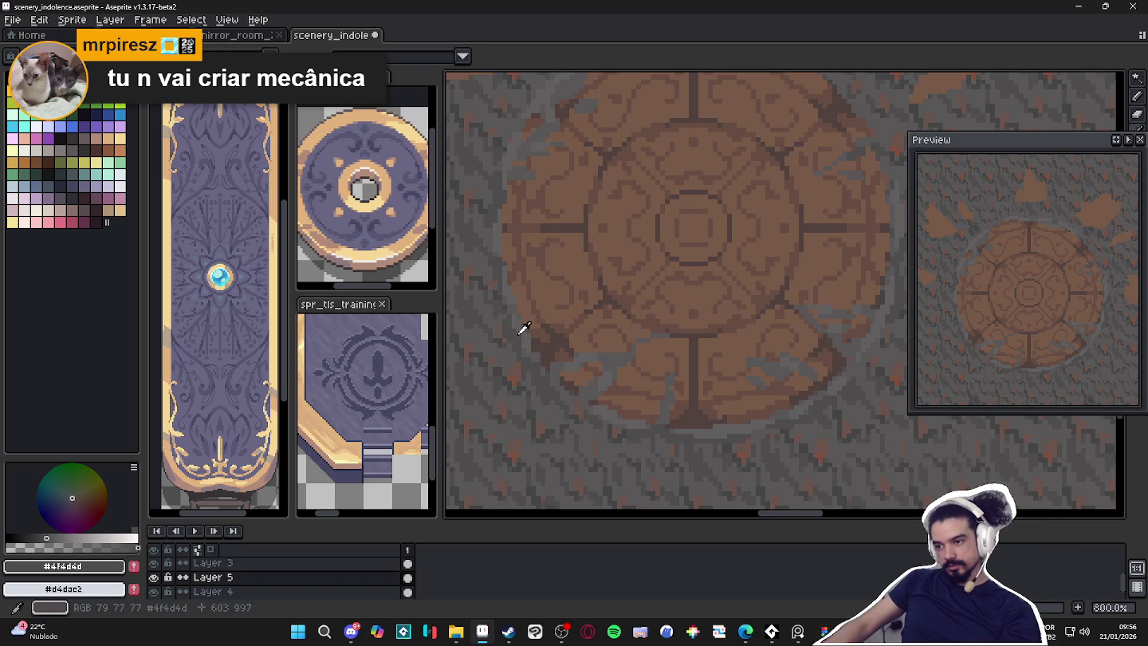
pyautogui.scroll(-2, 531, 323)
pyautogui.scroll(-1, 518, 257)
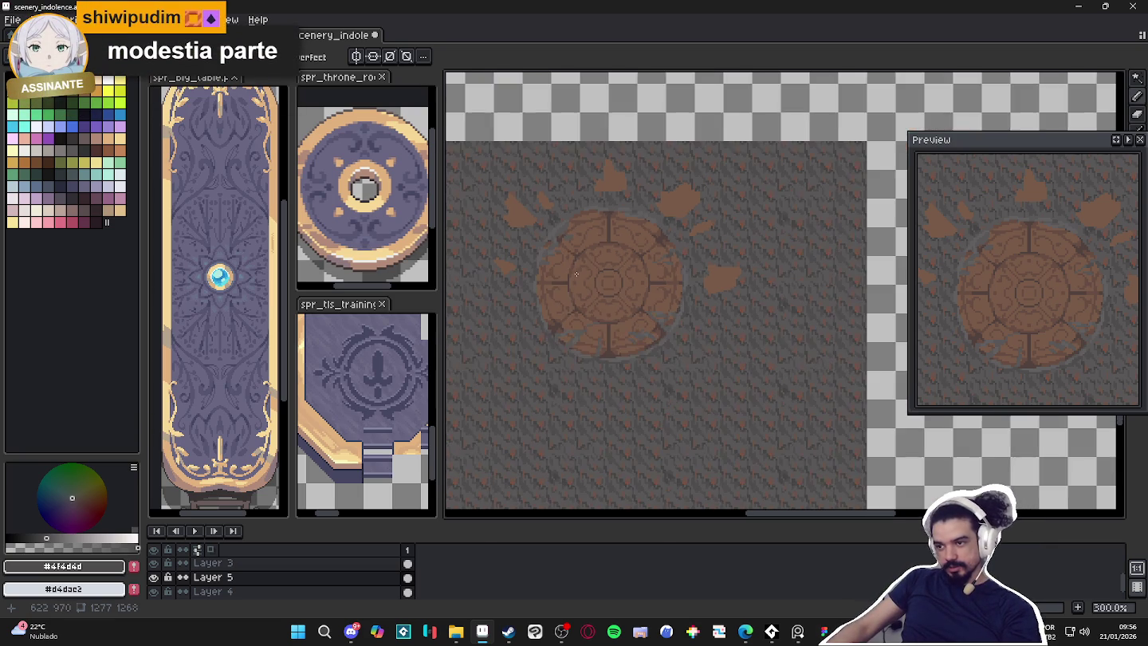
# Eyedrop dark brown #52423e, make Layer 4 active, and centre the upper-left wood fragment
pyautogui.moveTo(574, 267); pyautogui.dragTo(604, 261)
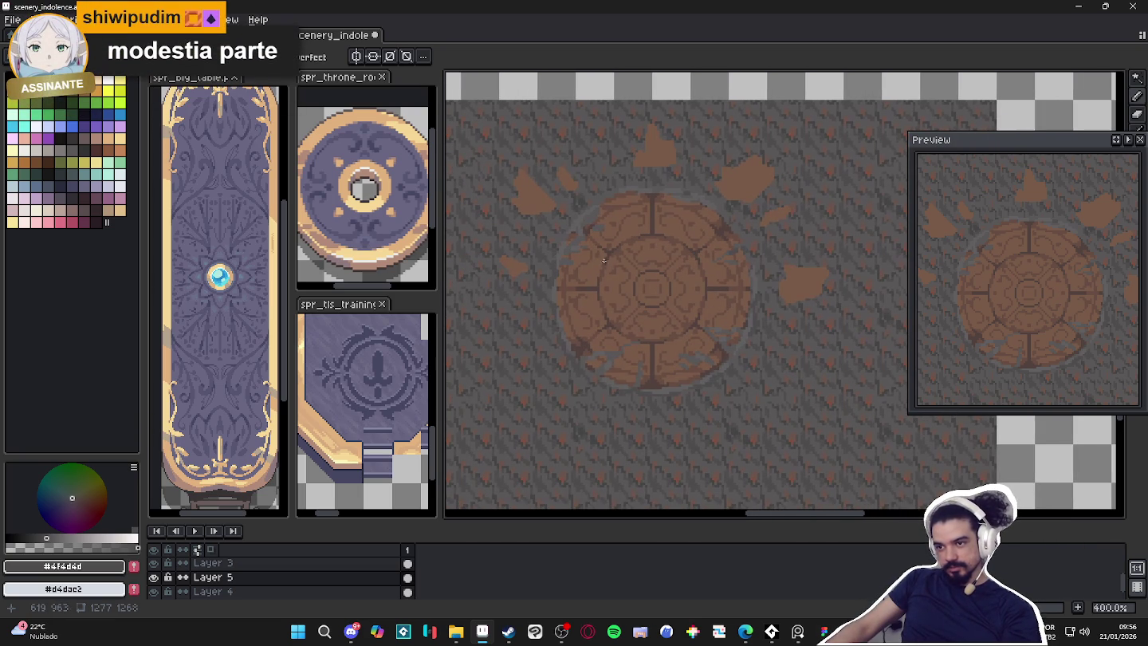
pyautogui.scroll(2, 560, 198)
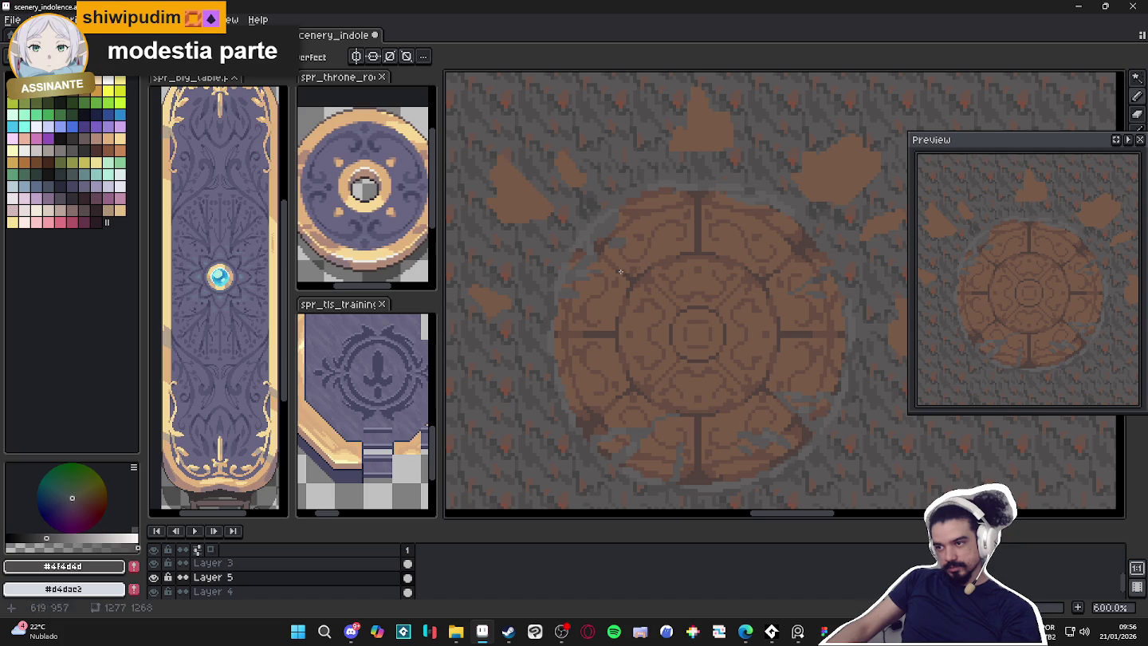
pyautogui.keyDown('alt'); pyautogui.click(600, 417); pyautogui.keyUp('alt')
pyautogui.scroll(1, 591, 208)
pyautogui.keyDown('ctrl'); pyautogui.click(506, 192); pyautogui.keyUp('ctrl')
pyautogui.scroll(3, 498, 165)
pyautogui.moveTo(498, 165); pyautogui.dragTo(722, 206)
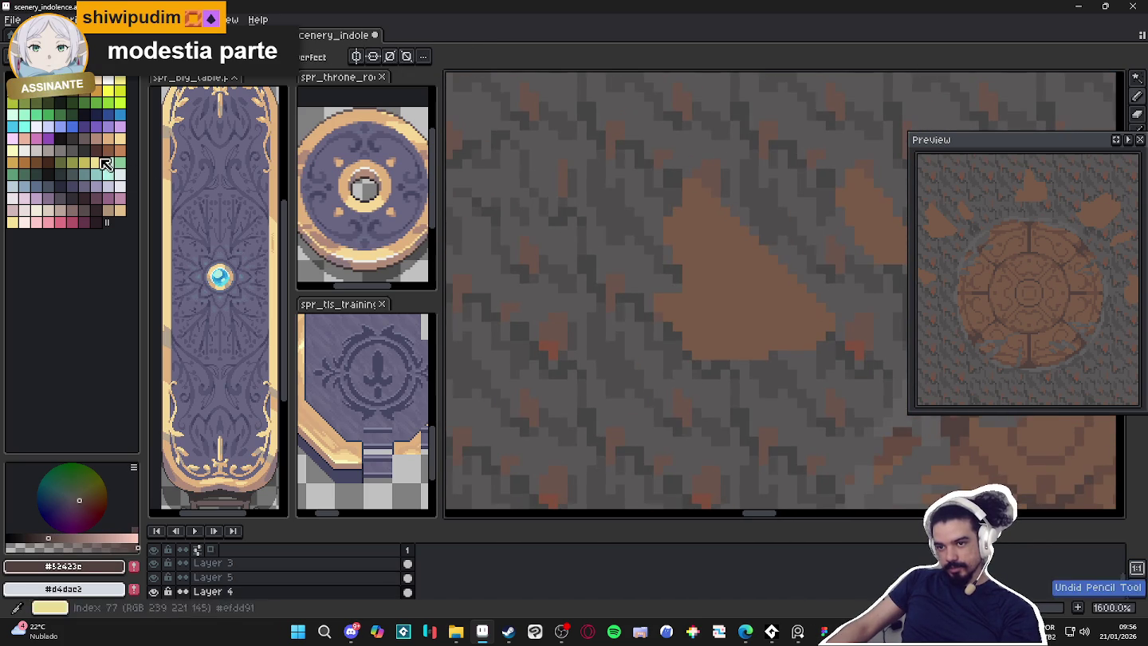
# Draw a dark outline along the upper wood fragment's diagonal, top and left edges
pyautogui.press(']')
pyautogui.keyDown('shift'); pyautogui.click(698, 175); pyautogui.keyUp('shift')
pyautogui.moveTo(687, 171); pyautogui.dragTo(669, 205)
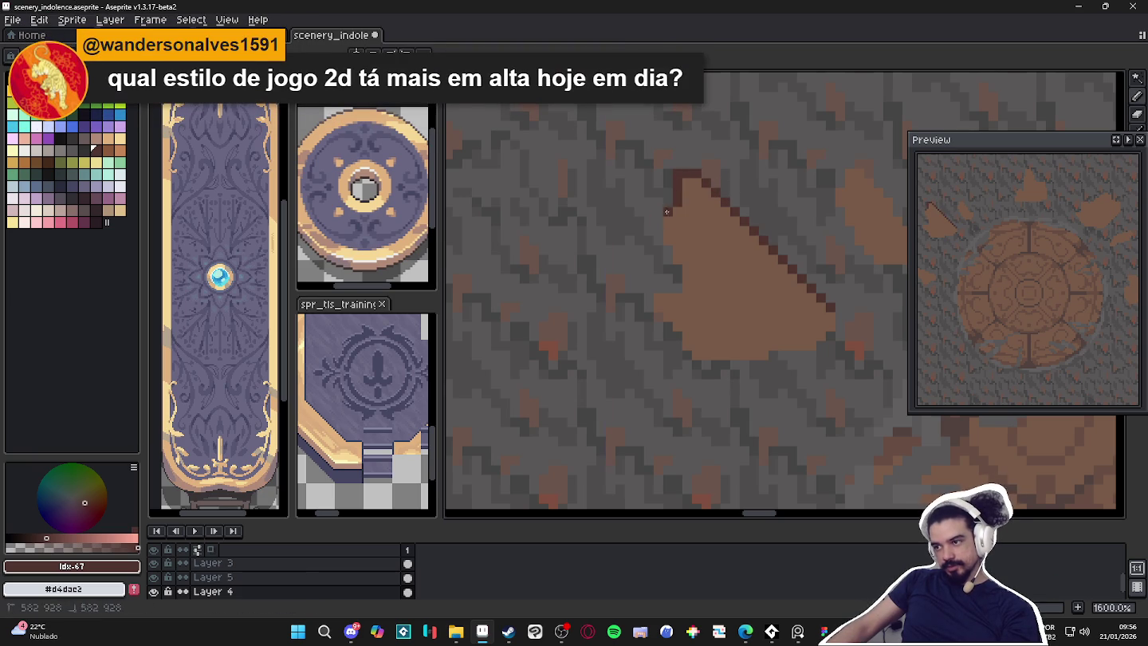
pyautogui.moveTo(658, 225); pyautogui.dragTo(657, 241)
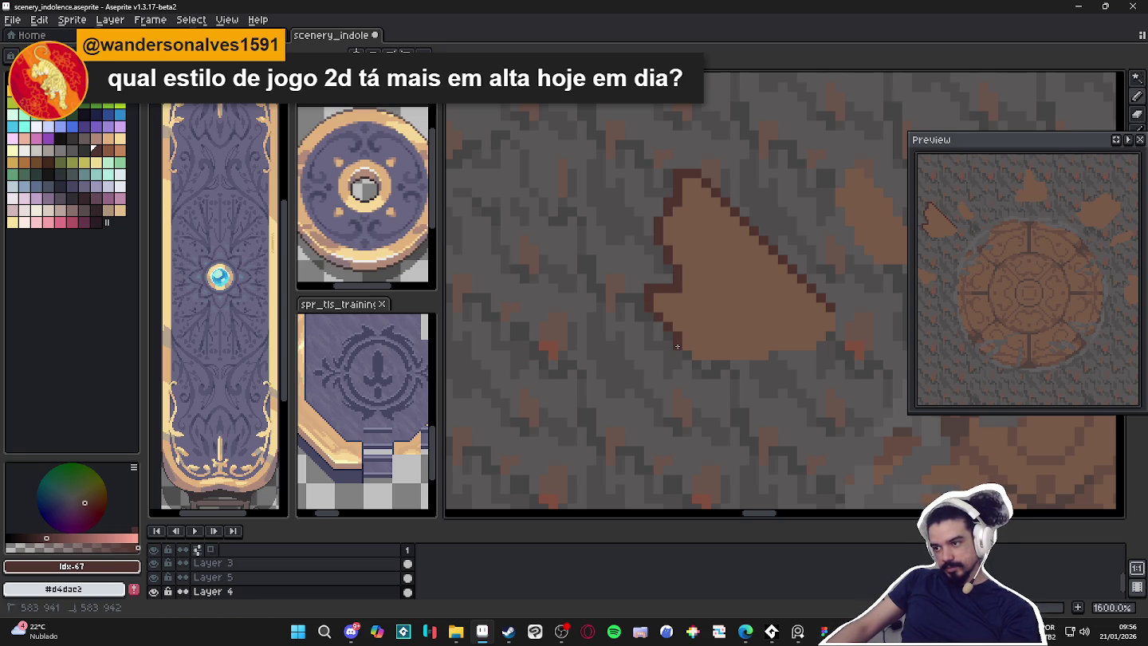
pyautogui.scroll(-2, 691, 358)
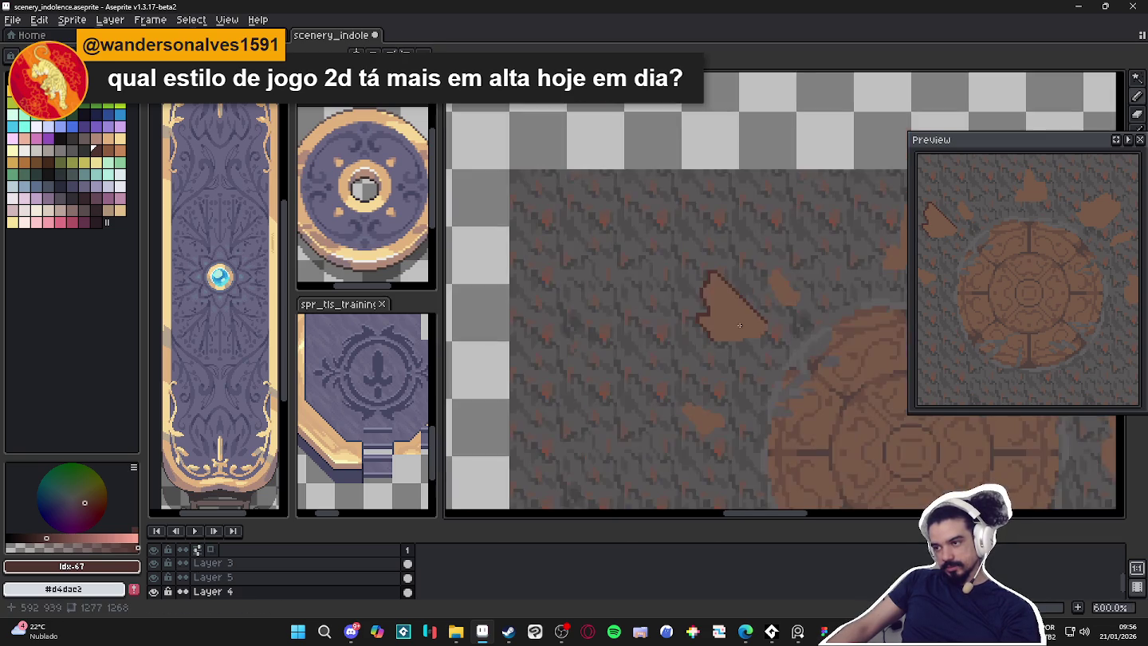
pyautogui.scroll(-2, 631, 283)
pyautogui.scroll(-2, 631, 284)
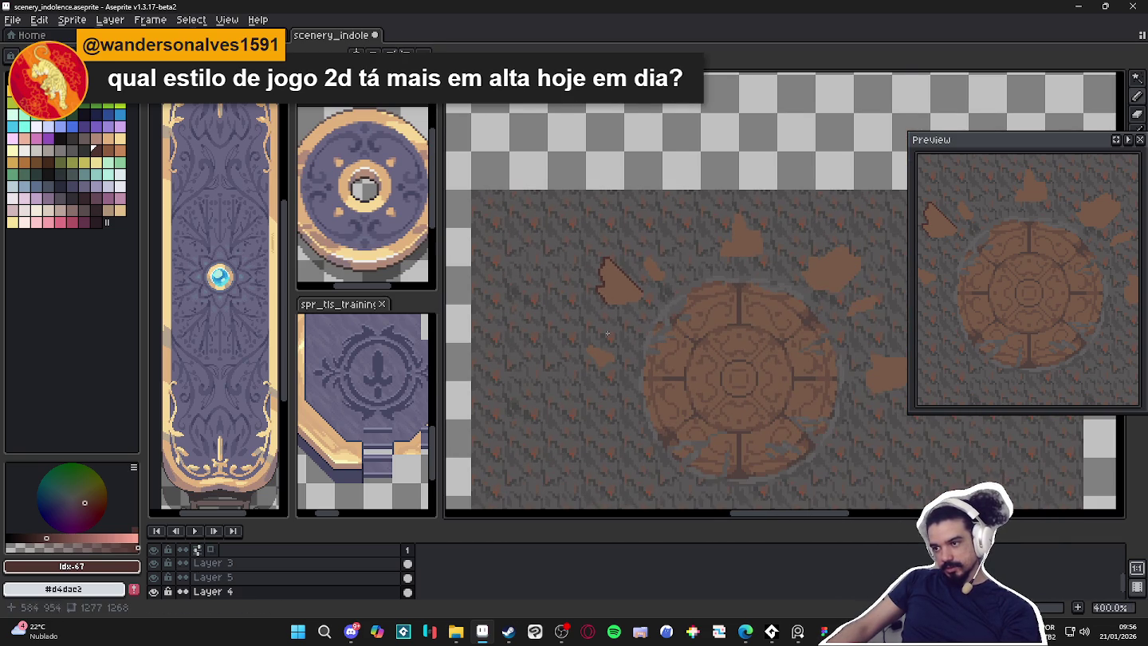
pyautogui.scroll(2, 606, 326)
pyautogui.scroll(2, 619, 361)
# Outline the smaller wood fragment's upper-left and left edges in dark pixels
pyautogui.click(603, 344)
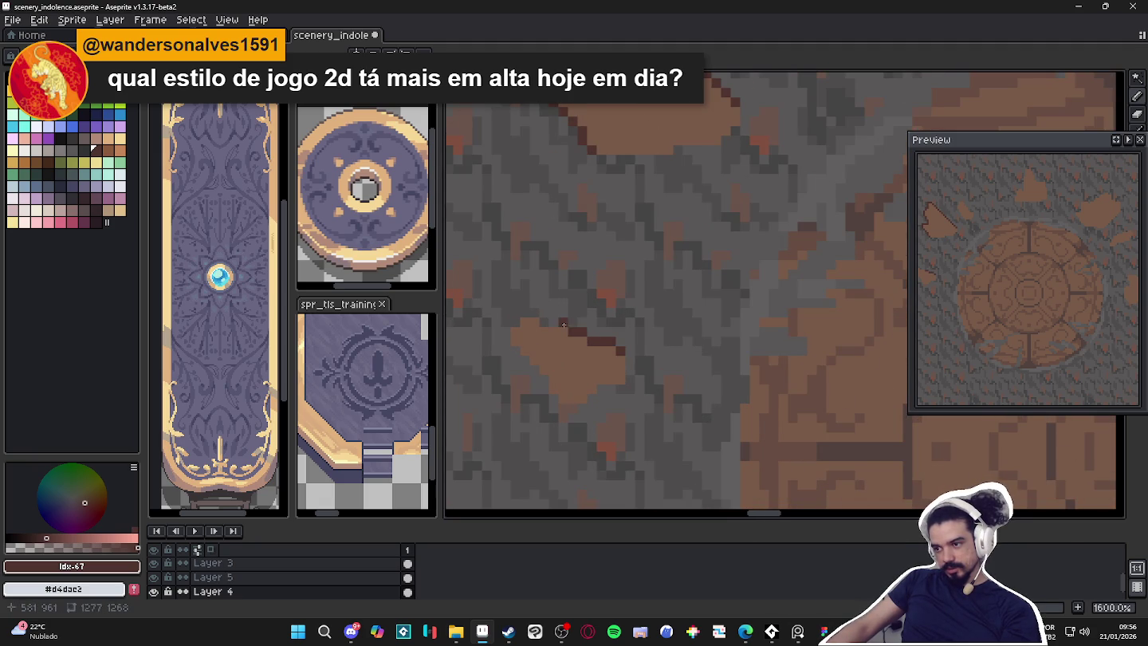
pyautogui.click(536, 314)
pyautogui.click(526, 313)
pyautogui.click(516, 321)
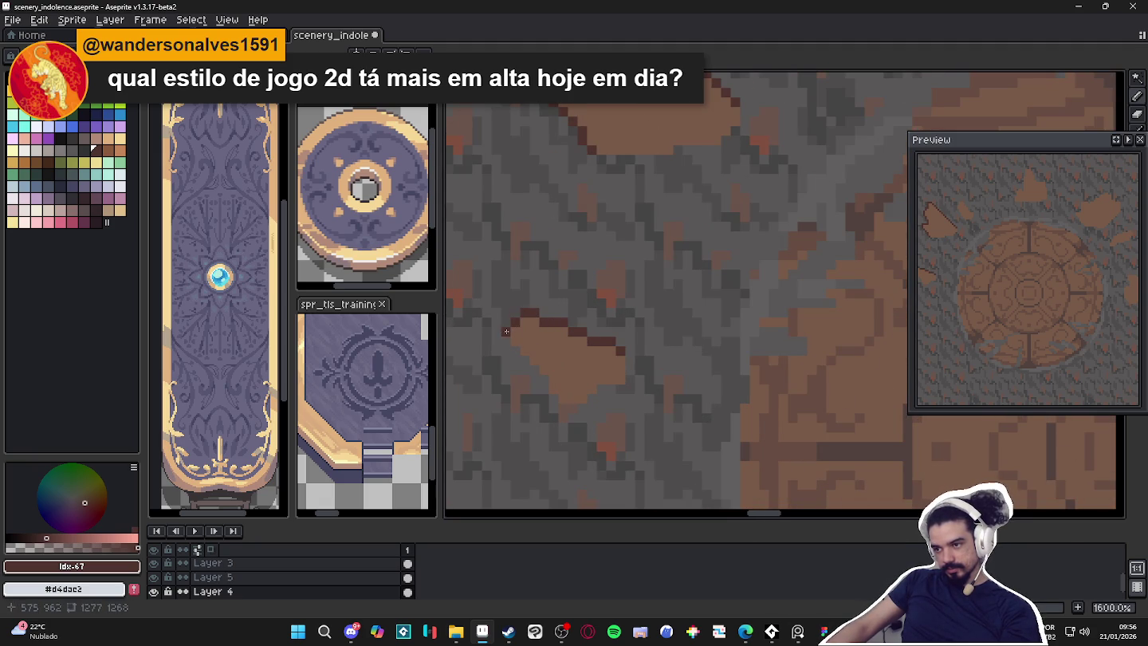
pyautogui.moveTo(514, 348); pyautogui.dragTo(548, 386)
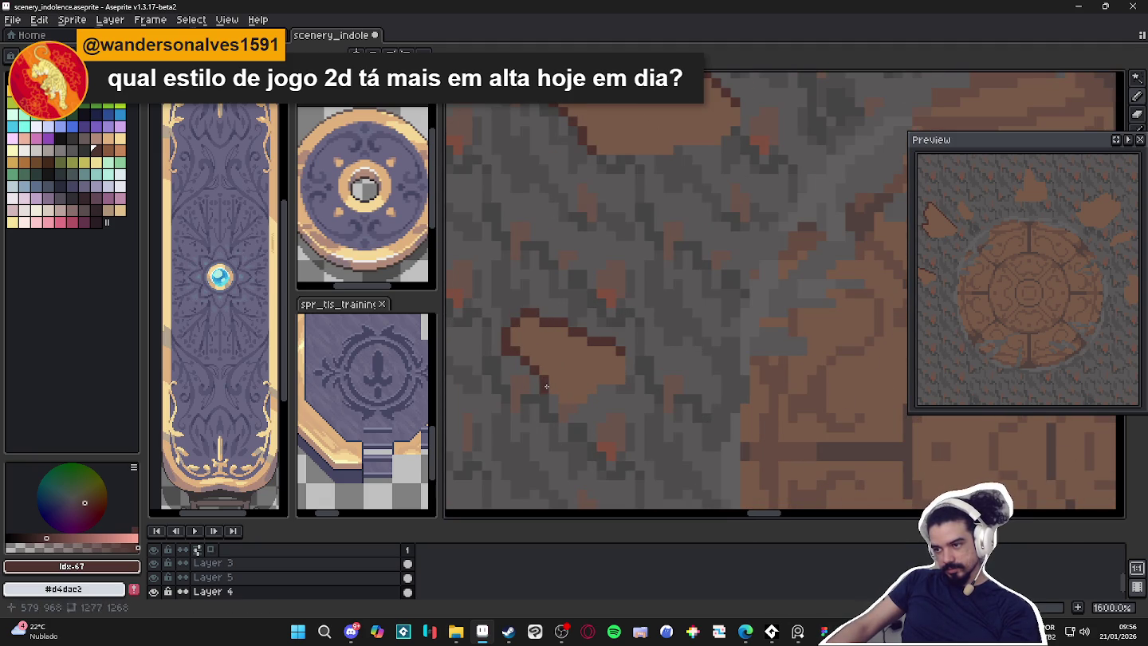
# Touch up the fragment's left-edge outline with additional dark pixels
pyautogui.scroll(-4, 552, 395)
pyautogui.scroll(-2, 691, 254)
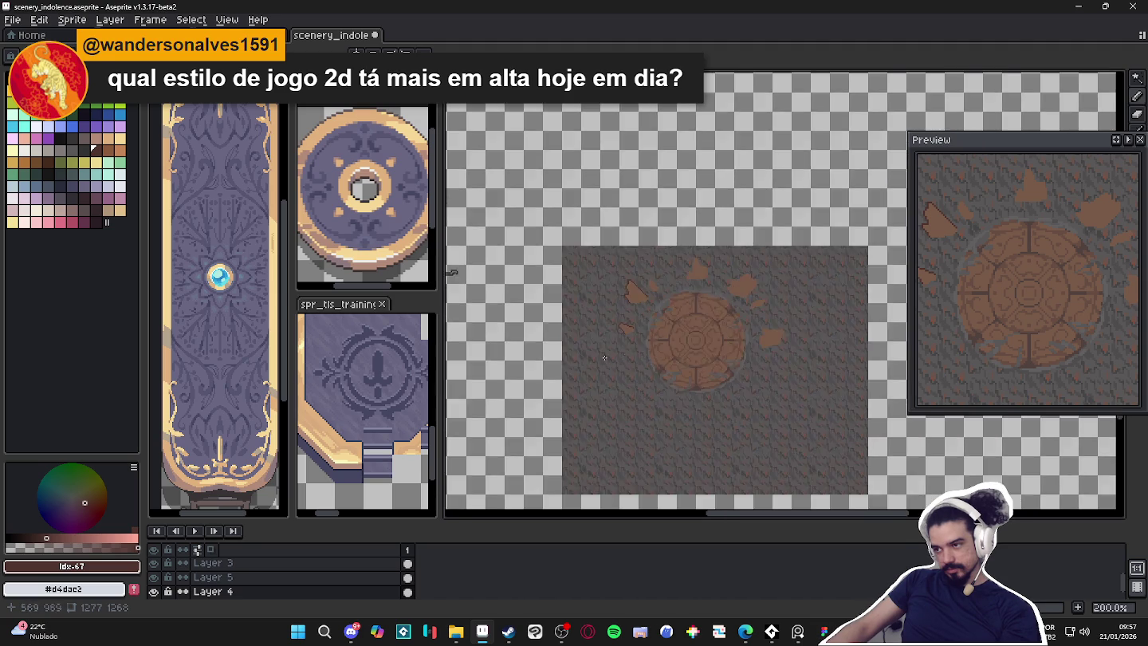
pyautogui.scroll(-2, 690, 255)
pyautogui.scroll(2, 617, 307)
pyautogui.scroll(1, 681, 215)
pyautogui.scroll(2, 694, 183)
pyautogui.scroll(-1, 714, 147)
pyautogui.scroll(-3, 714, 148)
pyautogui.scroll(2, 668, 254)
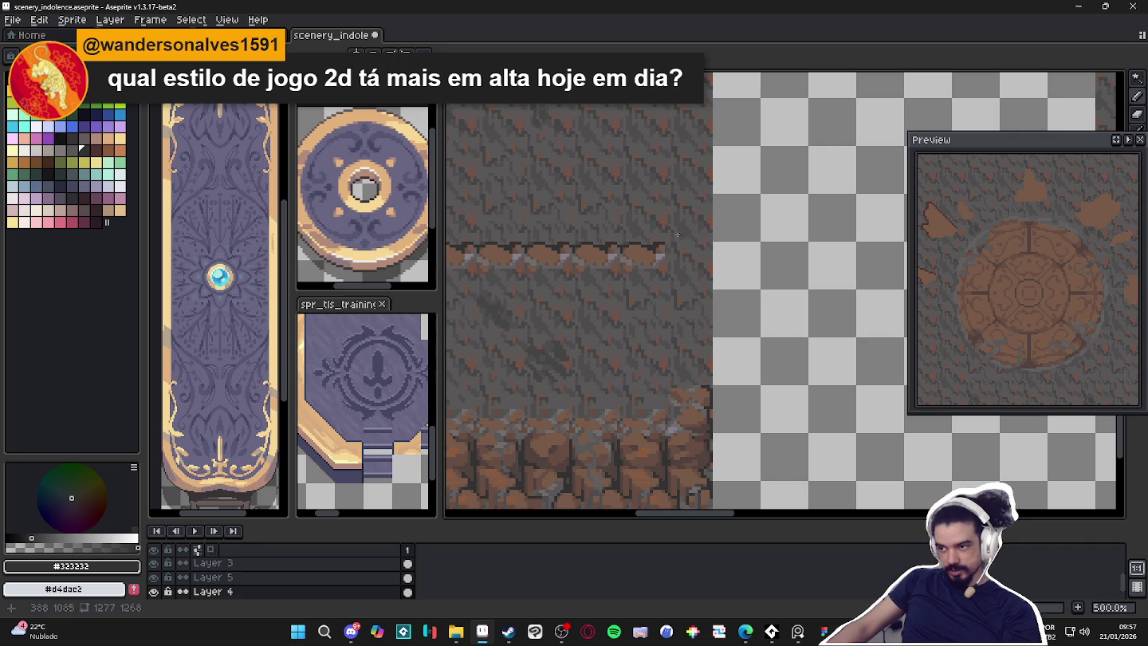
pyautogui.scroll(-3, 688, 228)
pyautogui.scroll(-1, 481, 196)
pyautogui.scroll(4, 718, 287)
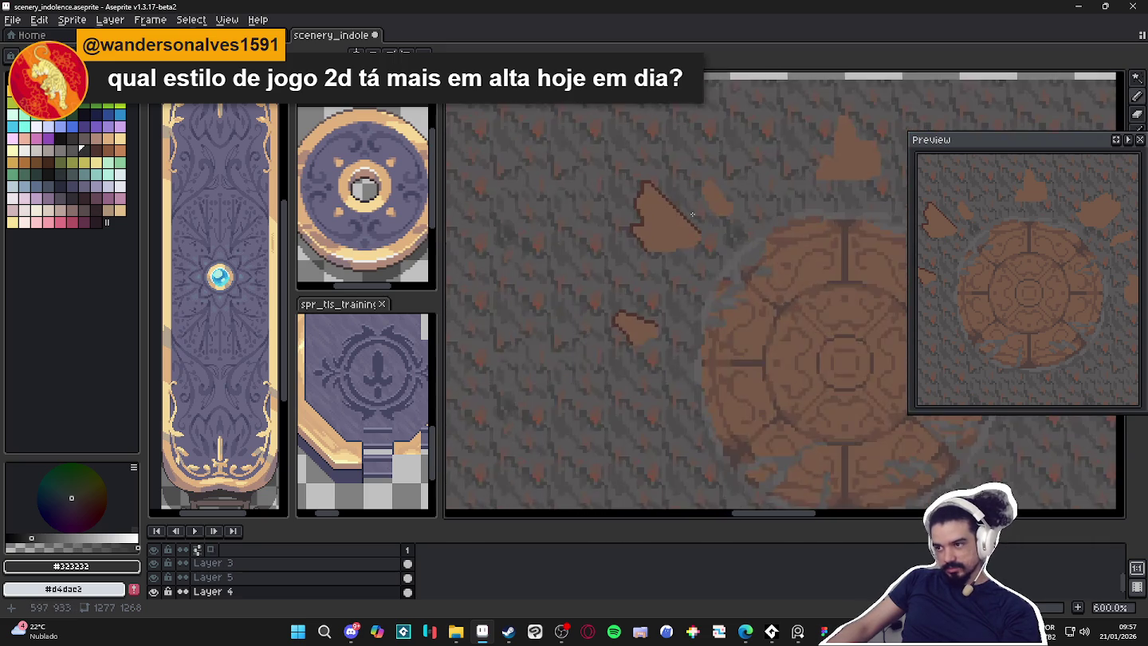
pyautogui.scroll(3, 722, 291)
pyautogui.scroll(2, 726, 292)
pyautogui.scroll(-1, 726, 293)
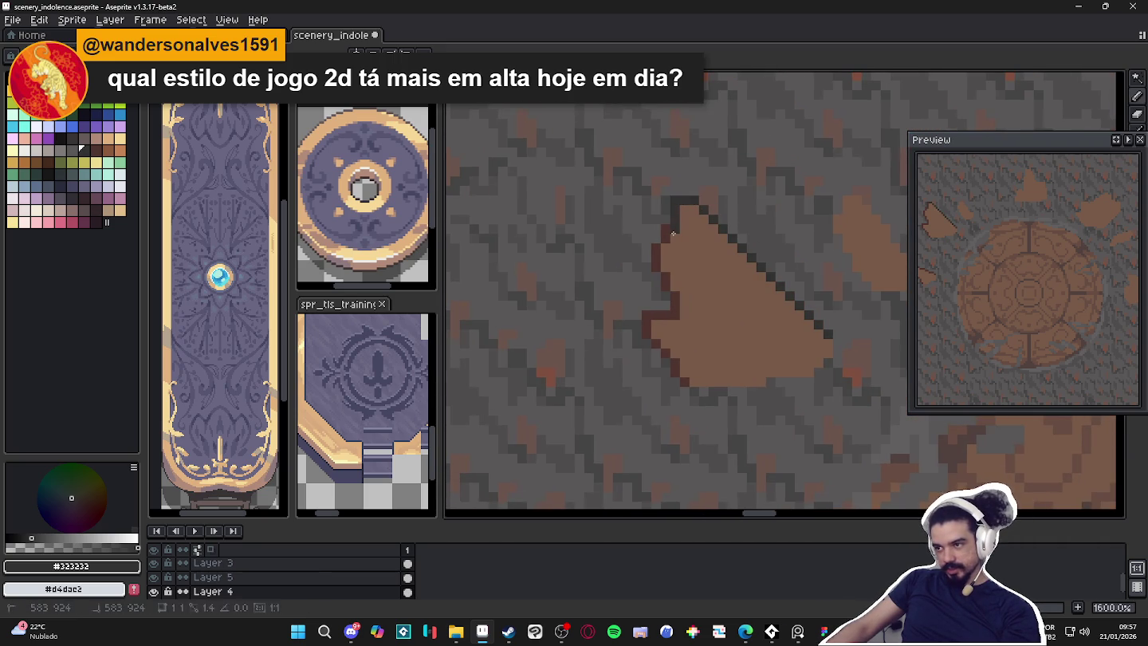
pyautogui.click(661, 279)
pyautogui.moveTo(668, 284)
pyautogui.mouseDown()
pyautogui.moveTo(652, 319)
pyautogui.moveTo(655, 351)
pyautogui.moveTo(675, 372)
pyautogui.mouseUp()
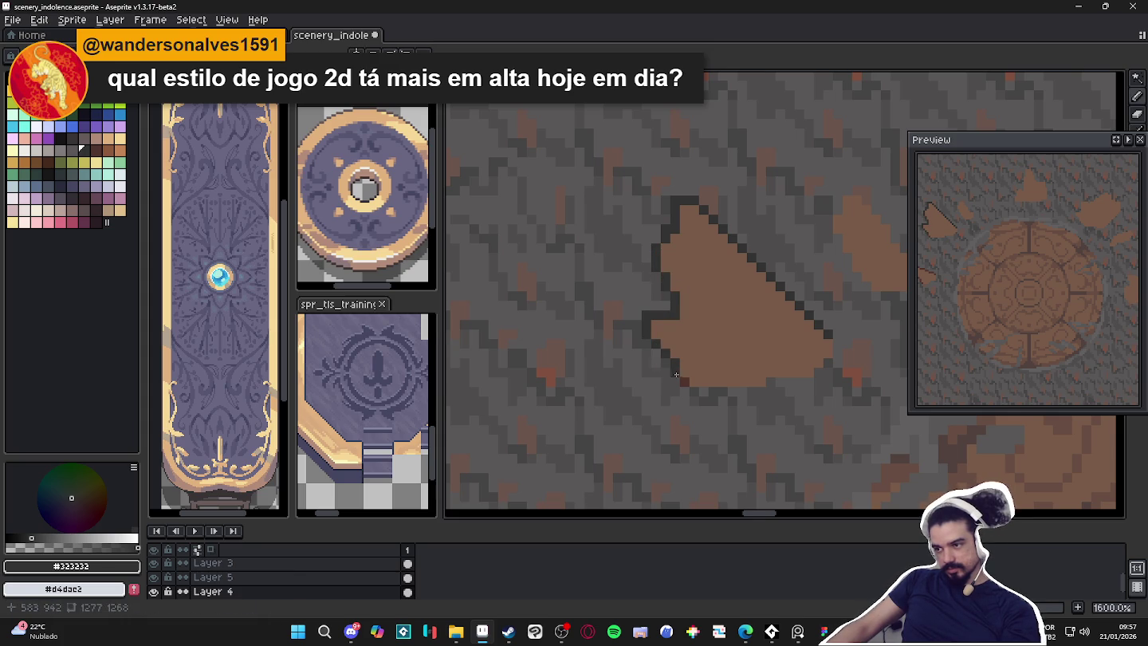
# Cover the reddish pixels on the lower-left fragments with the dark outline
pyautogui.scroll(-4, 685, 384)
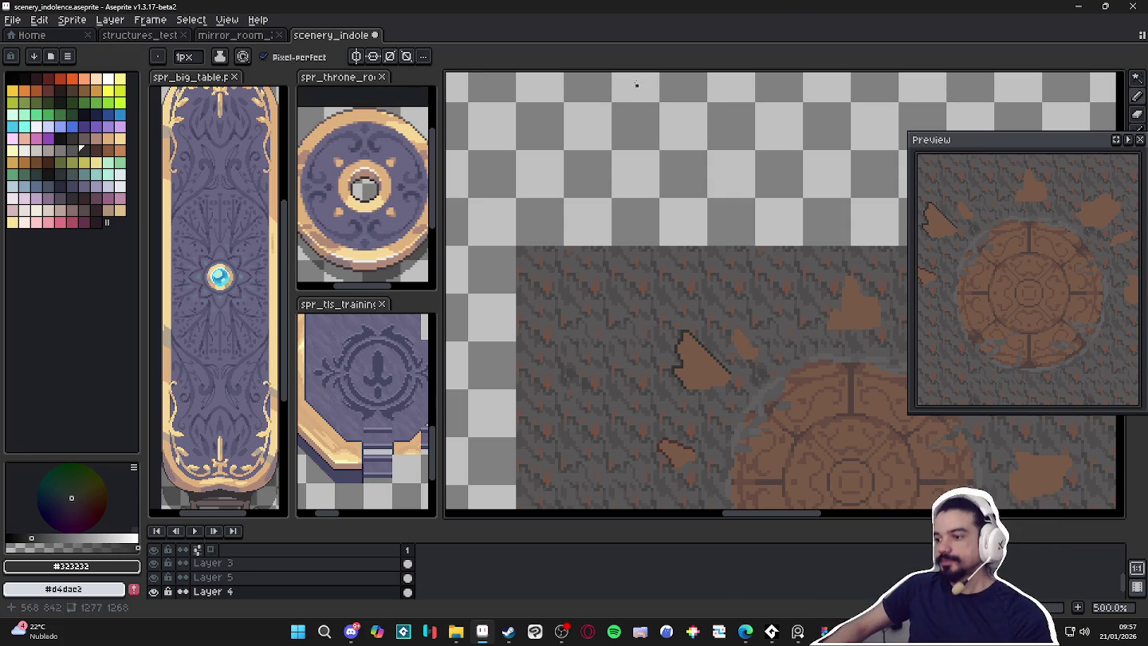
pyautogui.moveTo(641, 263); pyautogui.dragTo(614, 216)
pyautogui.scroll(2, 653, 415)
pyautogui.scroll(2, 654, 415)
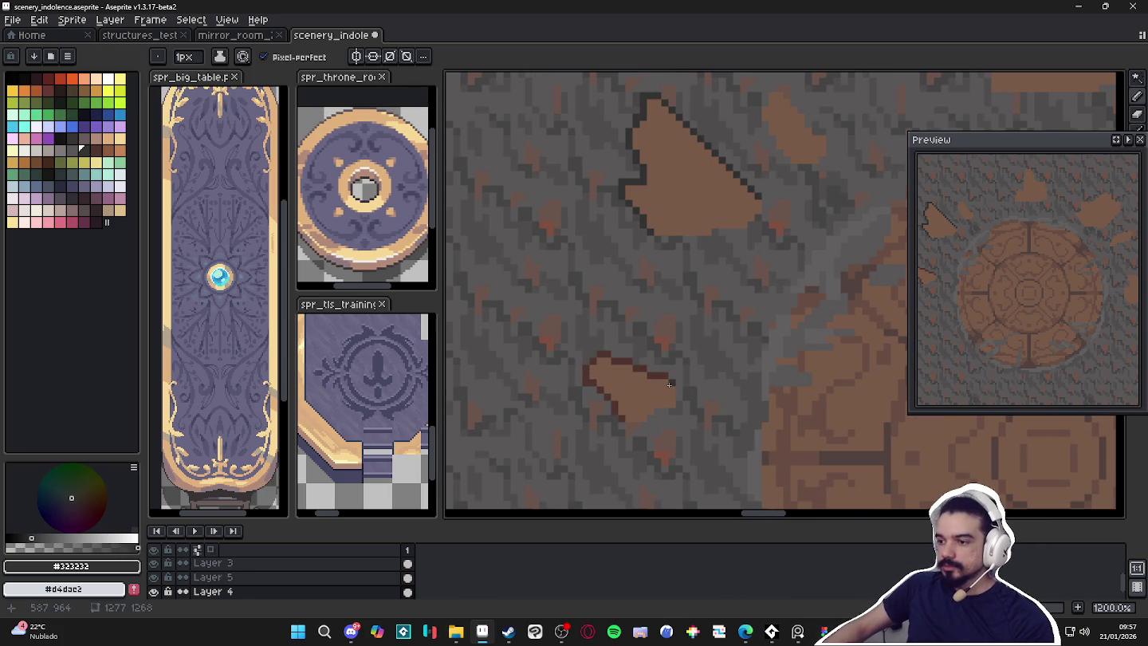
pyautogui.scroll(1, 618, 360)
pyautogui.press('e')
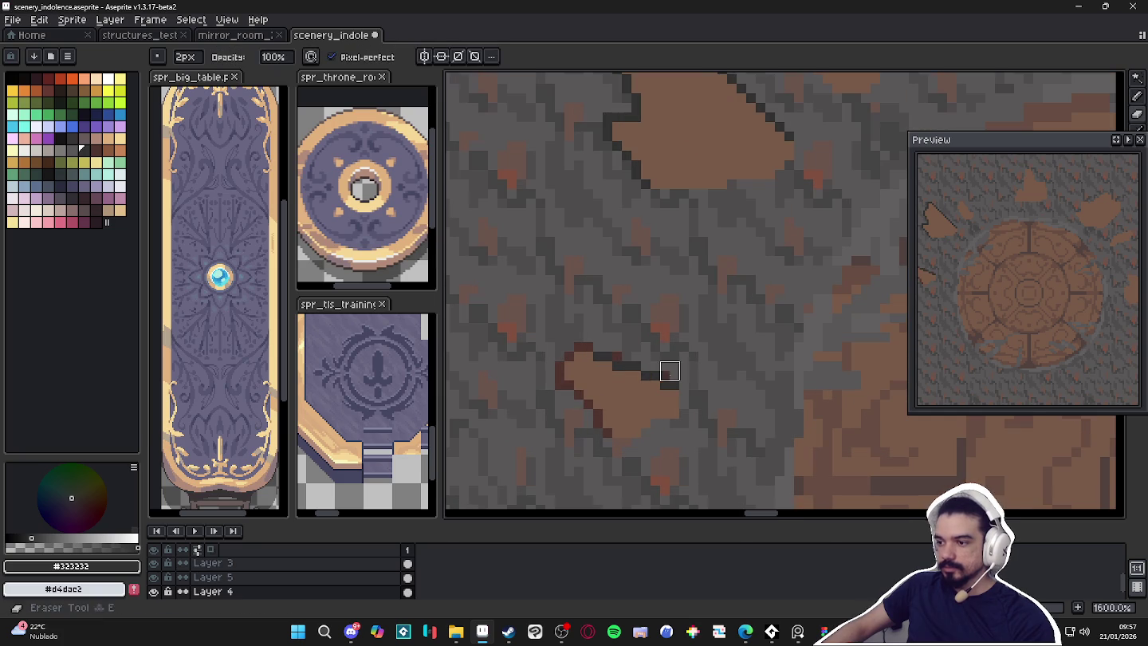
pyautogui.press('b')
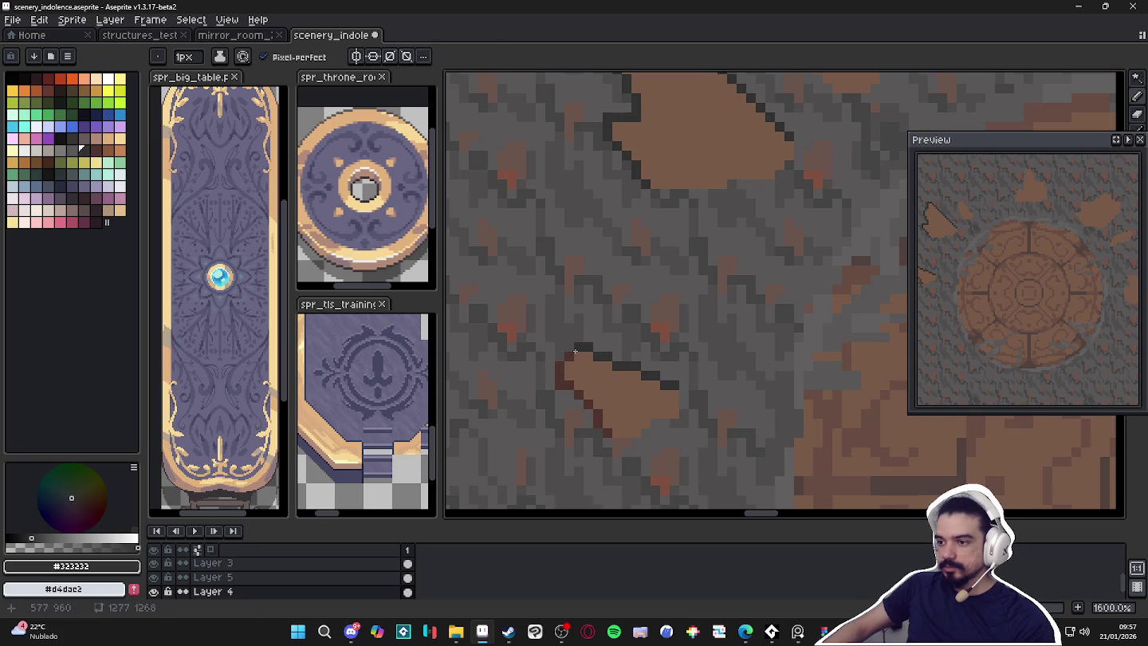
pyautogui.moveTo(564, 363); pyautogui.dragTo(598, 415)
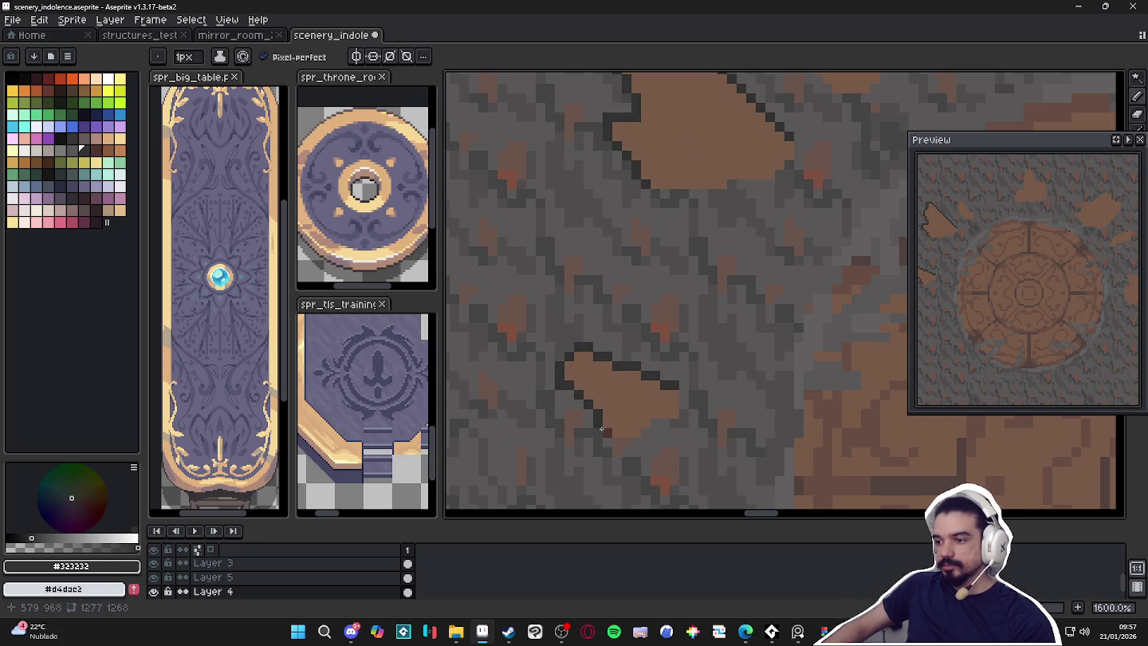
pyautogui.scroll(-3, 597, 415)
# Outline a brown shard's left edge diagonally in dark #323232, undoing one bad stroke
pyautogui.scroll(3, 585, 282)
pyautogui.moveTo(554, 339)
pyautogui.mouseDown()
pyautogui.moveTo(526, 309)
pyautogui.moveTo(514, 264)
pyautogui.moveTo(572, 290)
pyautogui.mouseUp()
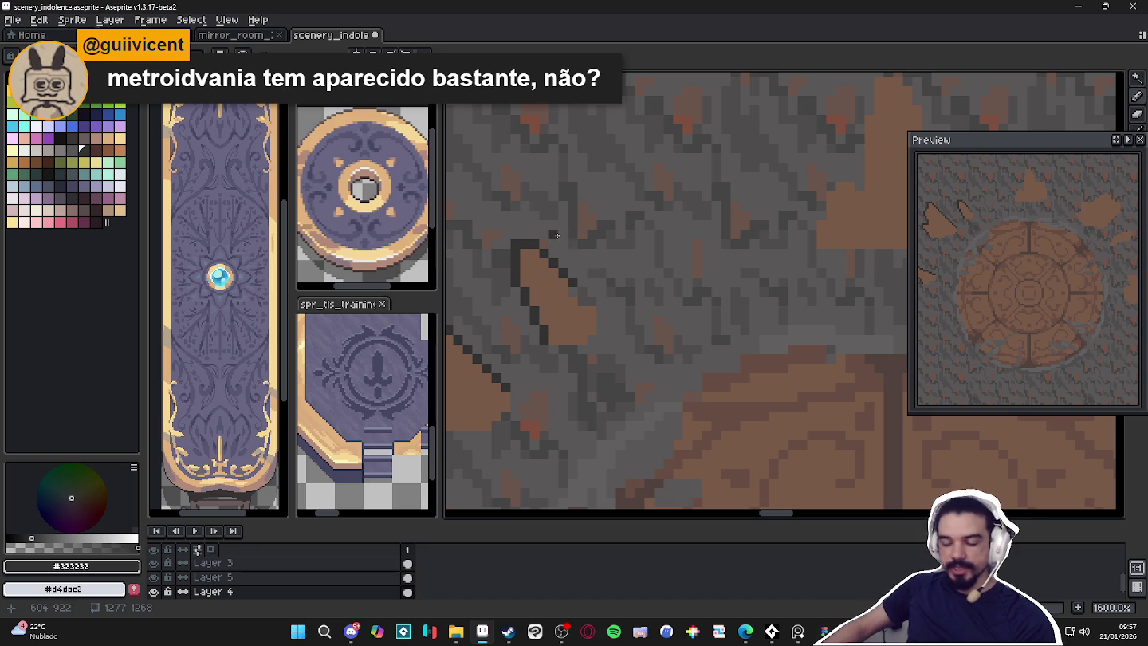
pyautogui.scroll(2, 568, 290)
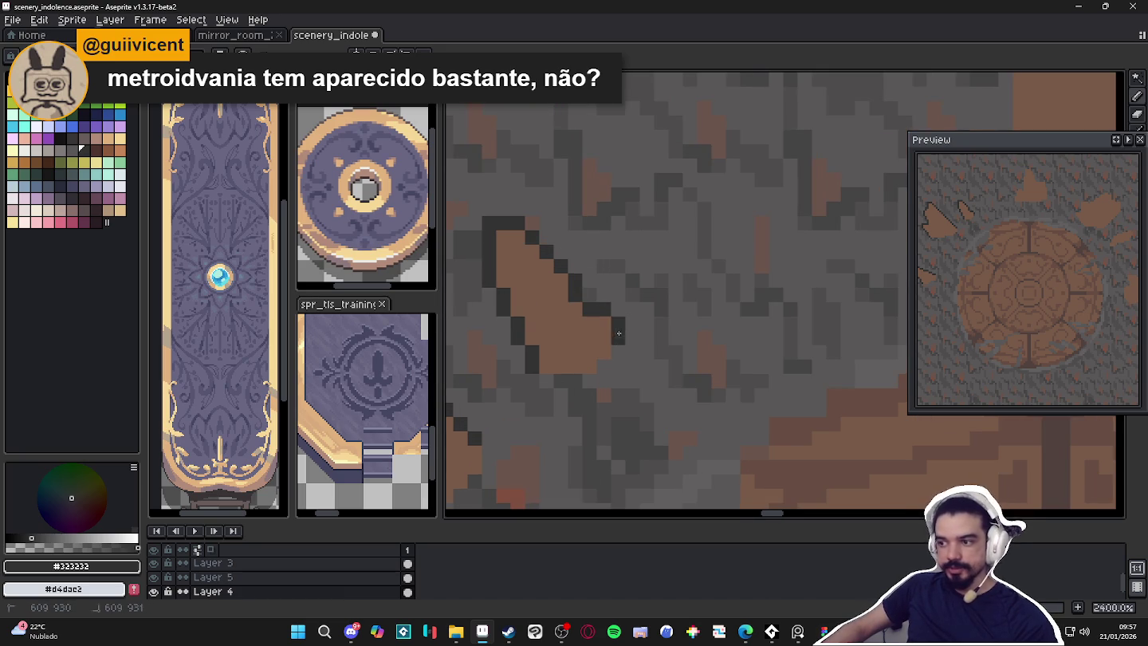
pyautogui.scroll(-5, 666, 346)
pyautogui.scroll(2, 667, 347)
pyautogui.scroll(1, 662, 261)
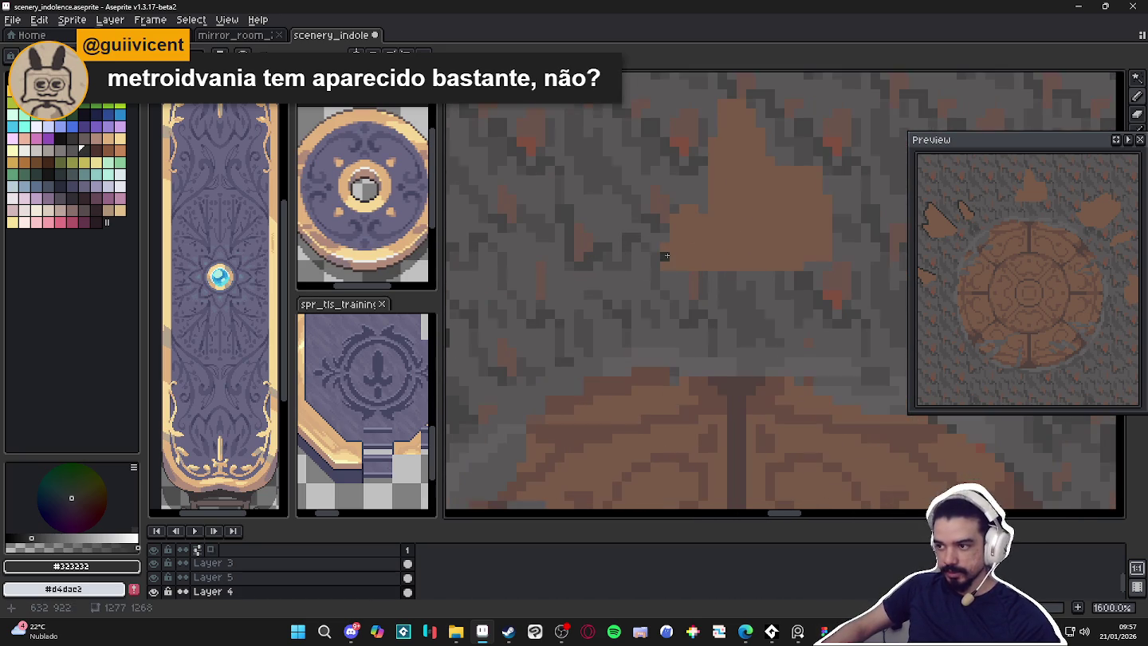
pyautogui.moveTo(657, 264)
pyautogui.mouseDown()
pyautogui.moveTo(665, 214)
pyautogui.moveTo(690, 201)
pyautogui.moveTo(708, 138)
pyautogui.moveTo(674, 215)
pyautogui.moveTo(663, 177)
pyautogui.moveTo(699, 176)
pyautogui.moveTo(721, 231)
pyautogui.moveTo(770, 239)
pyautogui.moveTo(790, 330)
pyautogui.mouseUp()
pyautogui.hotkey('ctrl', 'z')
# Outline the larger shard's left, top and right sides and the smaller shard's top and lower edges
pyautogui.scroll(-1, 789, 330)
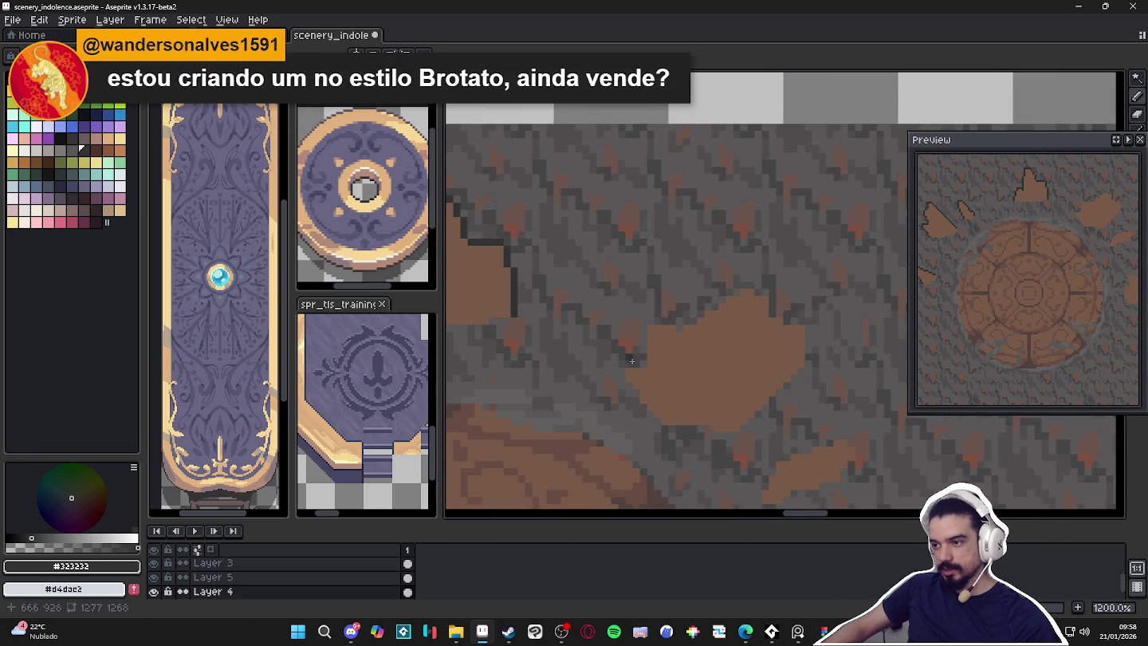
pyautogui.moveTo(642, 363)
pyautogui.mouseDown()
pyautogui.moveTo(643, 323)
pyautogui.moveTo(677, 330)
pyautogui.moveTo(751, 284)
pyautogui.mouseUp()
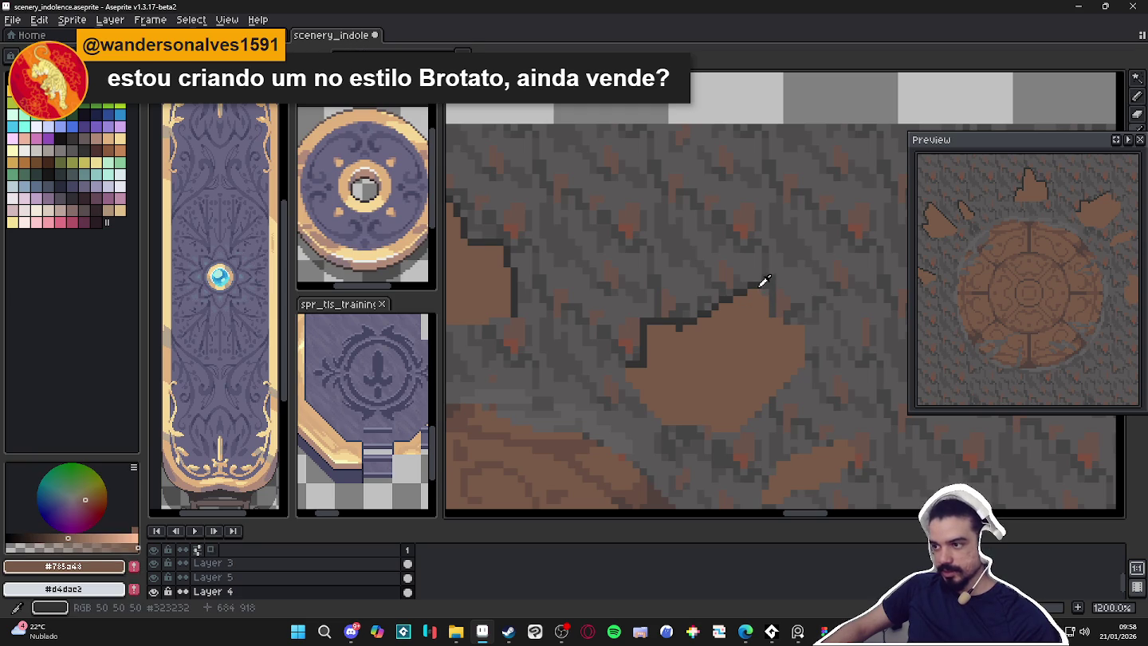
pyautogui.moveTo(767, 296)
pyautogui.mouseDown()
pyautogui.moveTo(801, 320)
pyautogui.moveTo(738, 435)
pyautogui.mouseUp()
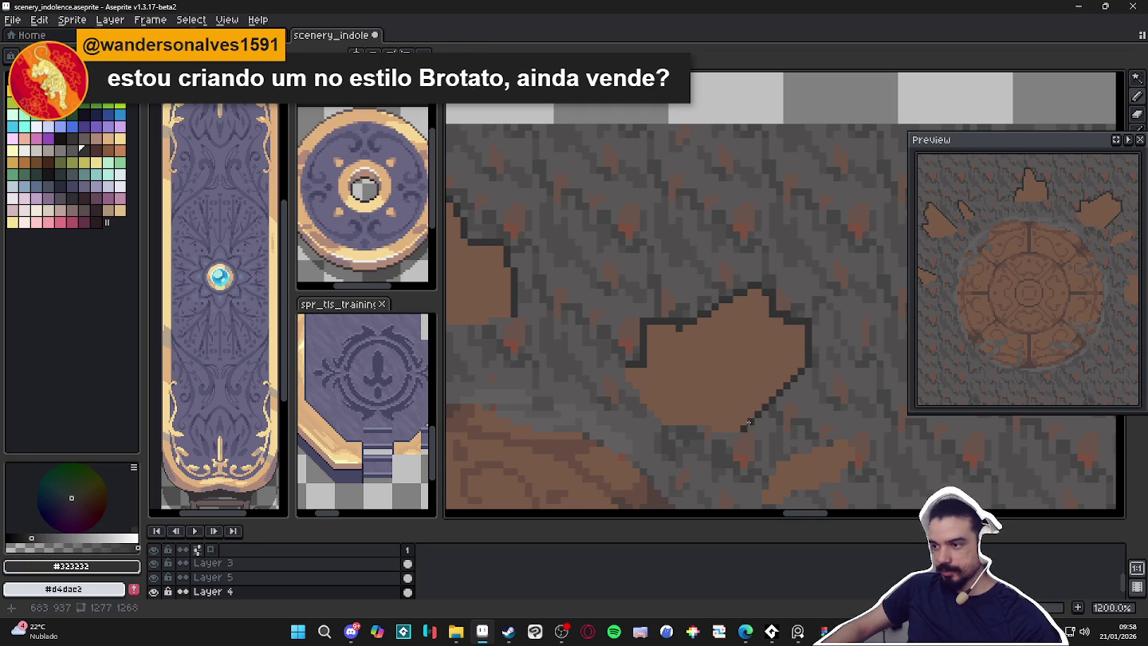
pyautogui.scroll(1, 649, 338)
pyautogui.click(670, 345)
pyautogui.moveTo(685, 333); pyautogui.dragTo(771, 345)
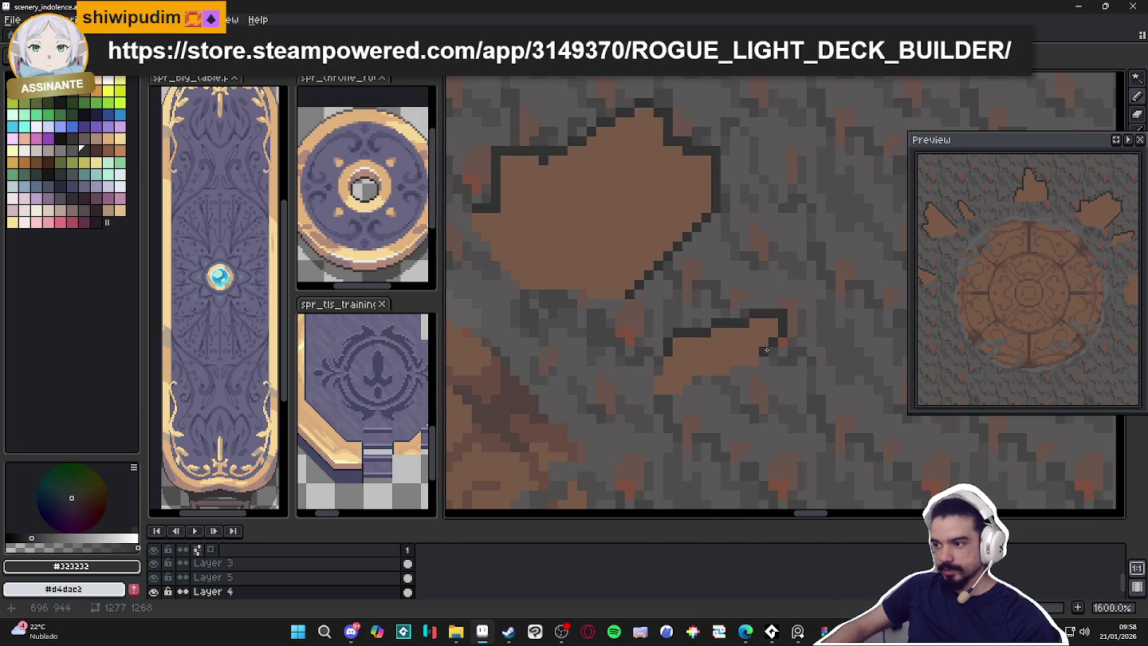
pyautogui.moveTo(752, 359); pyautogui.dragTo(693, 383)
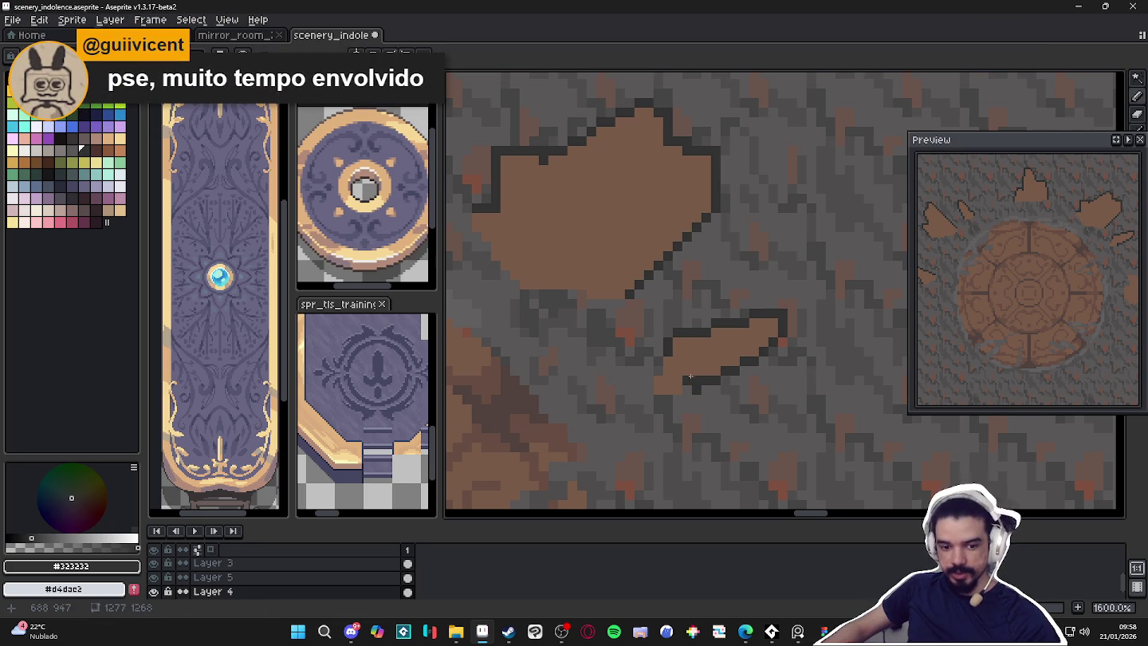
pyautogui.click(686, 401)
# Save the tile file and switch over to the Steam store page in the browser
pyautogui.scroll(-4, 685, 399)
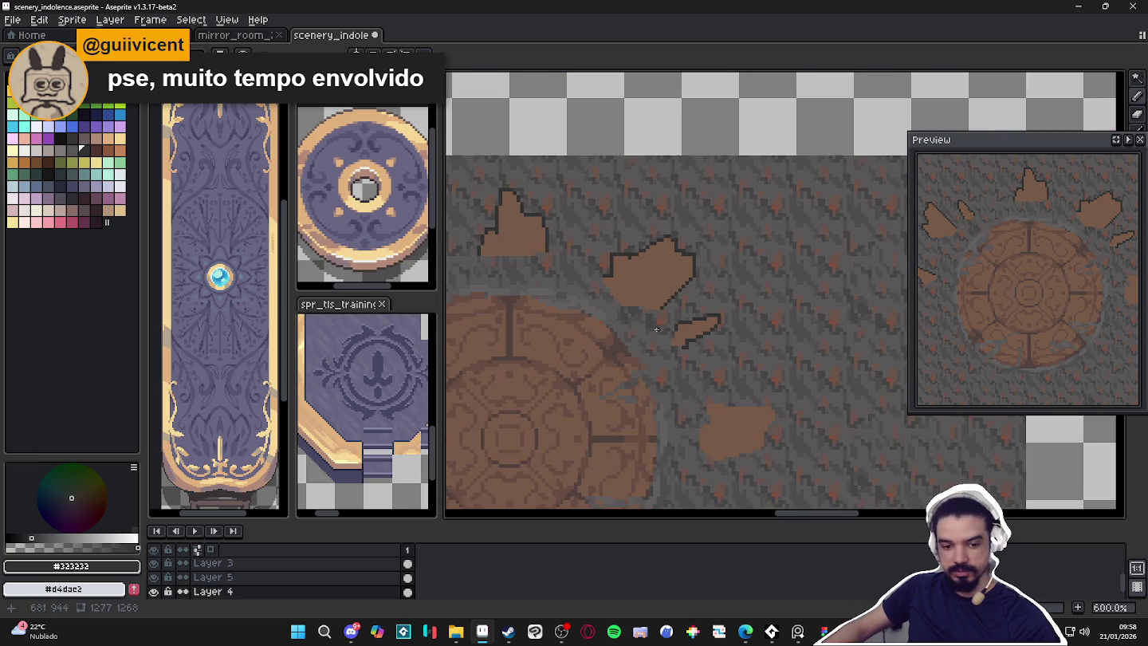
pyautogui.moveTo(672, 333); pyautogui.dragTo(664, 293)
pyautogui.hotkey('ctrl', 's')
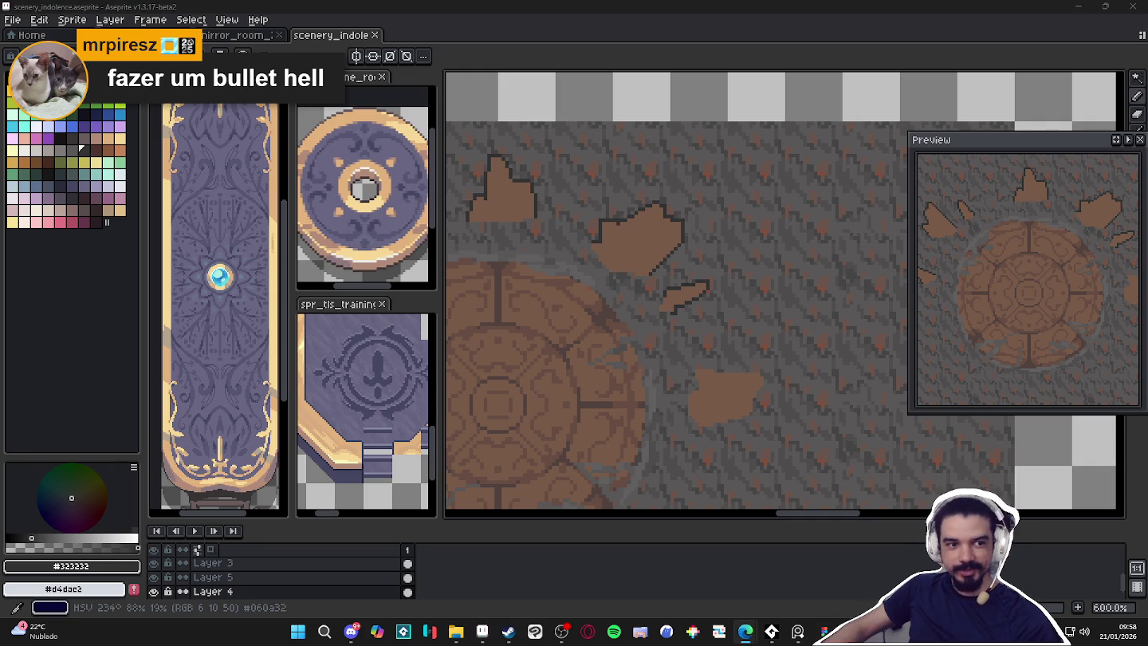
pyautogui.hotkey('alt', 'Tab')
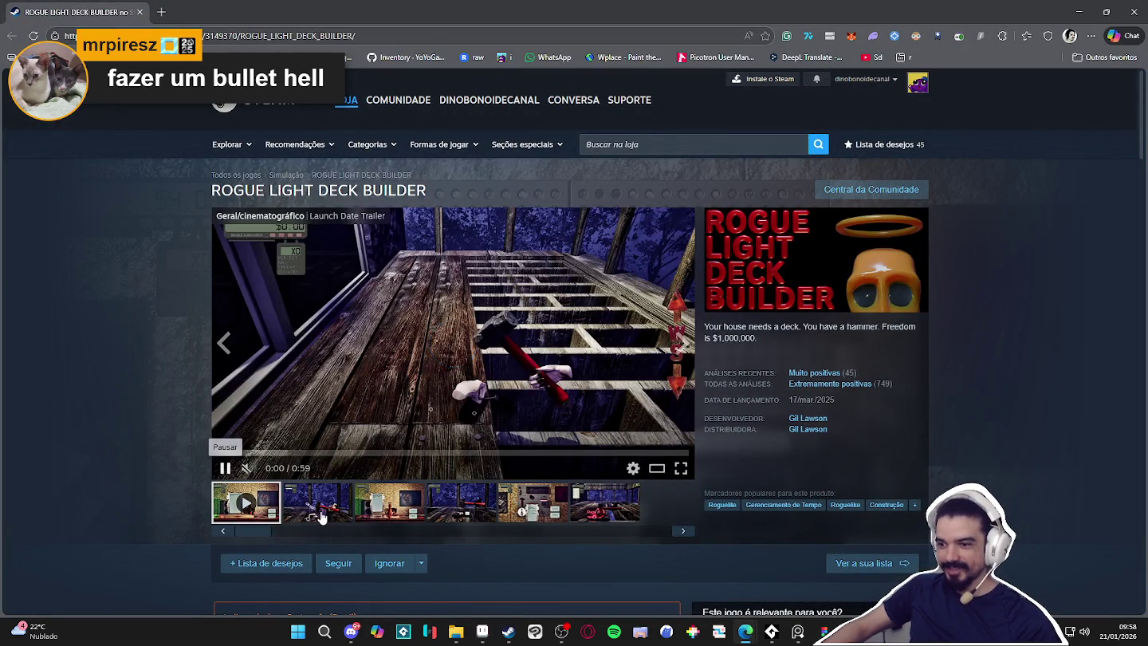
# Start the ROGUE LIGHT DECK BUILDER trailer and browse the third through sixth screenshots
pyautogui.click(321, 507)
pyautogui.click(402, 519)
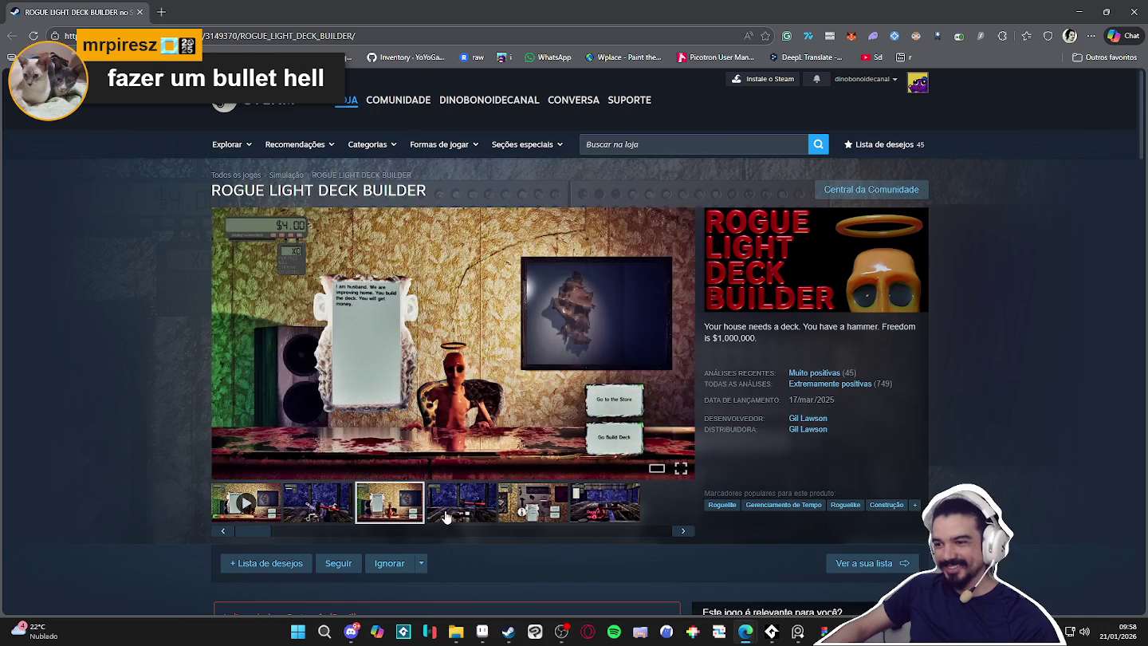
pyautogui.click(474, 517)
pyautogui.click(511, 515)
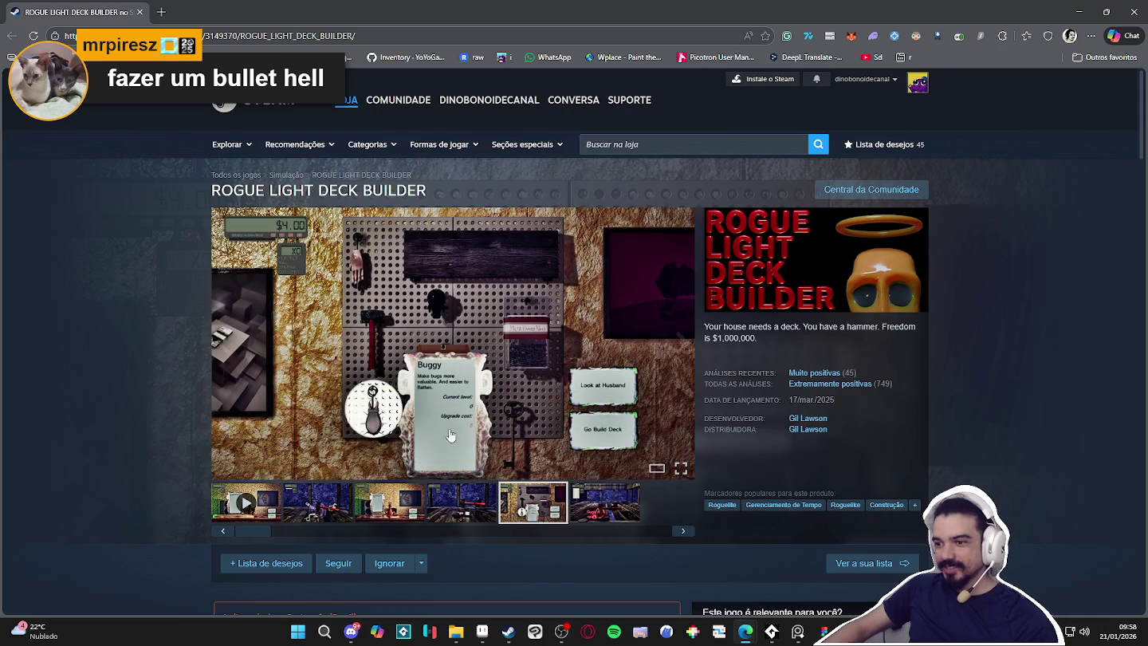
pyautogui.click(610, 509)
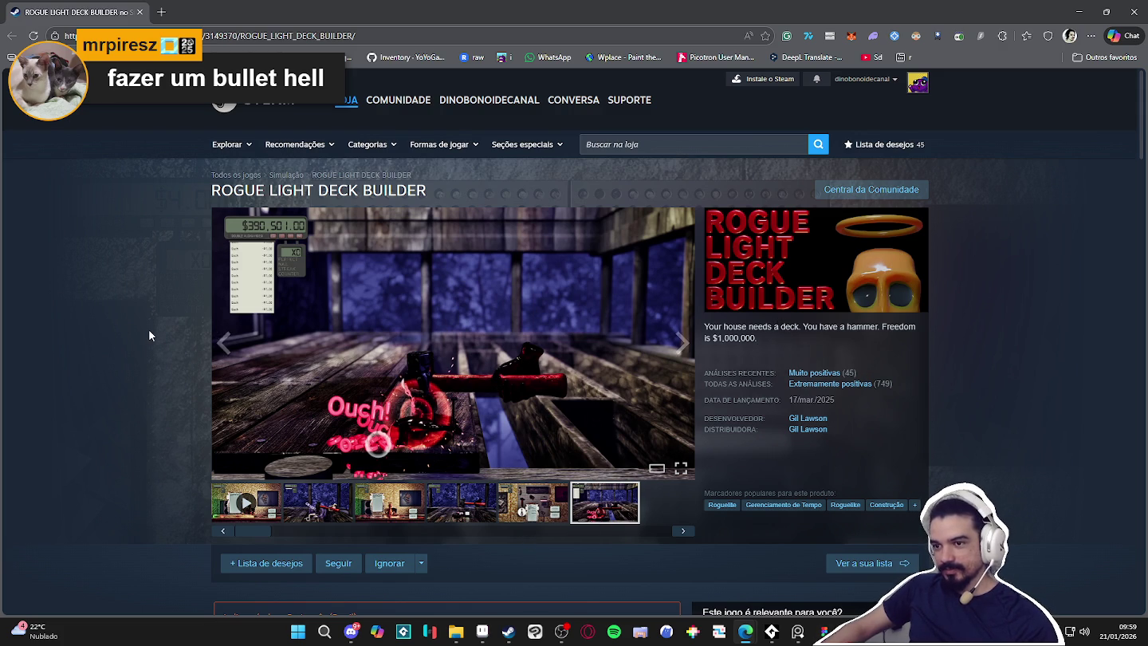
pyautogui.scroll(-3, 149, 329)
pyautogui.scroll(3, 147, 329)
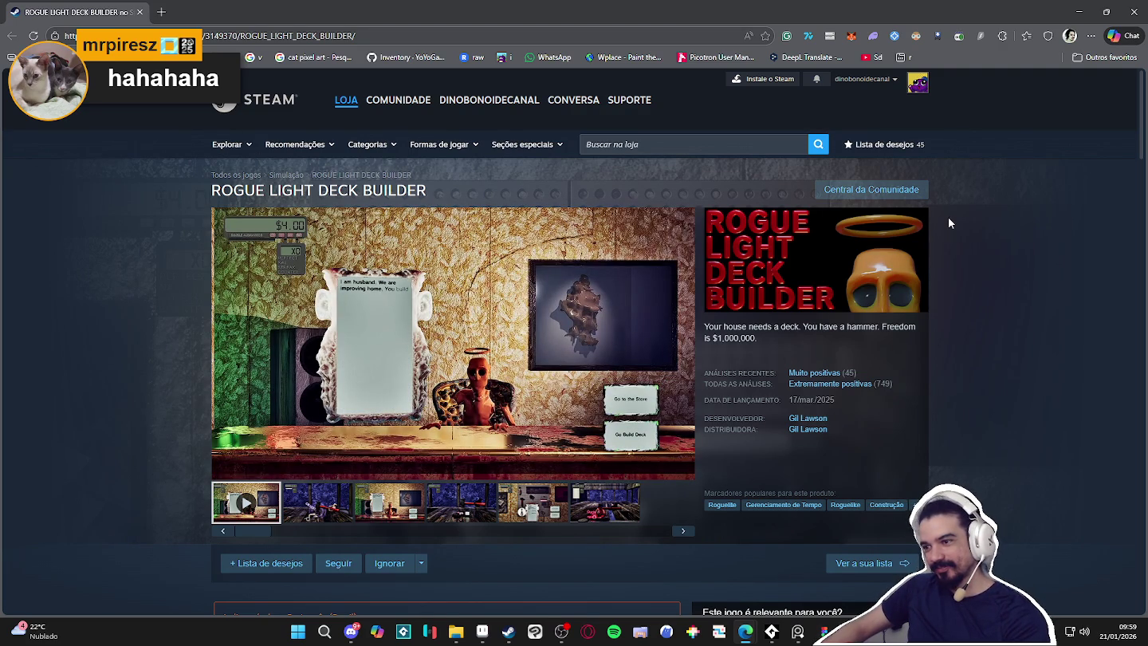
# Pause the trailer at 0:12 and close the browser to return to Aseprite
pyautogui.click(513, 384)
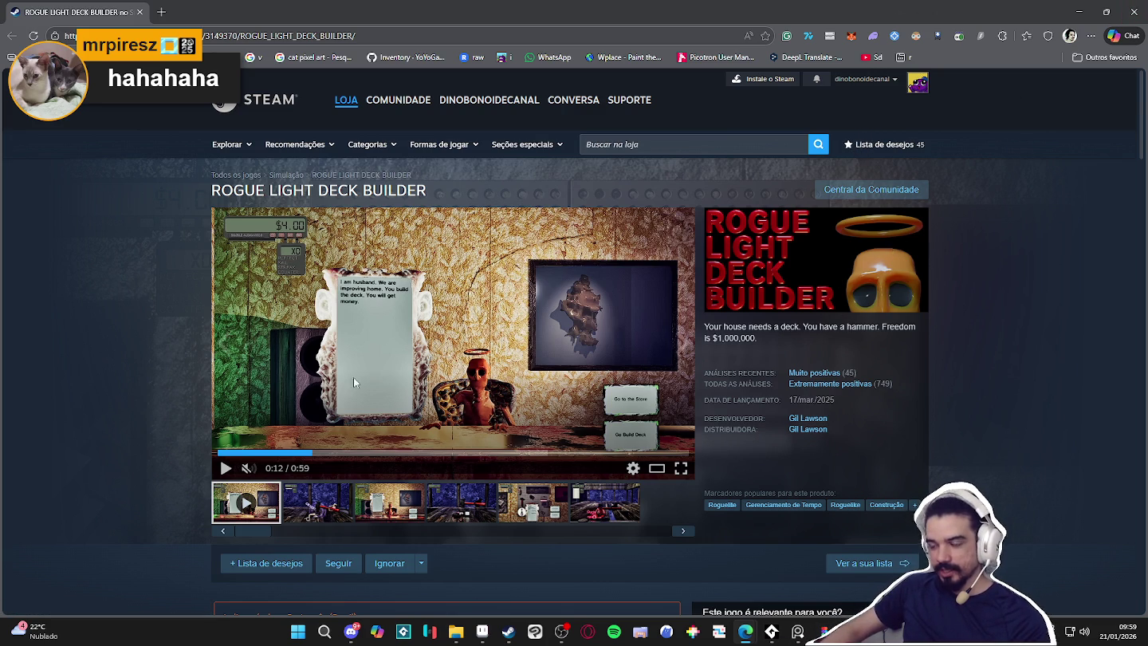
pyautogui.scroll(-2, 76, 414)
pyautogui.scroll(2, 75, 413)
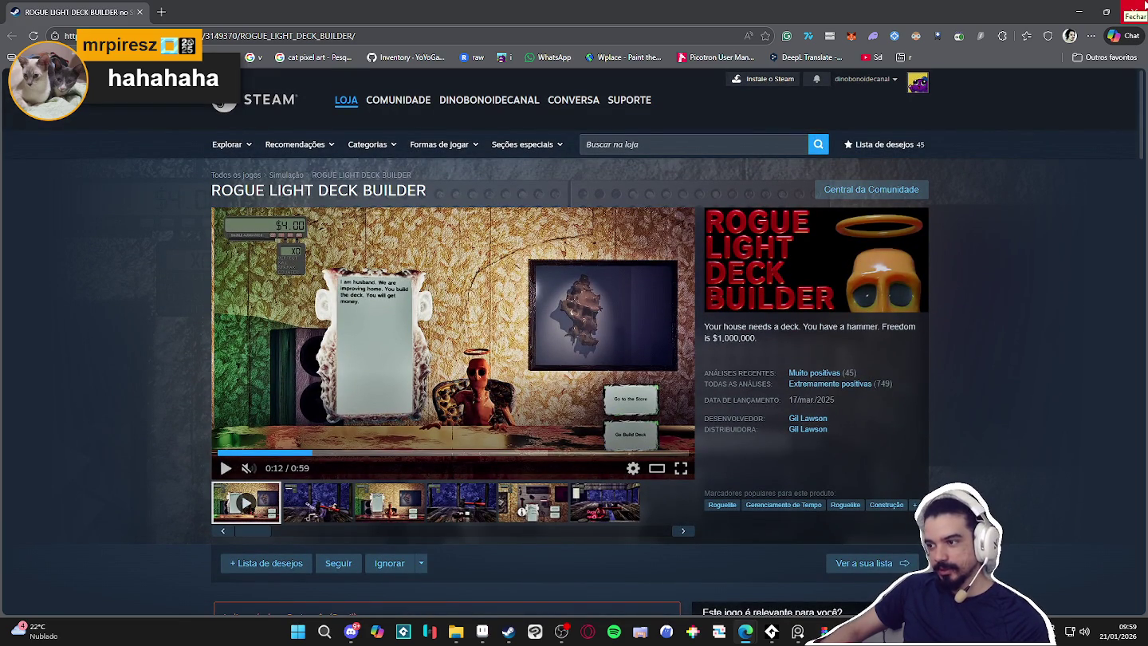
pyautogui.click(1135, 12)
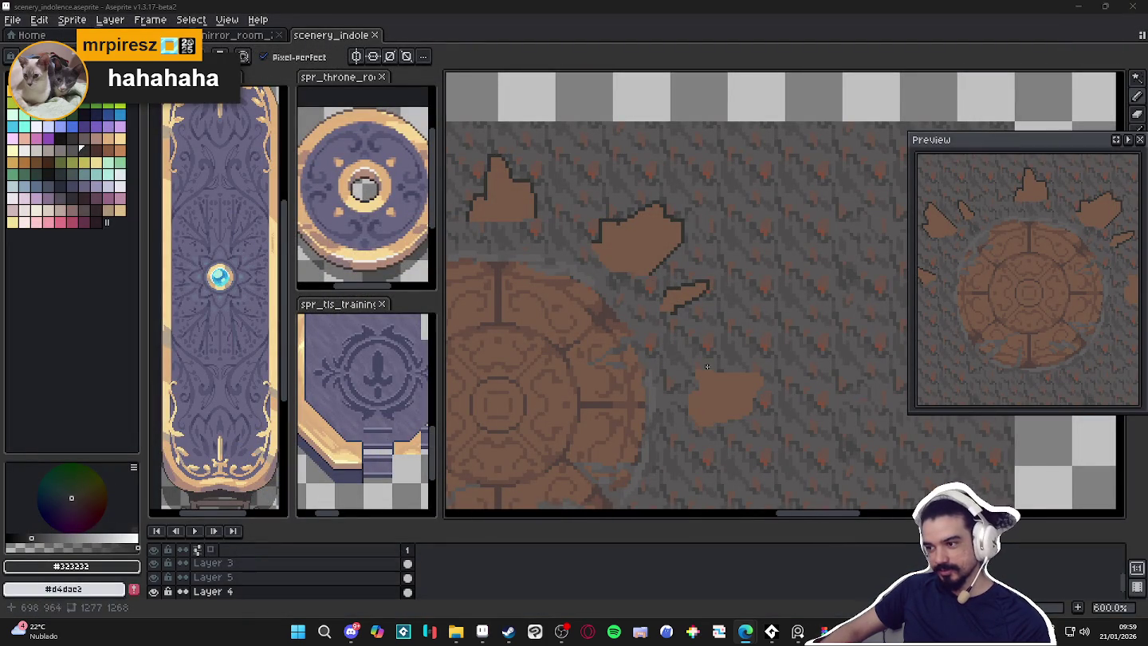
# Draw a dark outline along the top edge of the lower wood fragment
pyautogui.scroll(2, 706, 375)
pyautogui.scroll(-1, 684, 371)
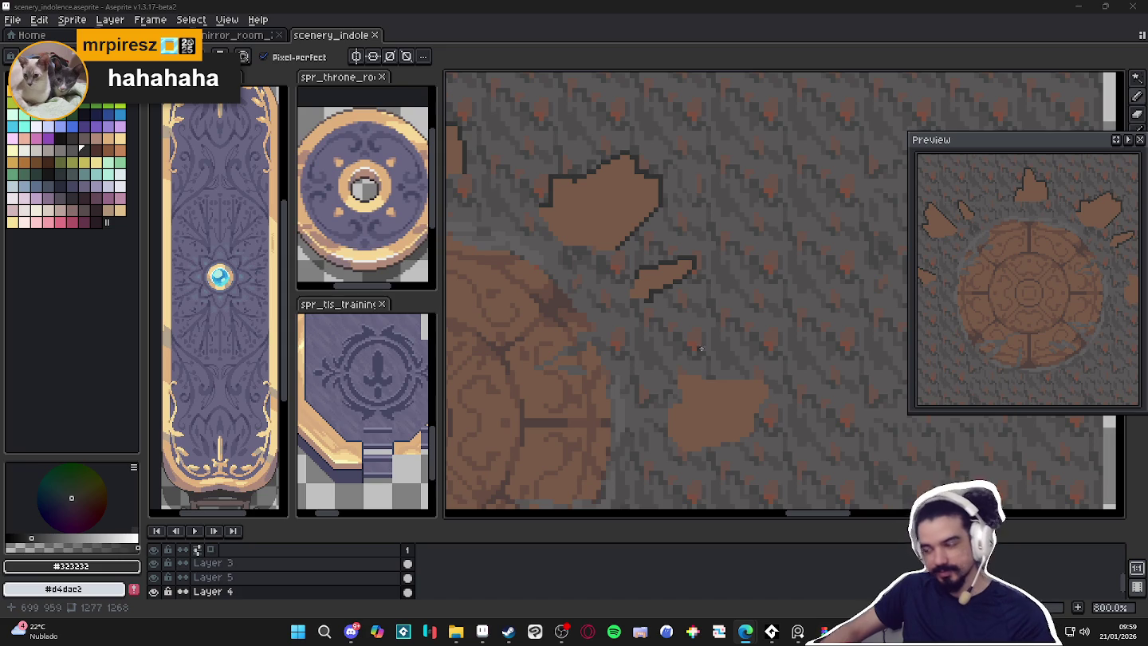
pyautogui.scroll(2, 684, 373)
pyautogui.scroll(1, 684, 372)
pyautogui.moveTo(635, 371)
pyautogui.mouseDown()
pyautogui.moveTo(808, 391)
pyautogui.moveTo(810, 427)
pyautogui.moveTo(782, 495)
pyautogui.moveTo(794, 384)
pyautogui.moveTo(657, 419)
pyautogui.moveTo(632, 389)
pyautogui.mouseUp()
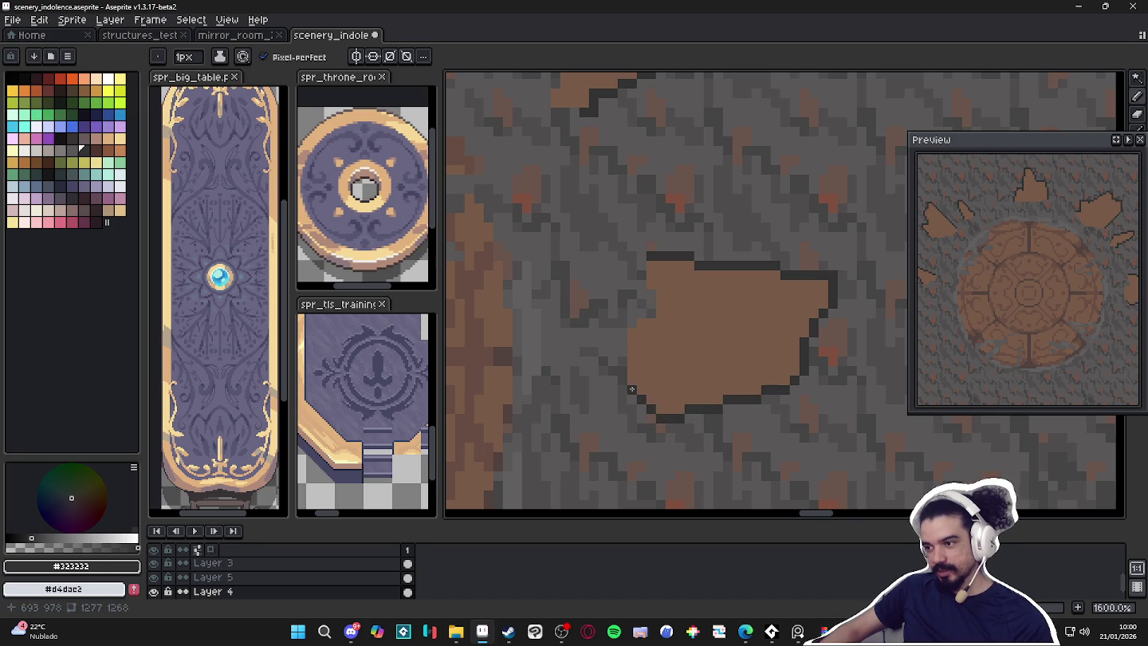
# Eyedrop wood brown #785a48 from a fragment and save scenery_indolence.aseprite
pyautogui.scroll(-1, 713, 313)
pyautogui.scroll(-1, 714, 313)
pyautogui.scroll(-2, 714, 312)
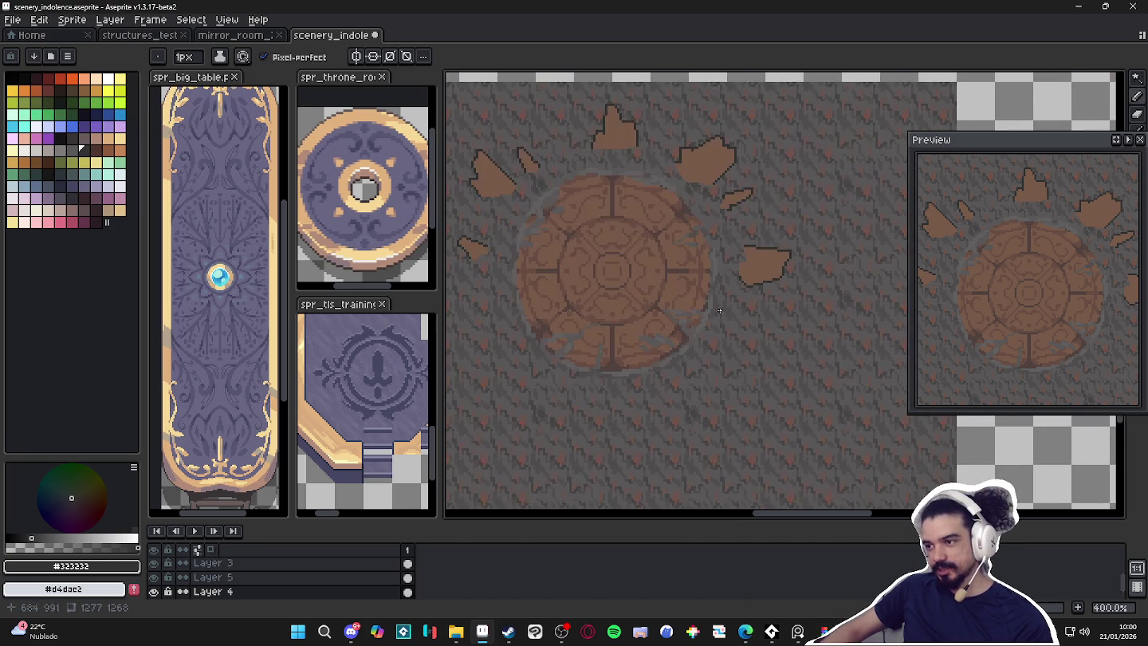
pyautogui.scroll(-1, 714, 313)
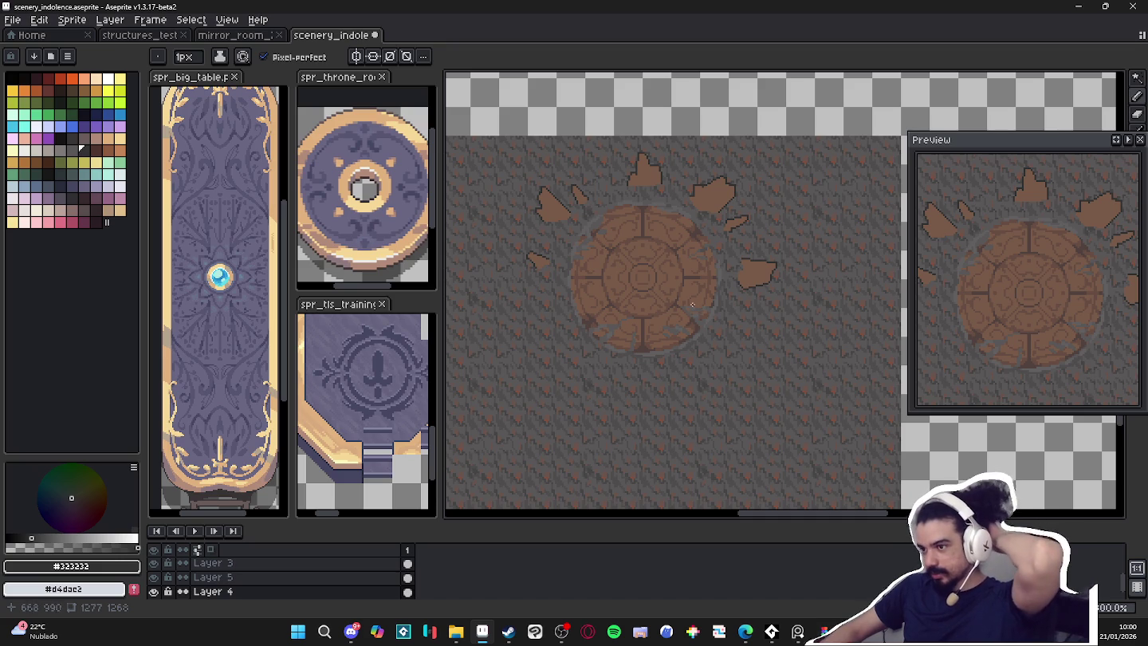
pyautogui.scroll(1, 550, 256)
pyautogui.scroll(1, 549, 256)
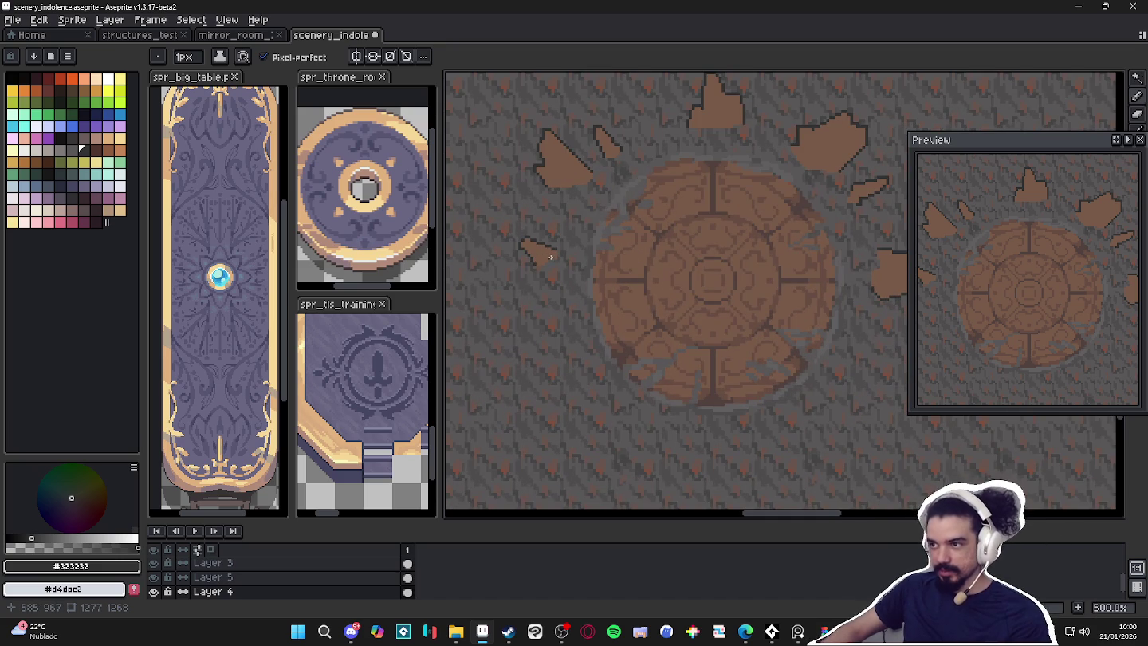
pyautogui.scroll(2, 721, 89)
pyautogui.keyDown('alt'); pyautogui.click(700, 157); pyautogui.keyUp('alt')
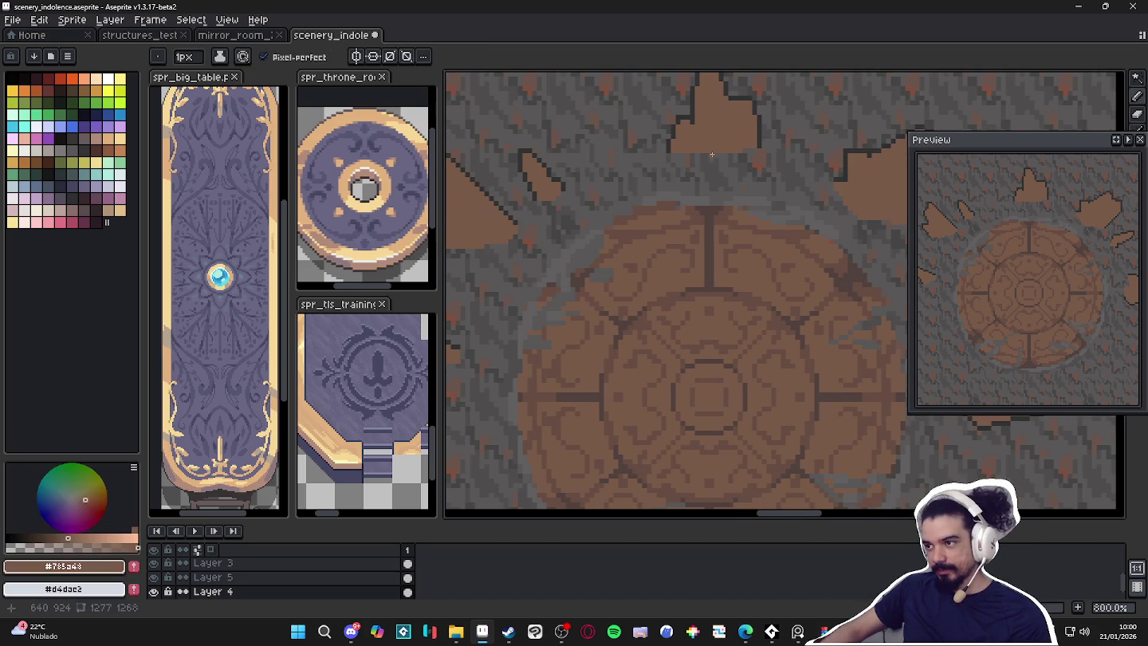
pyautogui.scroll(-2, 725, 191)
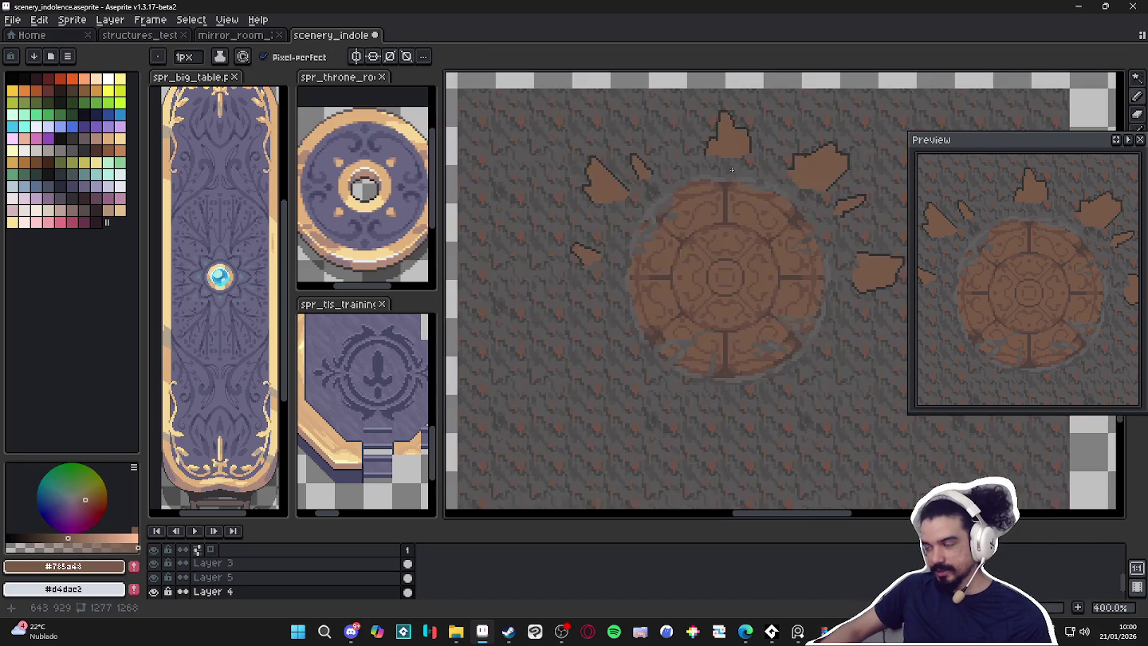
pyautogui.scroll(-2, 751, 230)
pyautogui.hscroll(1, 750, 231)
pyautogui.hotkey('ctrl', 's')
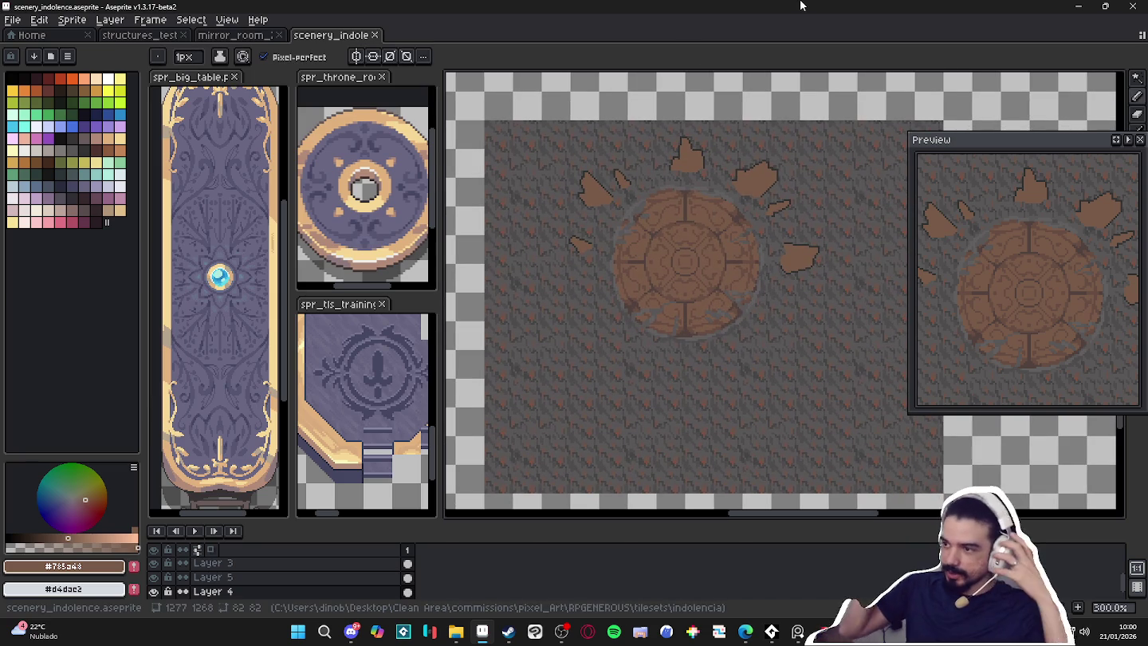
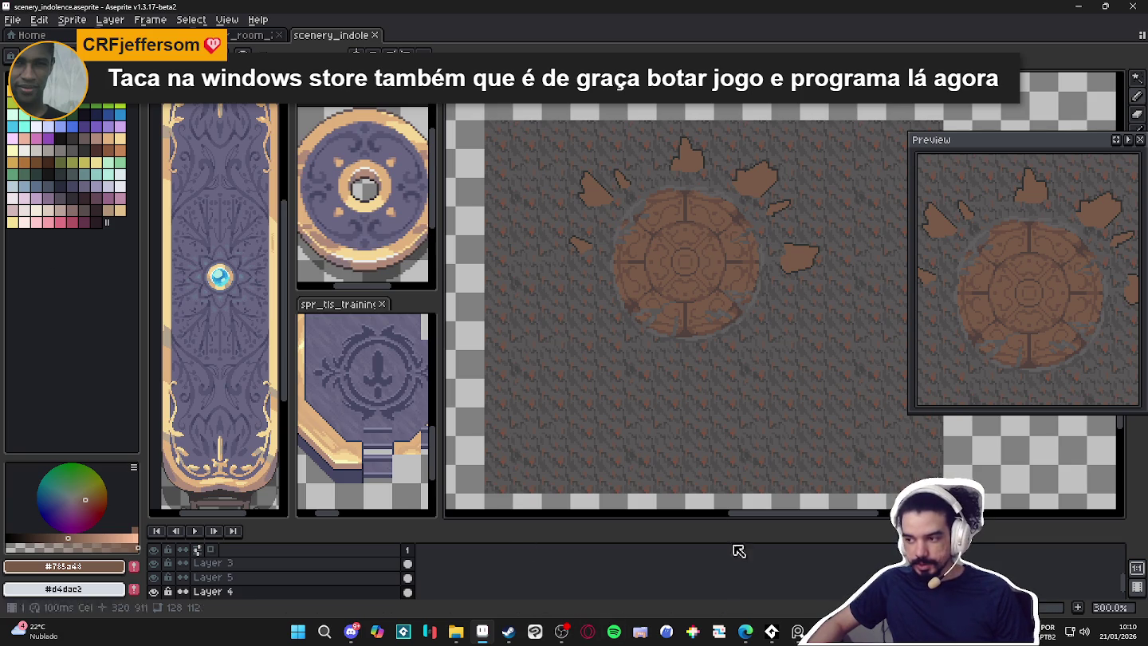
# Switch from the Aseprite floor-seal scene to the Guild of Hunters page in Steam
pyautogui.hotkey('alt', 'Tab')
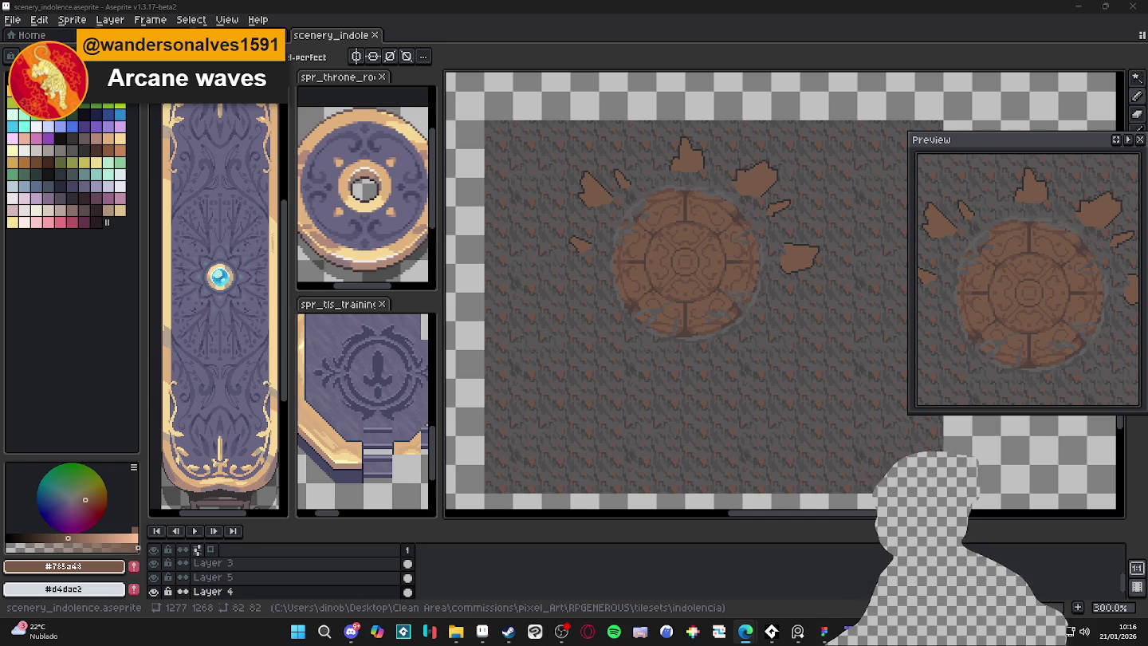
pyautogui.click(507, 633)
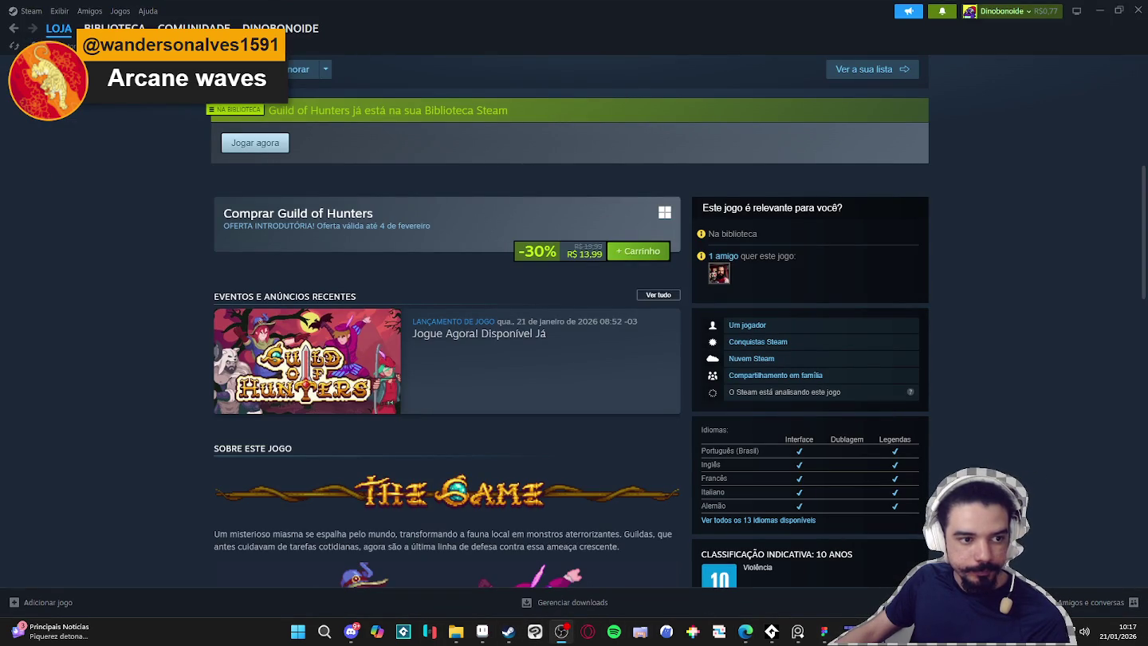
# Search the Steam store for 'arcane waves' and open the Arcane Waves result
pyautogui.click(435, 190)
pyautogui.scroll(5, 752, 118)
pyautogui.click(723, 70)
pyautogui.write('a')
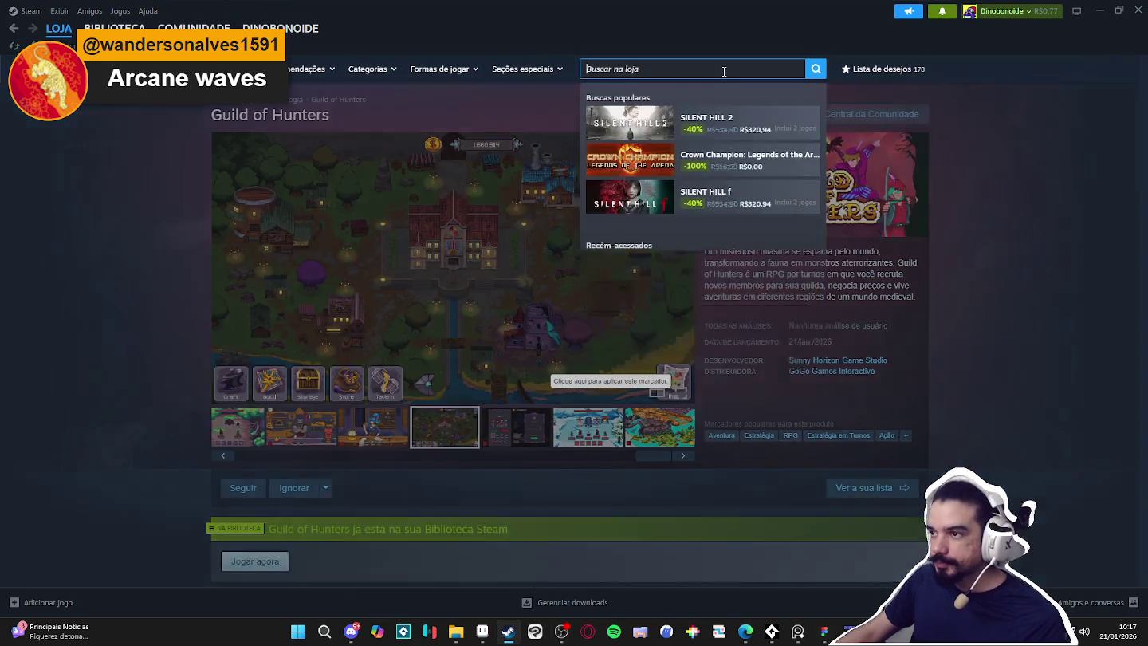
pyautogui.write('rva')
pyautogui.press('BackSpace')
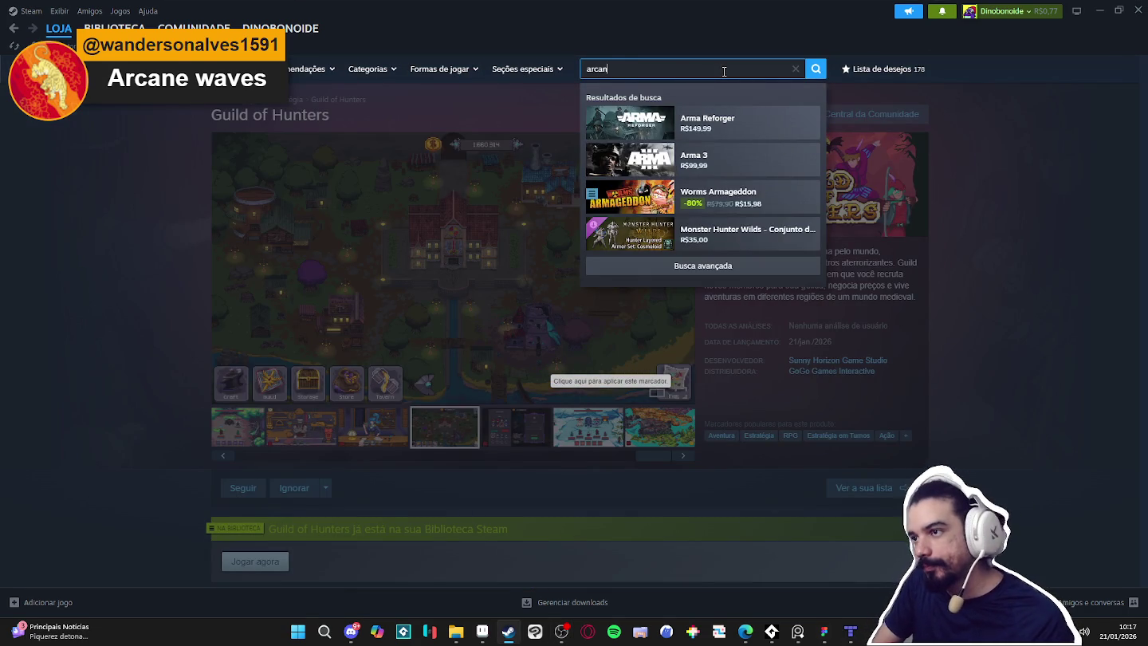
pyautogui.write('e waves')
pyautogui.click(725, 122)
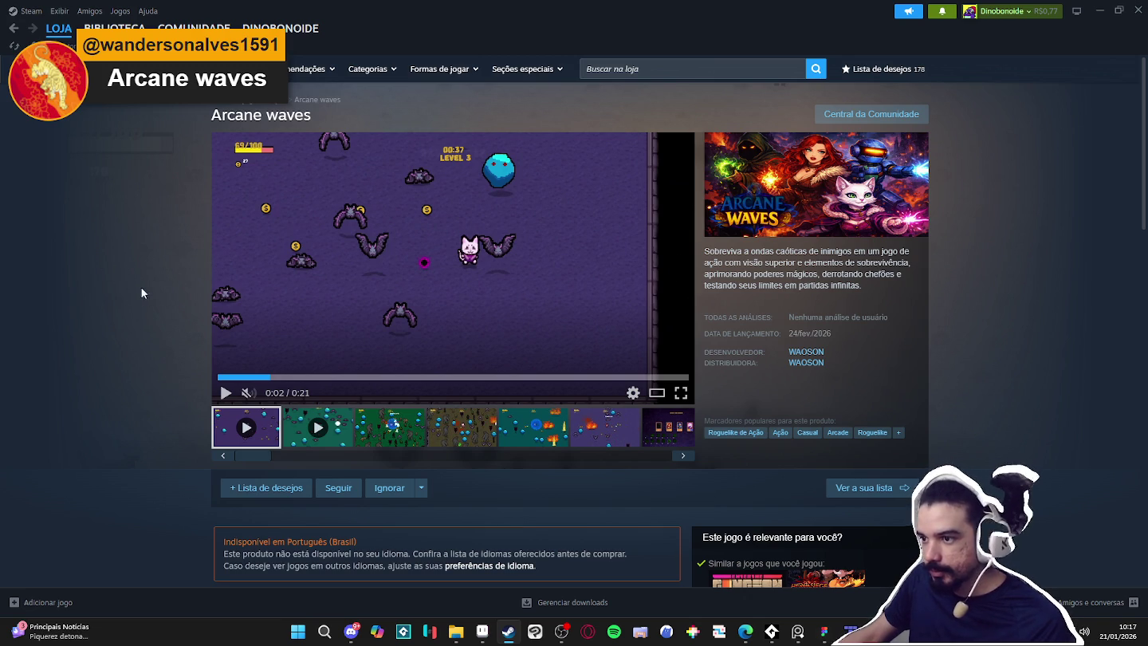
pyautogui.click(391, 430)
pyautogui.click(456, 441)
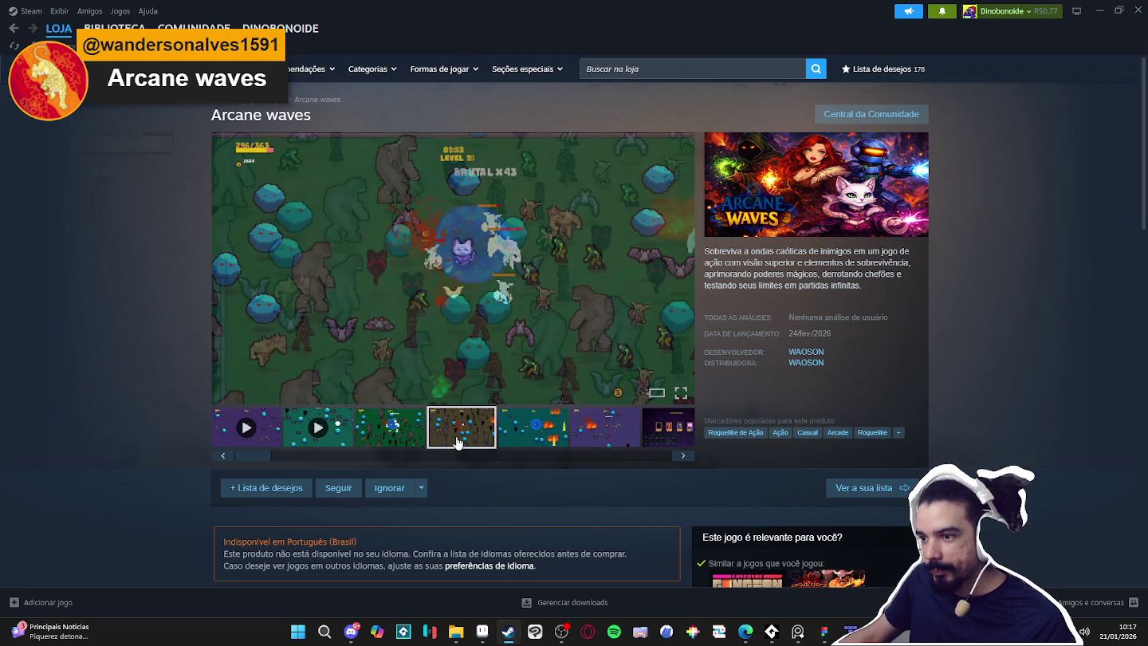
pyautogui.click(431, 437)
pyautogui.click(410, 434)
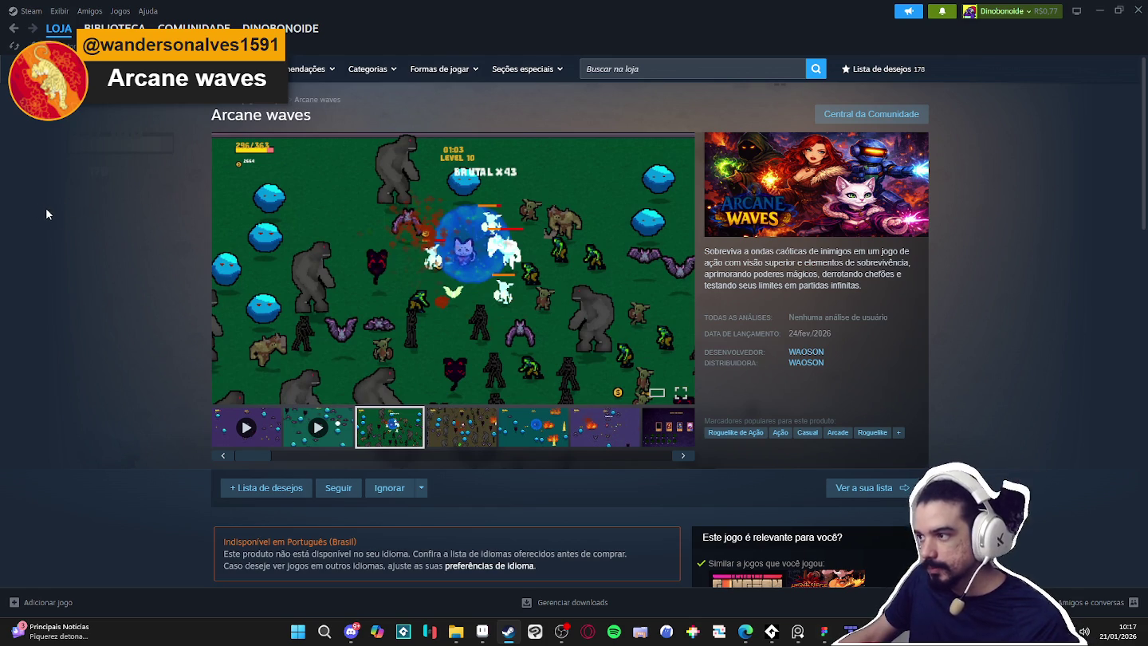
pyautogui.scroll(-3, 60, 224)
pyautogui.scroll(-3, 66, 233)
pyautogui.scroll(4, 67, 234)
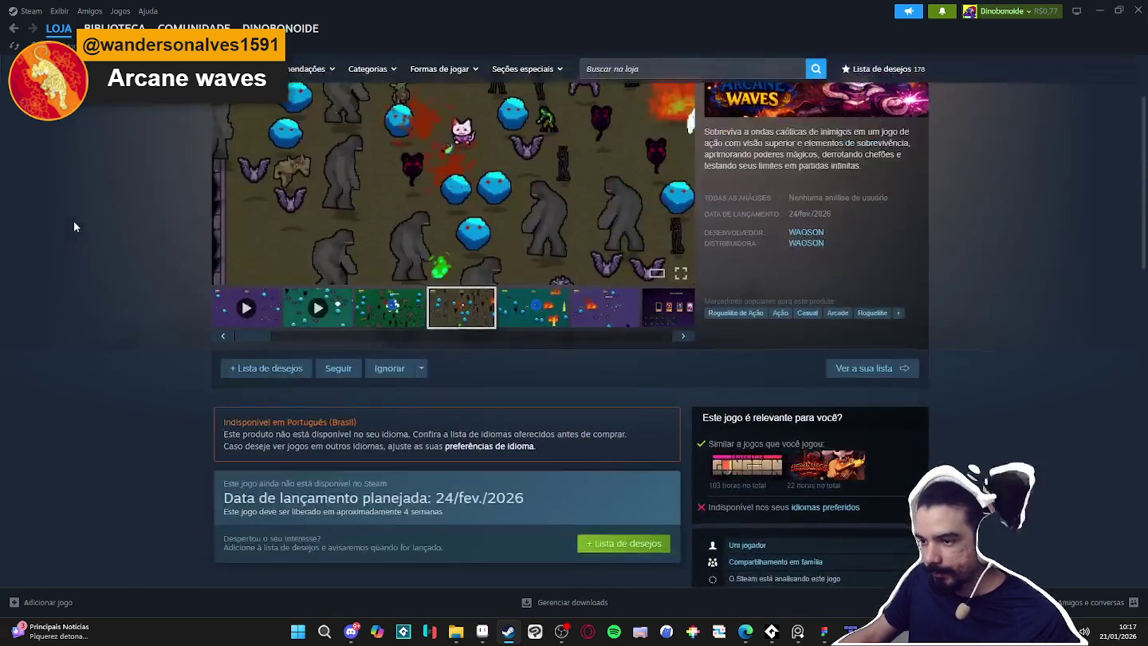
pyautogui.scroll(2, 74, 226)
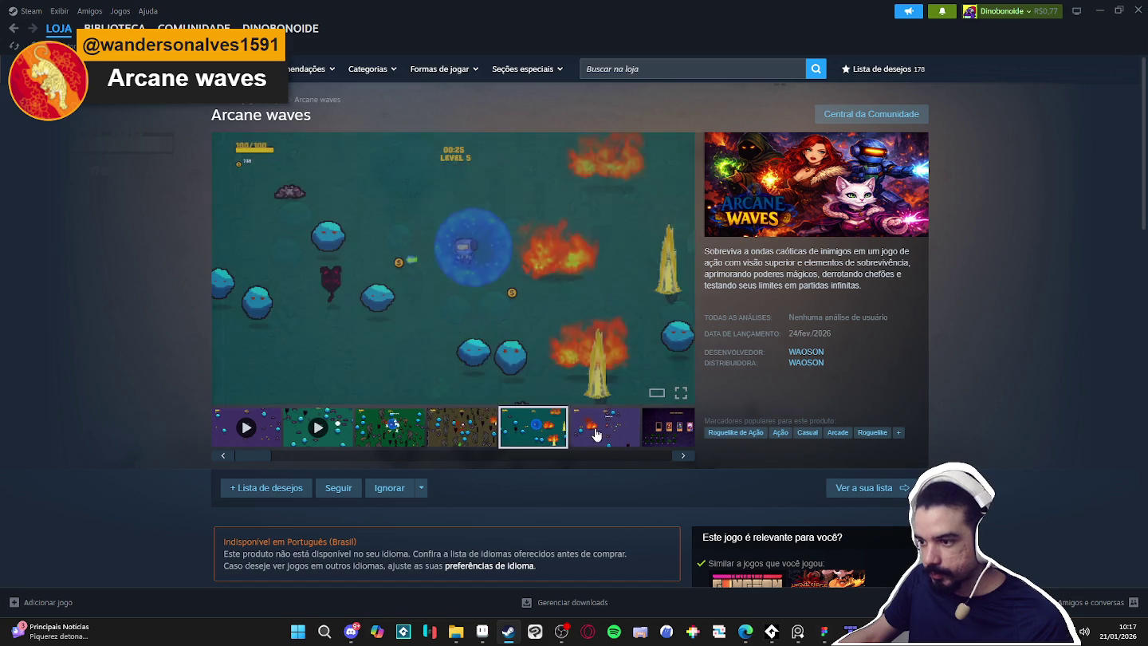
pyautogui.click(594, 433)
pyautogui.click(659, 444)
pyautogui.click(571, 435)
pyautogui.click(655, 440)
pyautogui.click(592, 440)
pyautogui.click(511, 441)
pyautogui.click(457, 440)
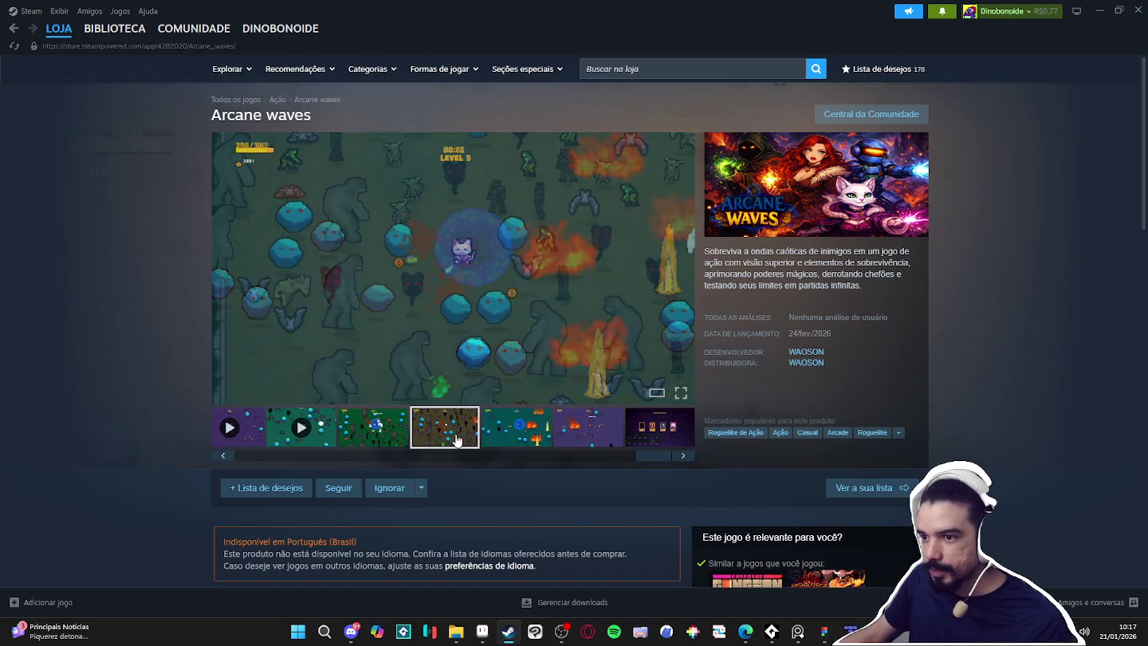
pyautogui.click(381, 434)
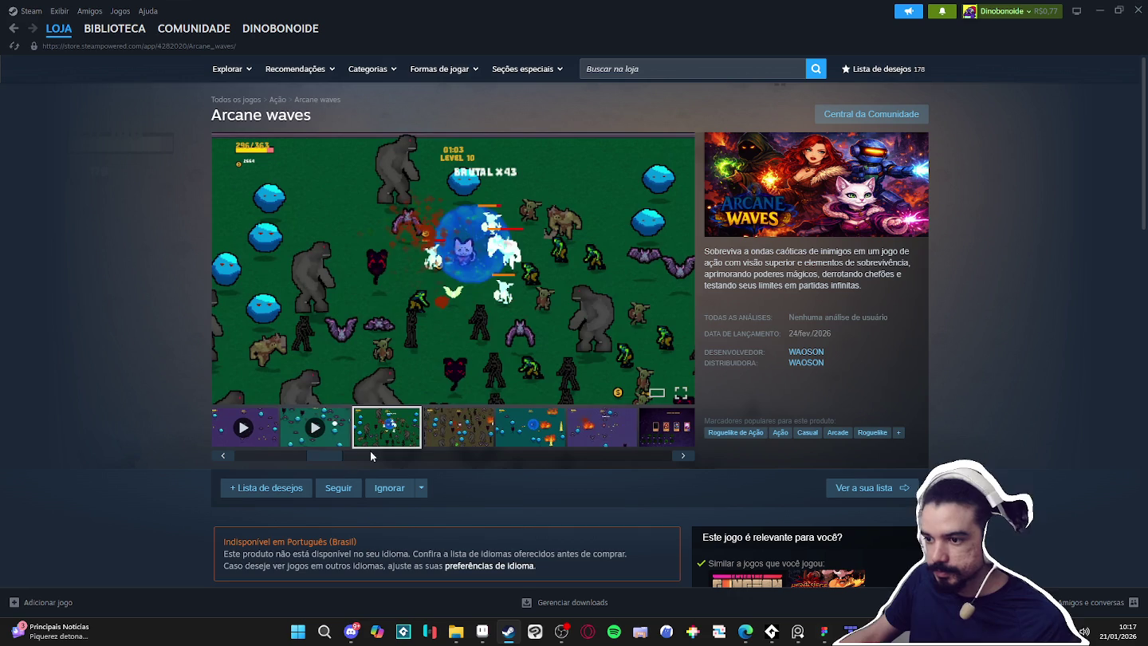
pyautogui.click(456, 435)
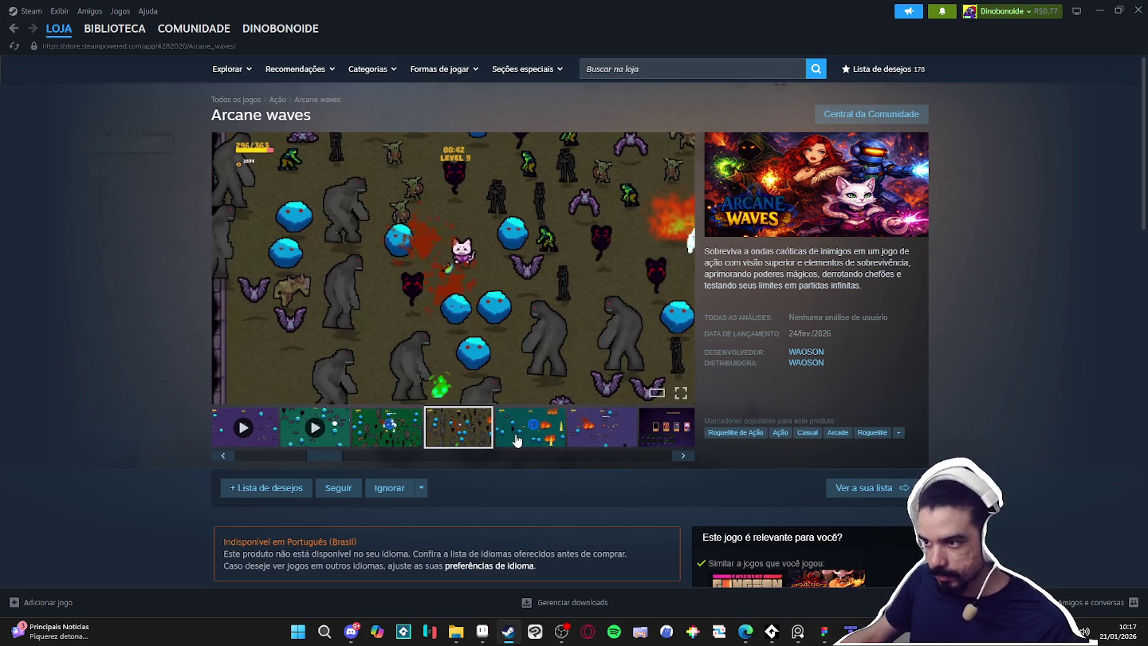
pyautogui.click(391, 440)
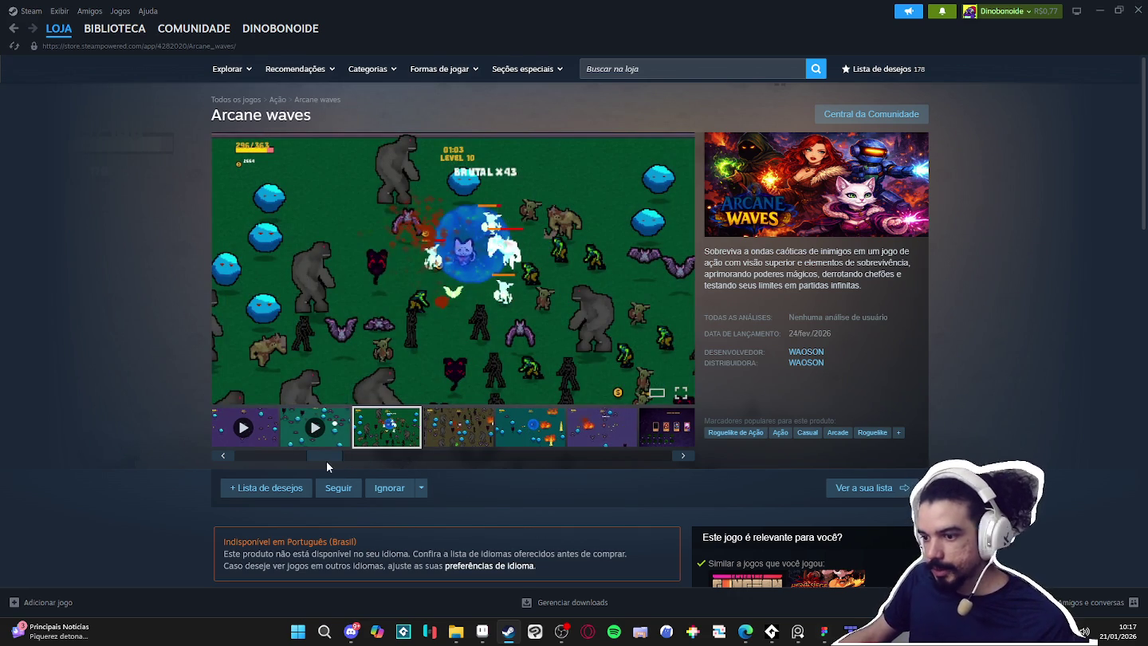
pyautogui.moveTo(327, 459); pyautogui.dragTo(270, 461)
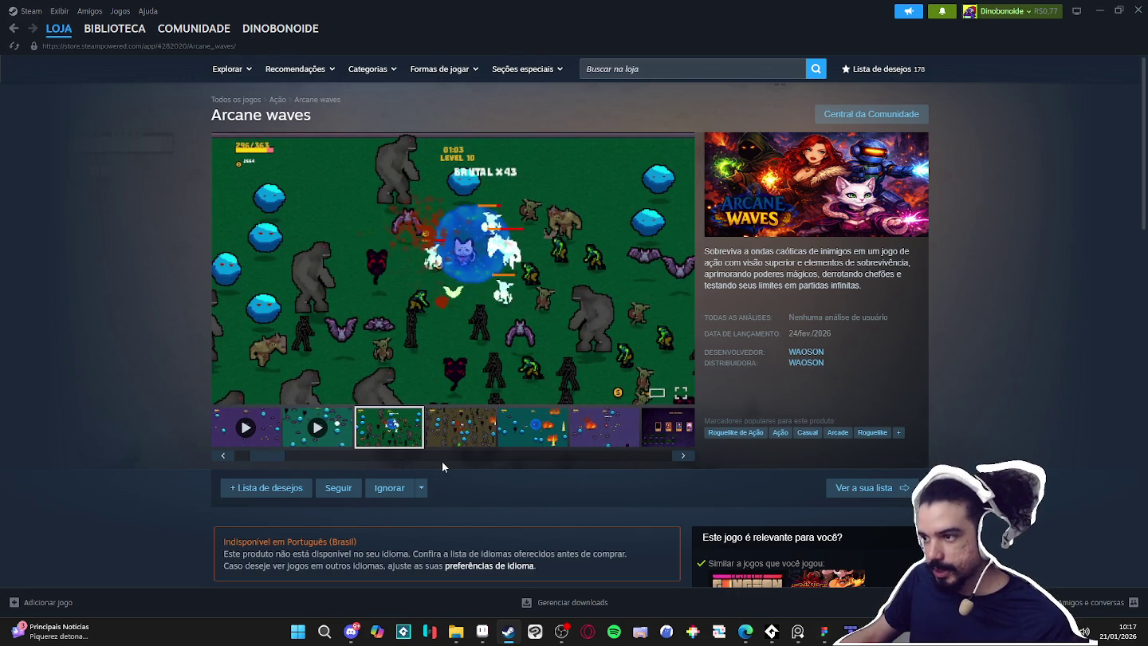
pyautogui.click(399, 436)
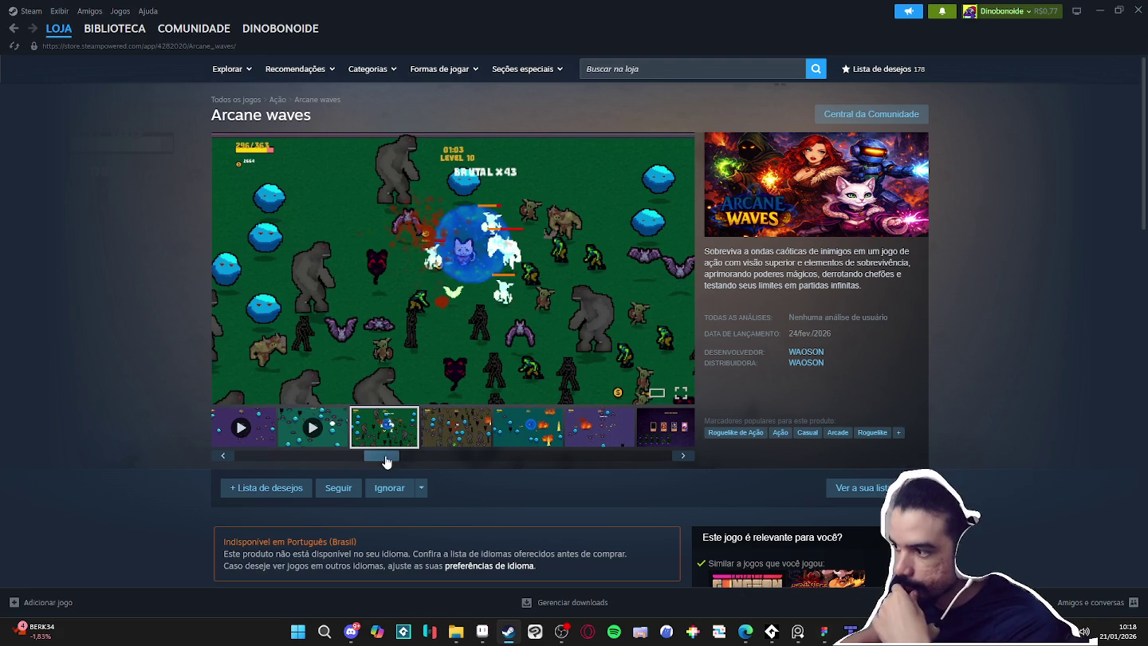
pyautogui.scroll(-3, 152, 410)
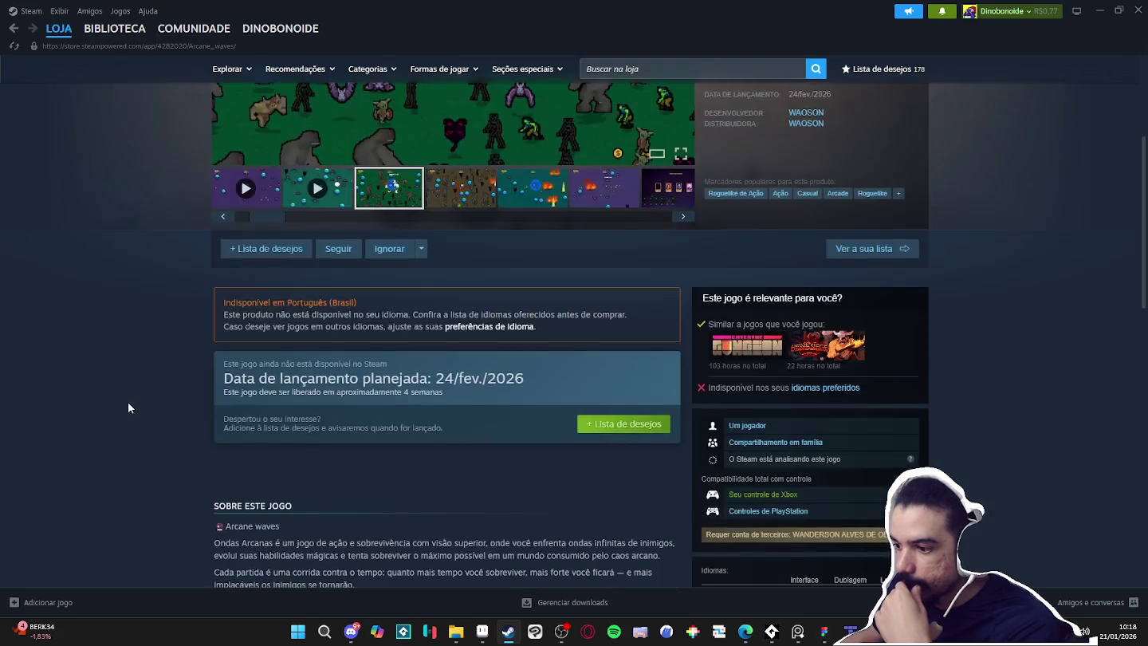
pyautogui.scroll(3, 132, 398)
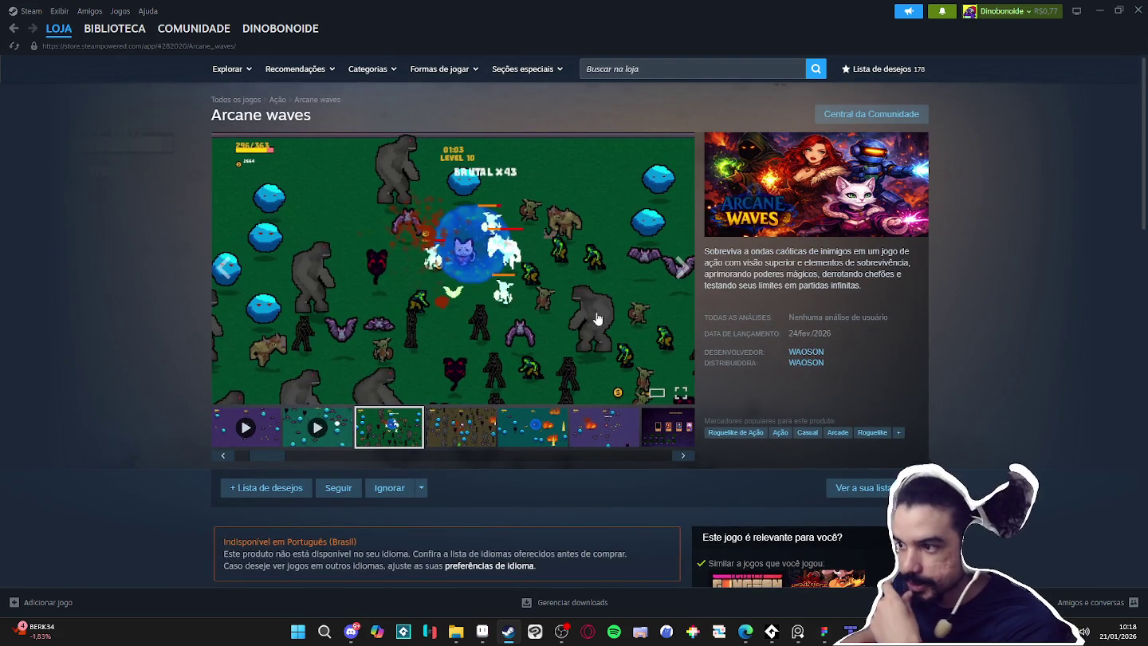
pyautogui.moveTo(452, 269)
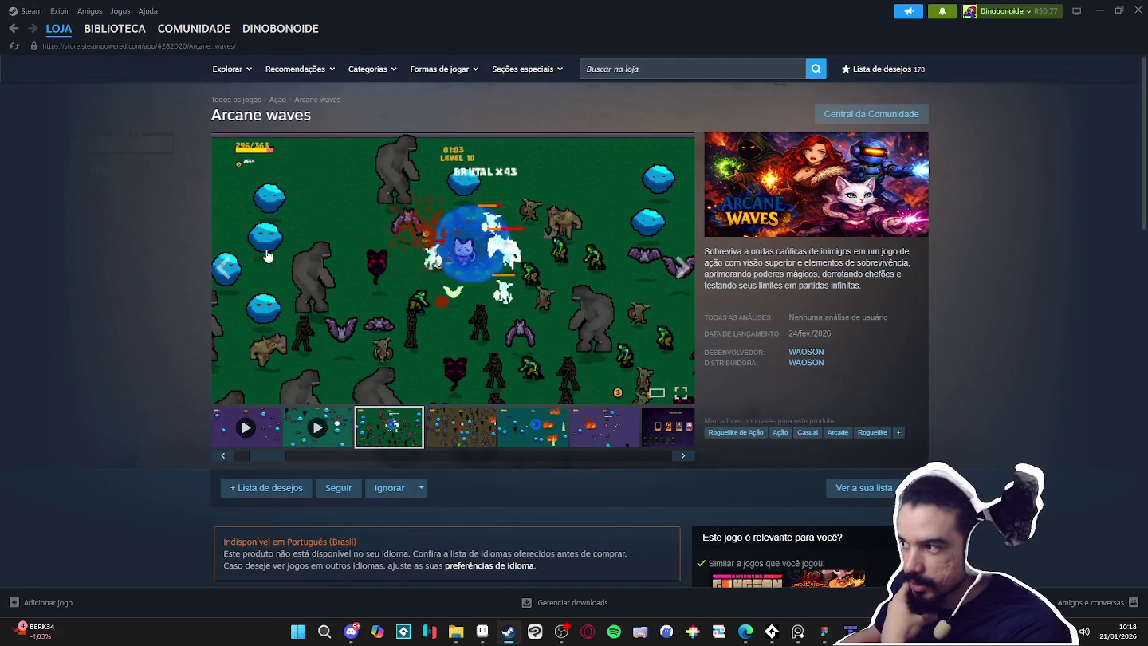
pyautogui.moveTo(270, 467); pyautogui.dragTo(234, 466)
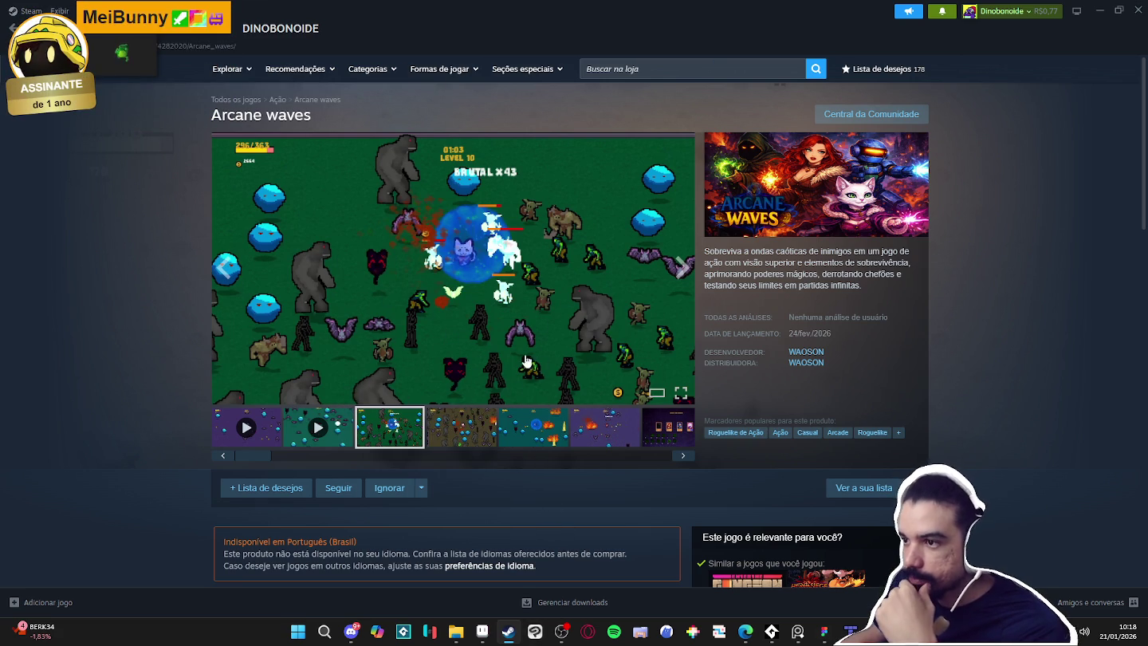
pyautogui.moveTo(322, 453)
pyautogui.mouseDown()
pyautogui.moveTo(499, 454)
pyautogui.moveTo(144, 462)
pyautogui.mouseUp()
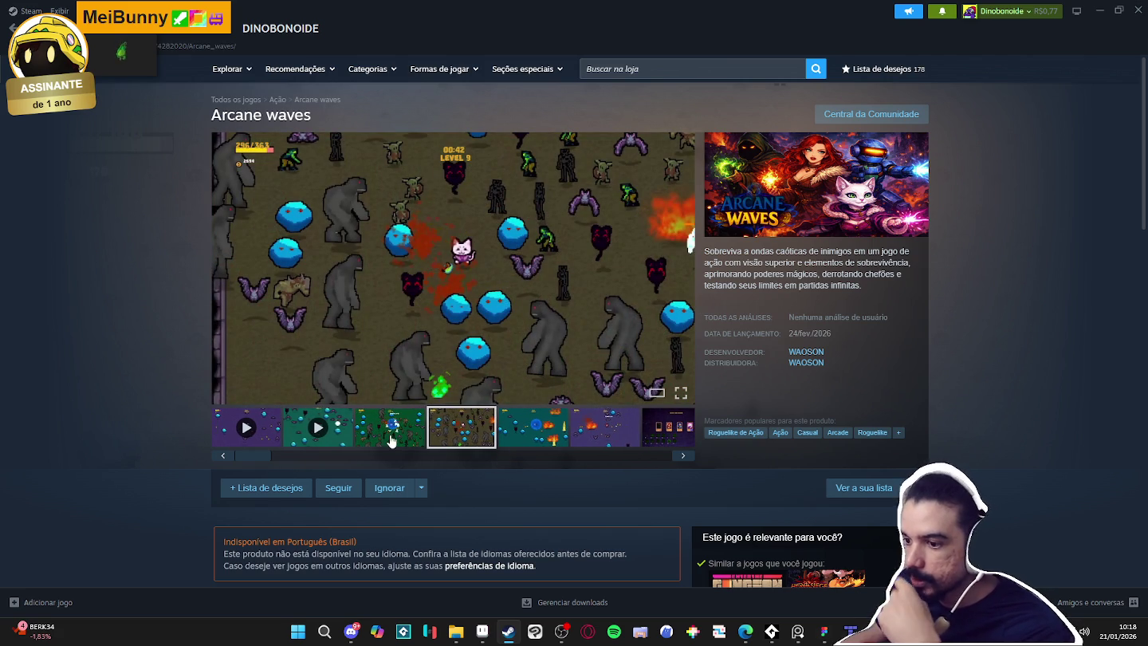
pyautogui.click(391, 441)
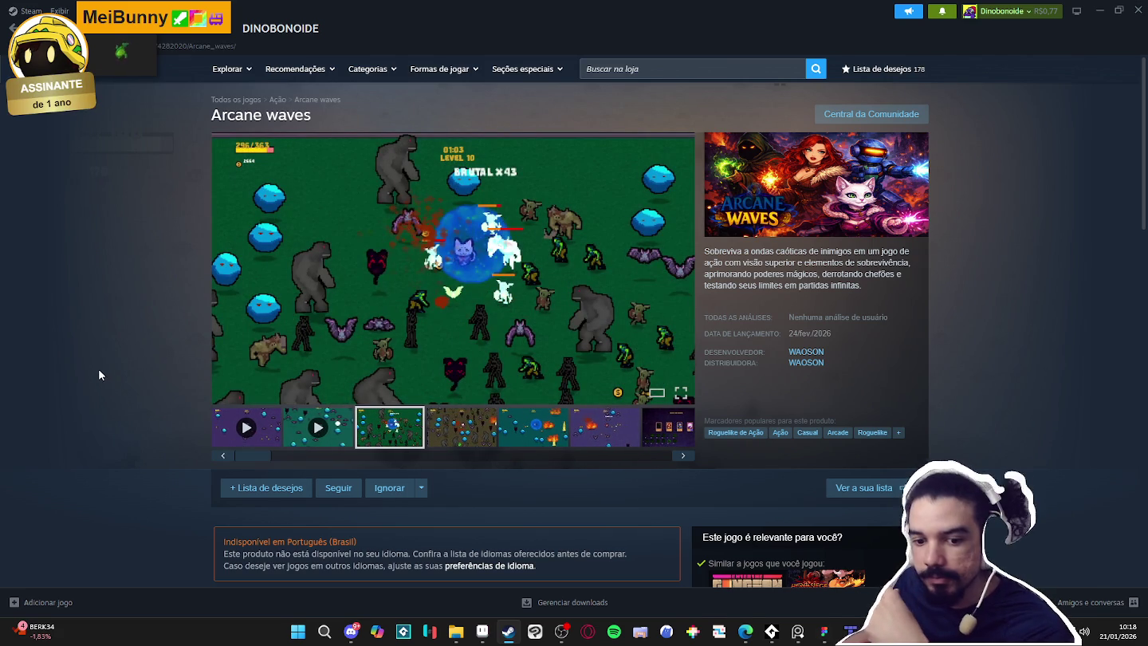
pyautogui.scroll(-1, 80, 351)
pyautogui.scroll(-4, 80, 335)
pyautogui.scroll(4, 84, 328)
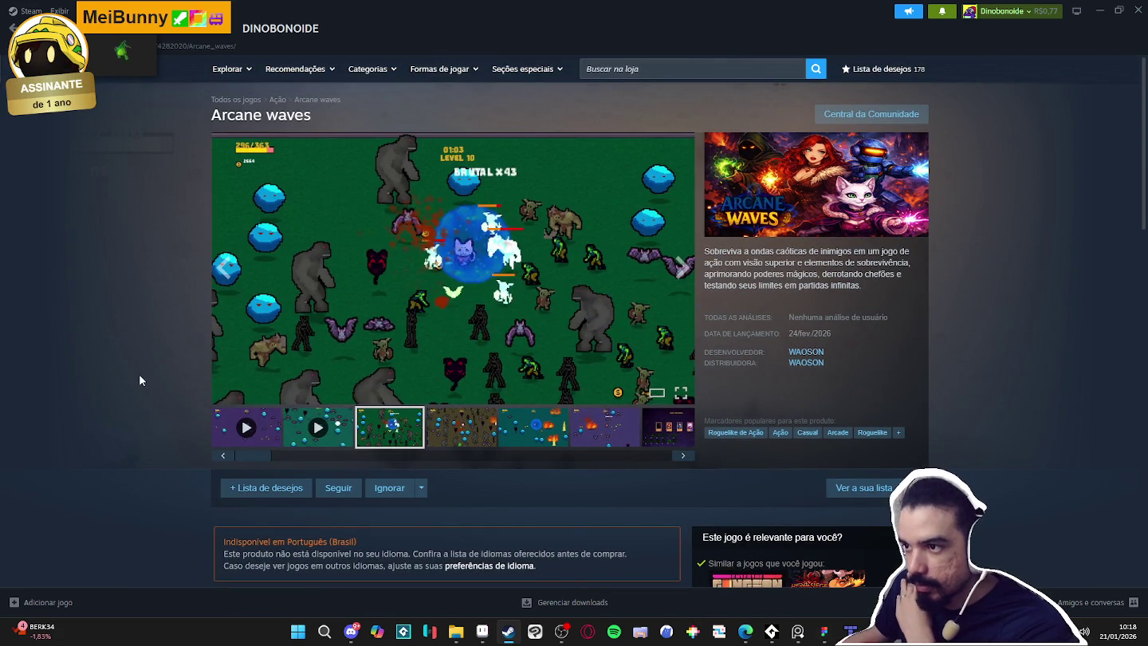
pyautogui.scroll(-3, 142, 371)
pyautogui.scroll(-3, 147, 366)
pyautogui.scroll(6, 149, 367)
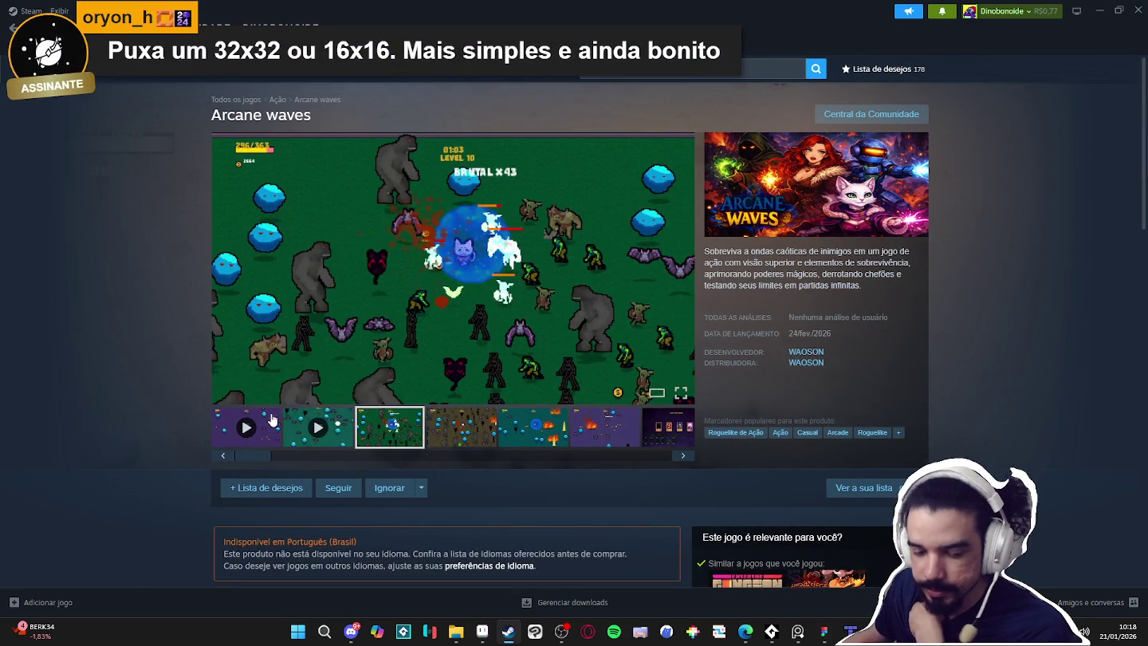
pyautogui.click(262, 427)
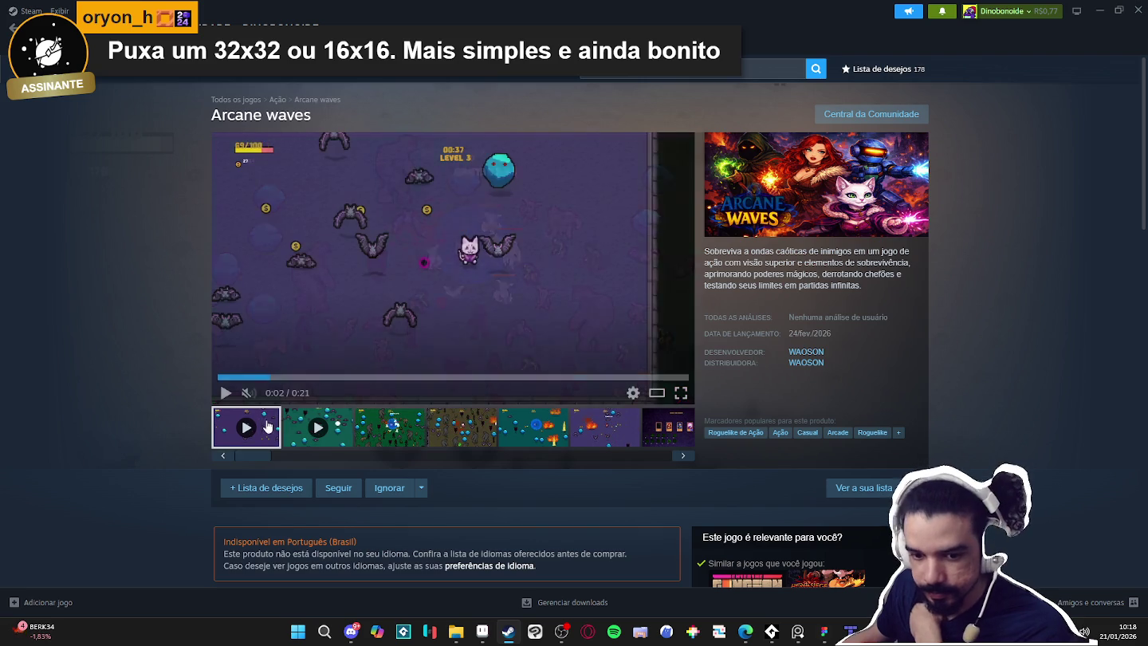
# Play and pause the Arcane Waves trailer, then enlarge the third screenshot and close it
pyautogui.click(384, 301)
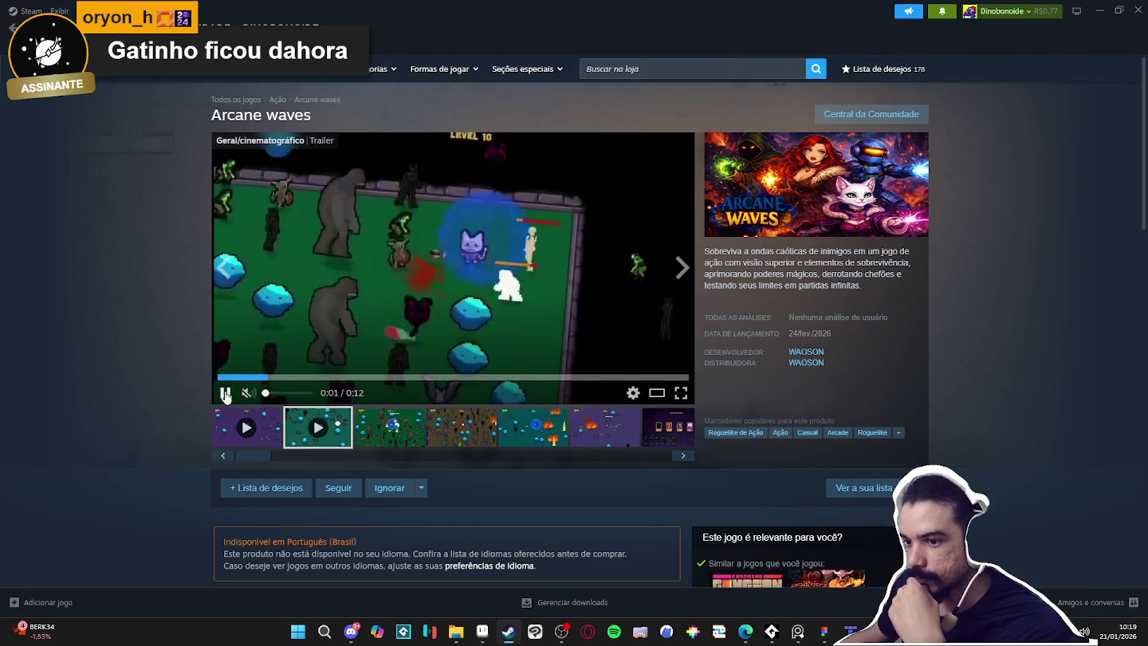
pyautogui.click(226, 393)
pyautogui.click(391, 428)
pyautogui.click(501, 307)
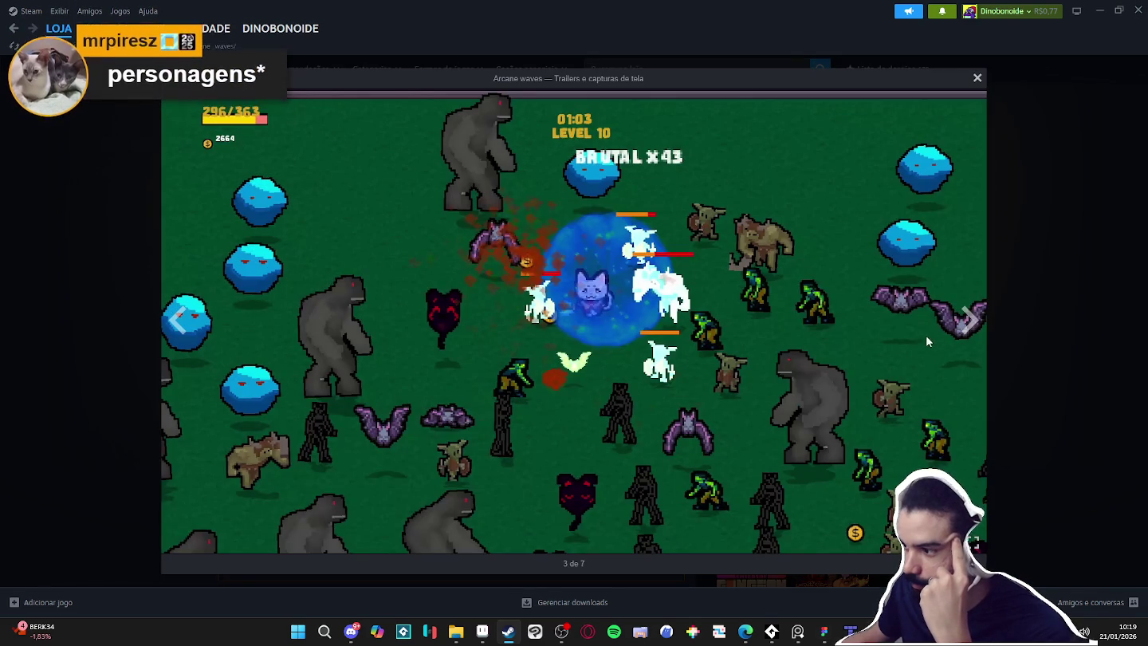
pyautogui.click(1044, 271)
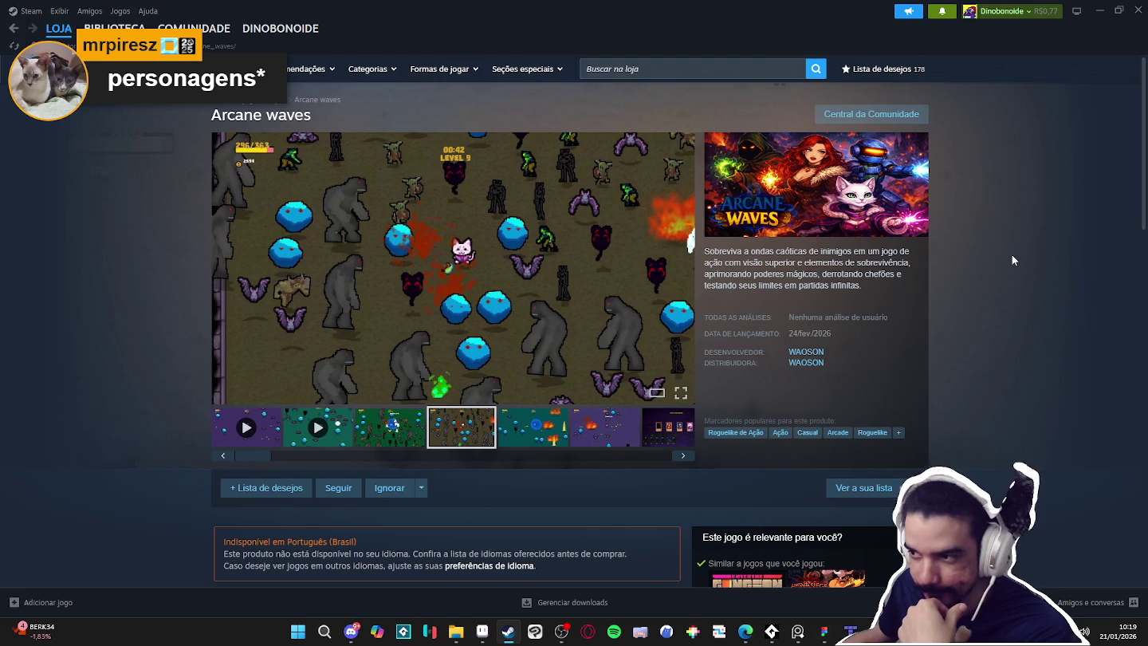
# Scroll down and back up the Arcane waves store page
pyautogui.scroll(-2, 1016, 257)
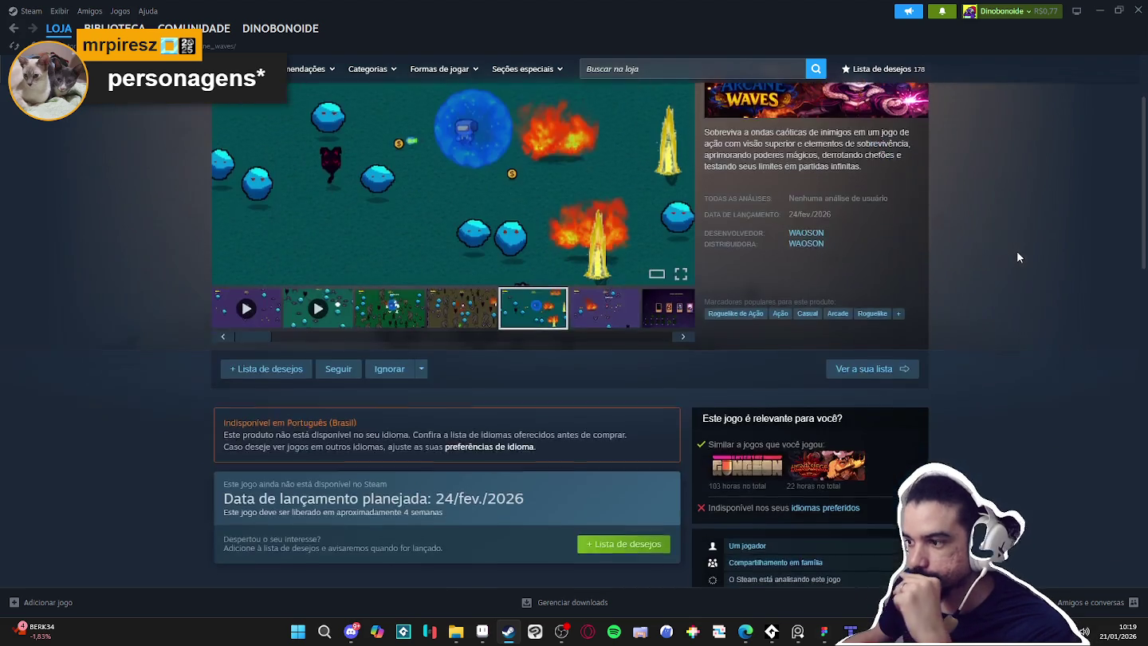
pyautogui.scroll(2, 814, 299)
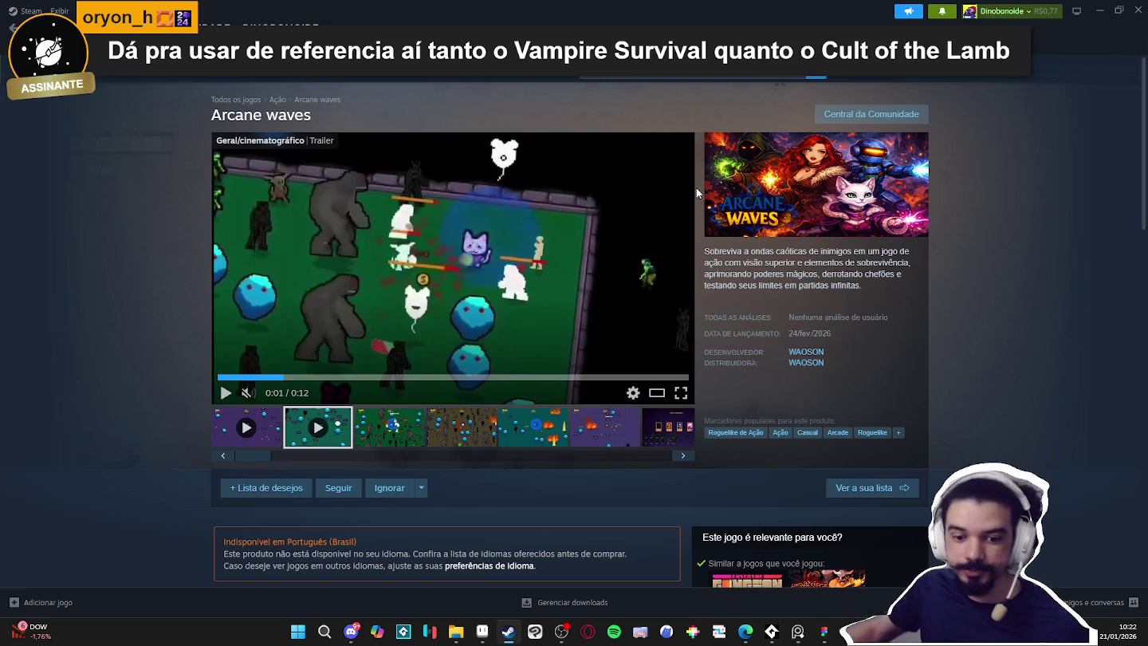
# Search 'cult', open Cult of the Lamb and enlarge its fourth screenshot
pyautogui.click(692, 71)
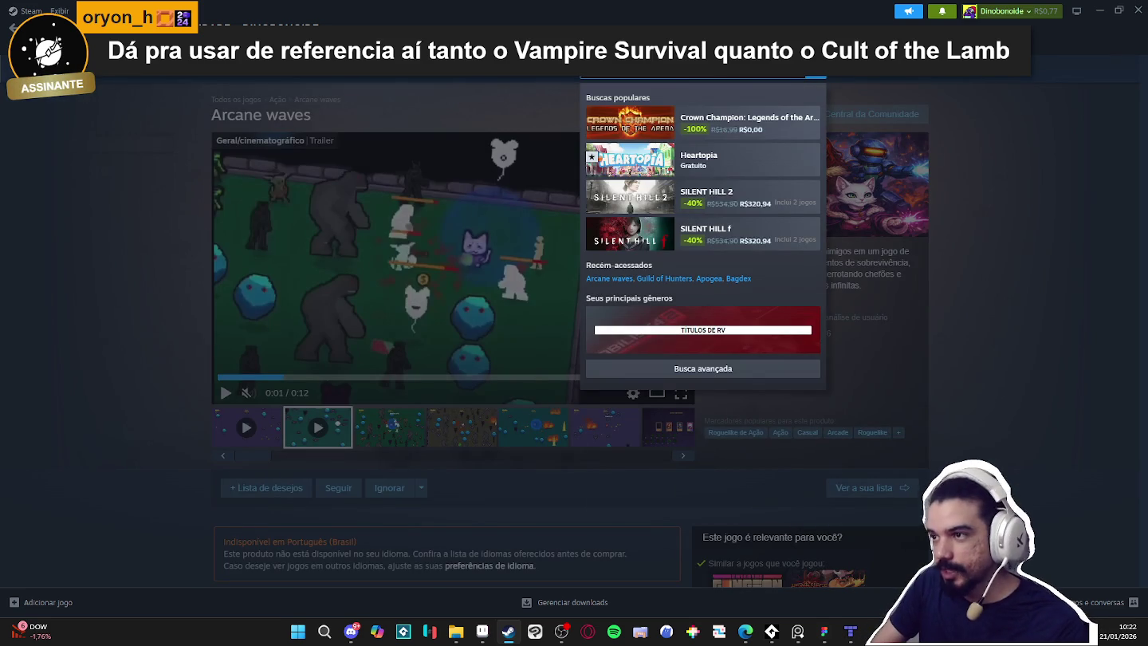
pyautogui.write('cult')
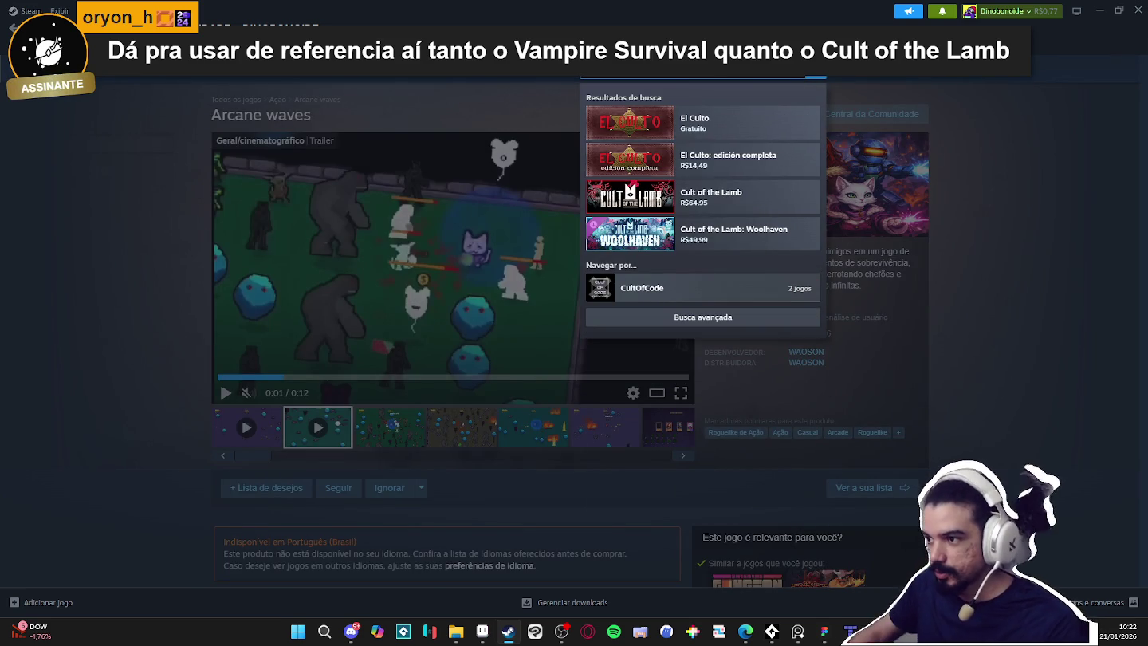
pyautogui.click(718, 197)
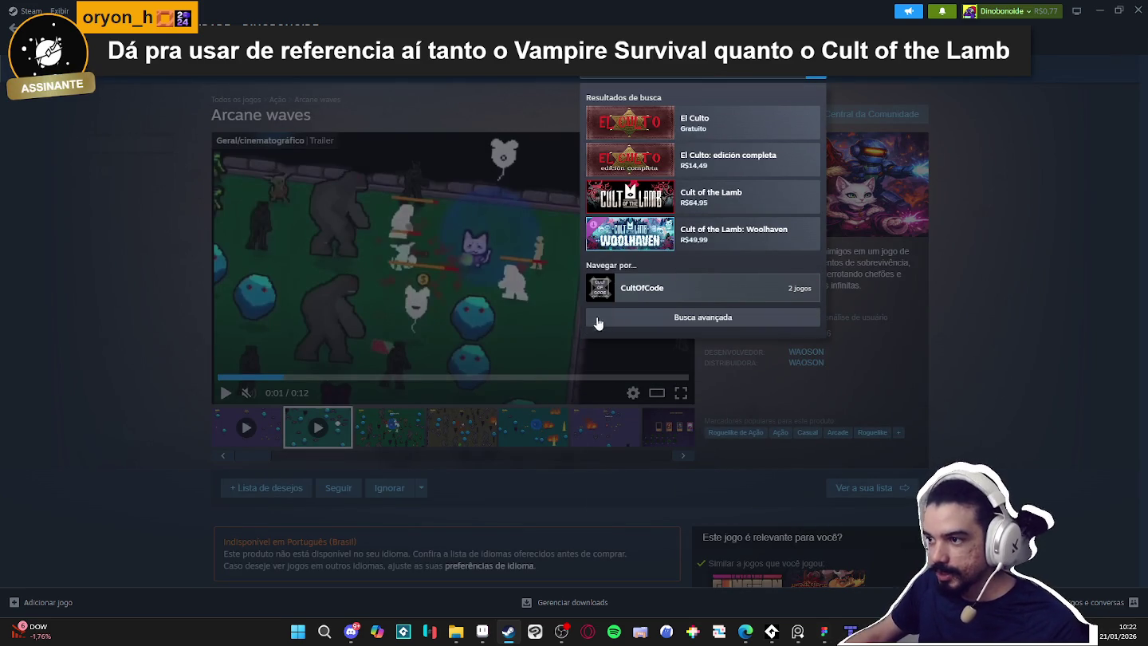
pyautogui.scroll(-2, 684, 369)
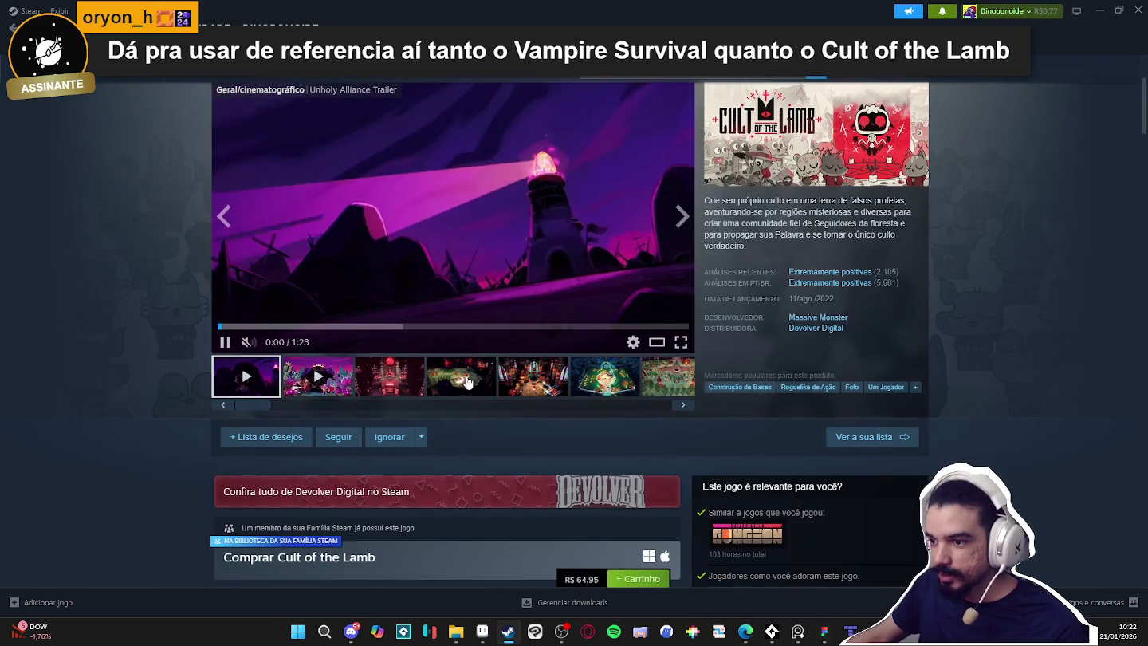
pyautogui.click(456, 375)
pyautogui.click(534, 269)
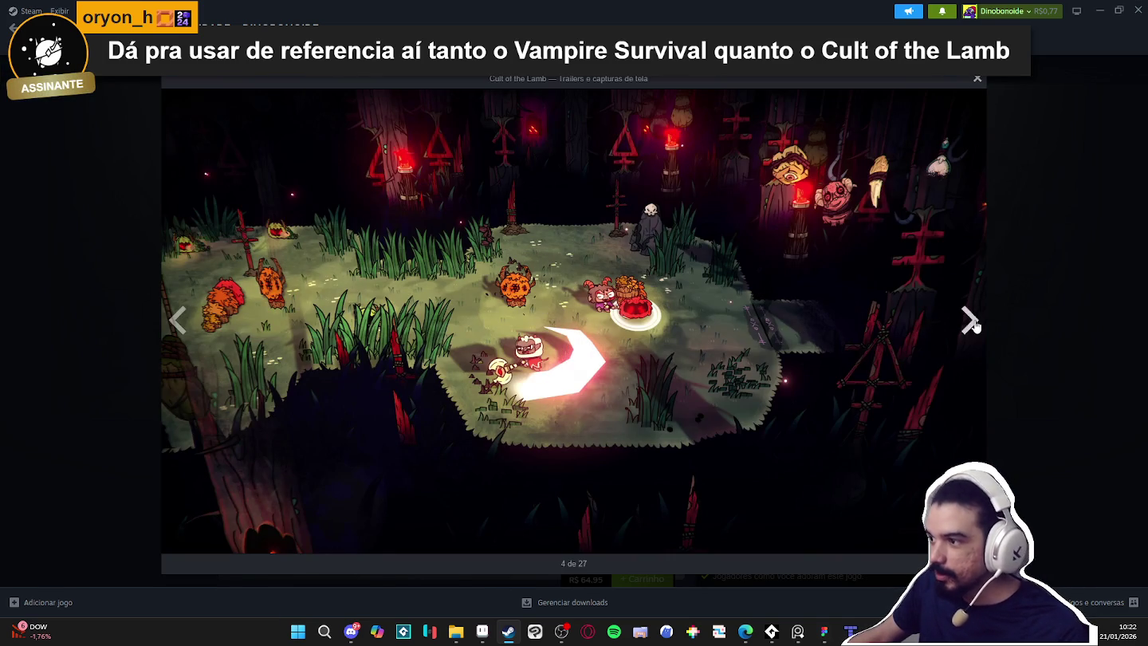
# Step through the next five Cult of the Lamb screenshots
pyautogui.click(969, 321)
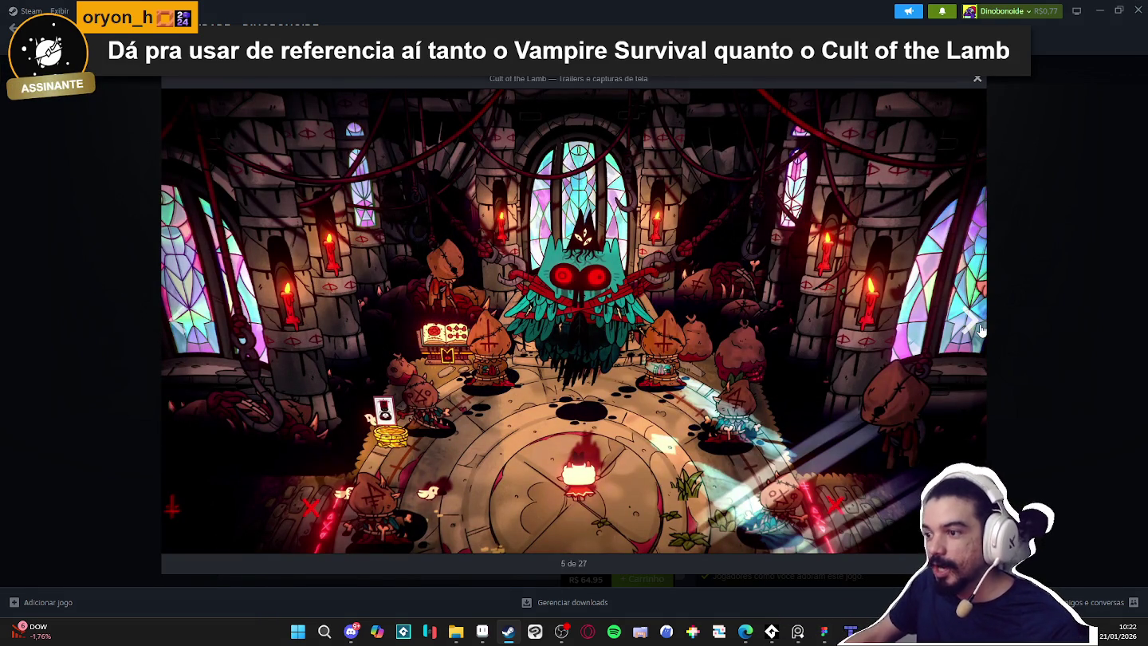
pyautogui.click(979, 328)
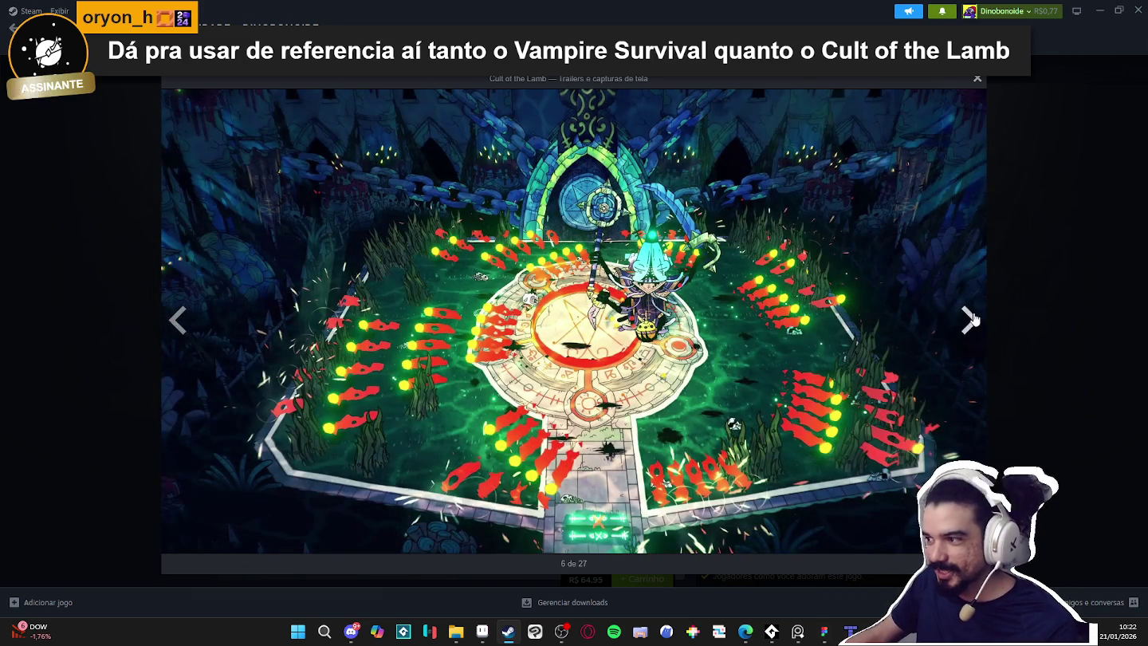
pyautogui.click(969, 320)
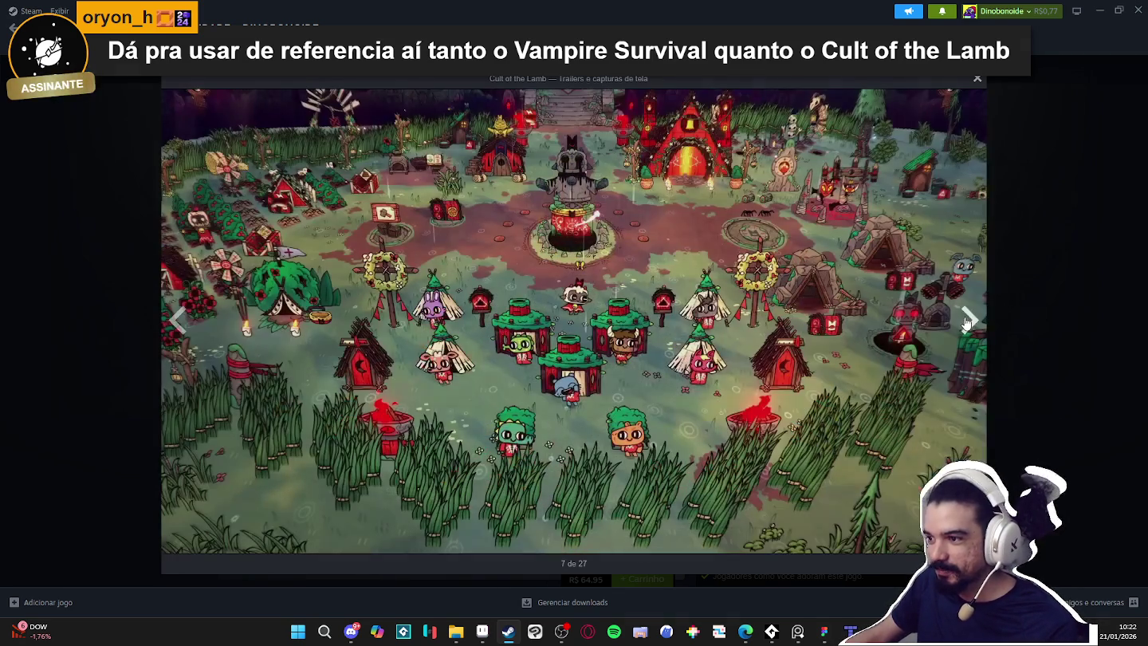
pyautogui.click(967, 322)
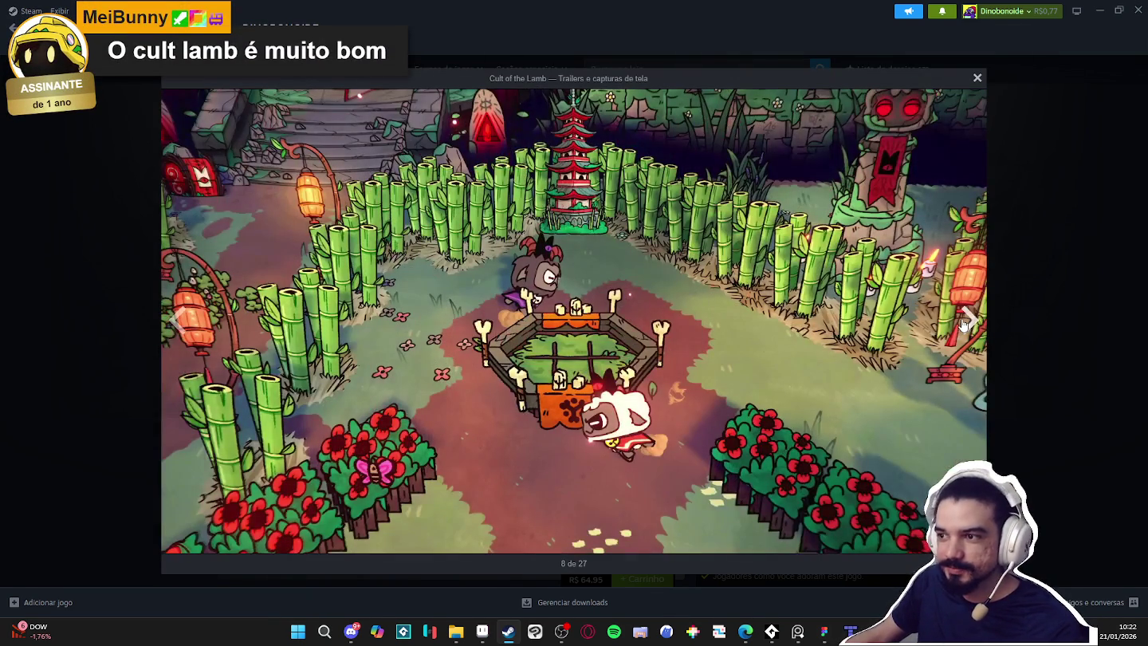
pyautogui.click(965, 324)
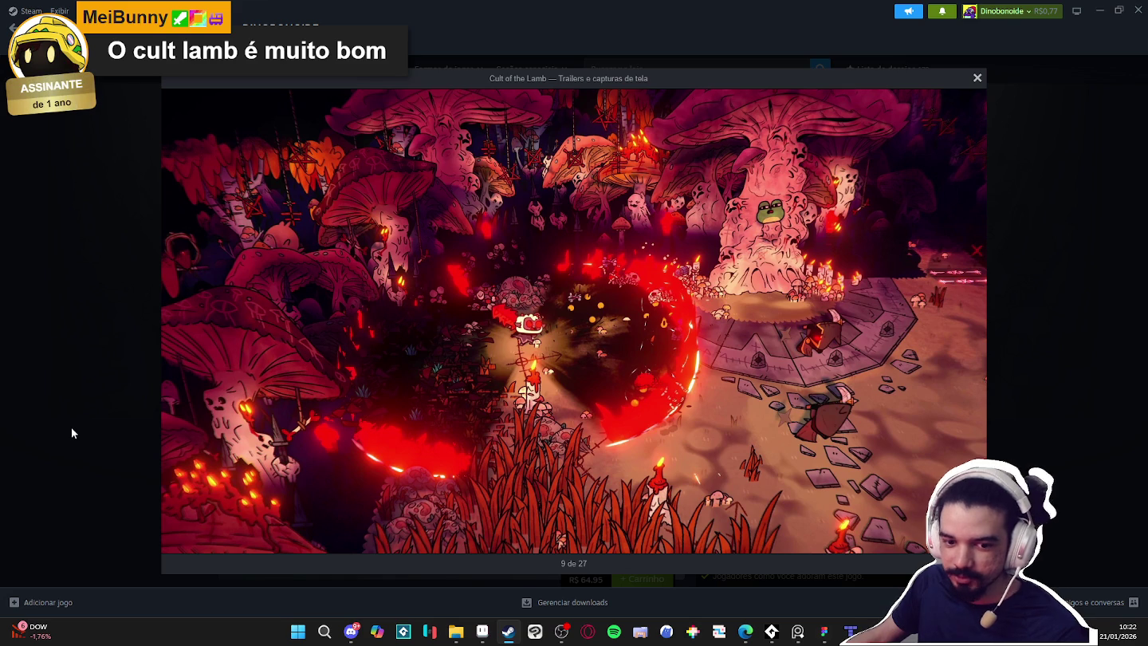
# Close the screenshot viewer and return to the Arcane waves page with search focused
pyautogui.click(126, 406)
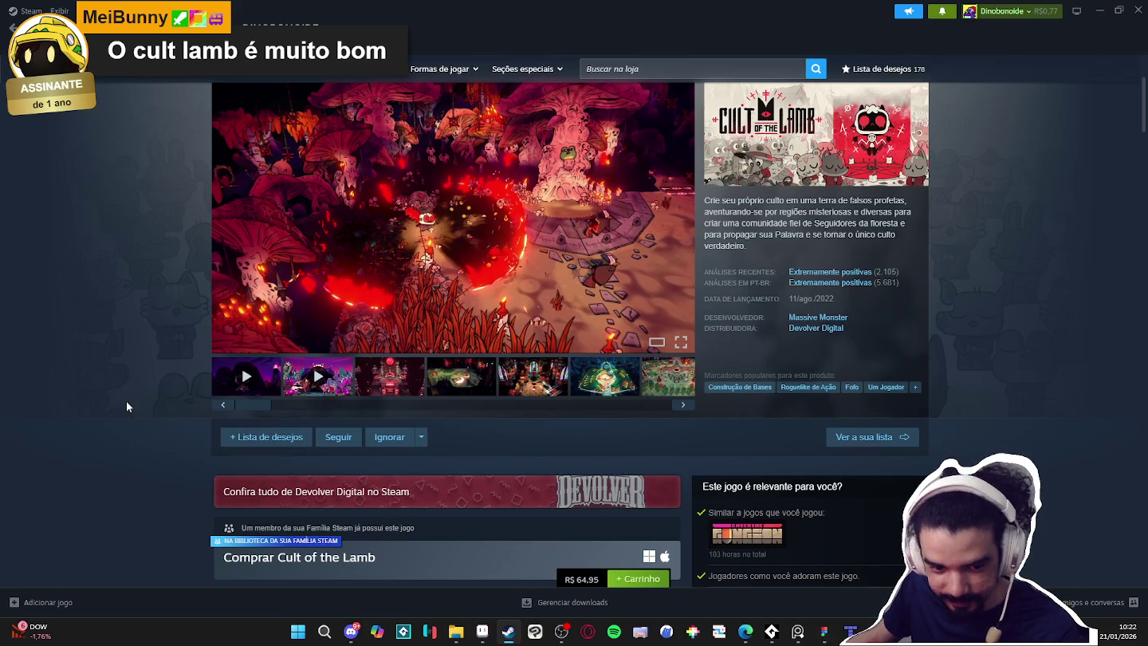
pyautogui.scroll(3, 126, 407)
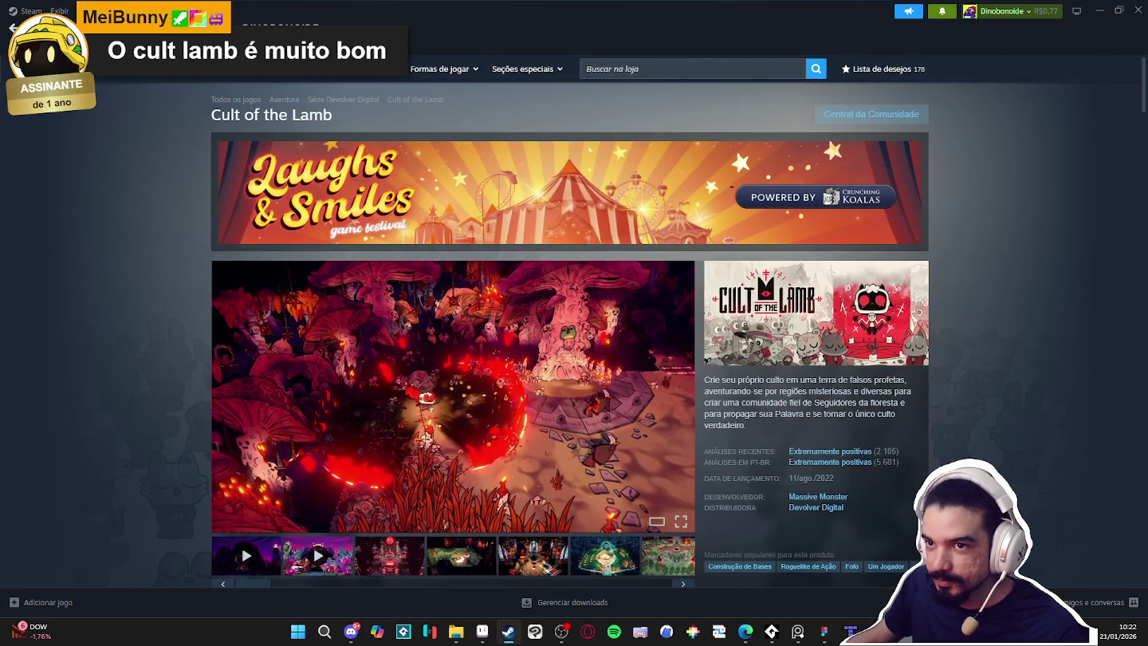
pyautogui.hotkey('alt', 'Left')
pyautogui.click(661, 68)
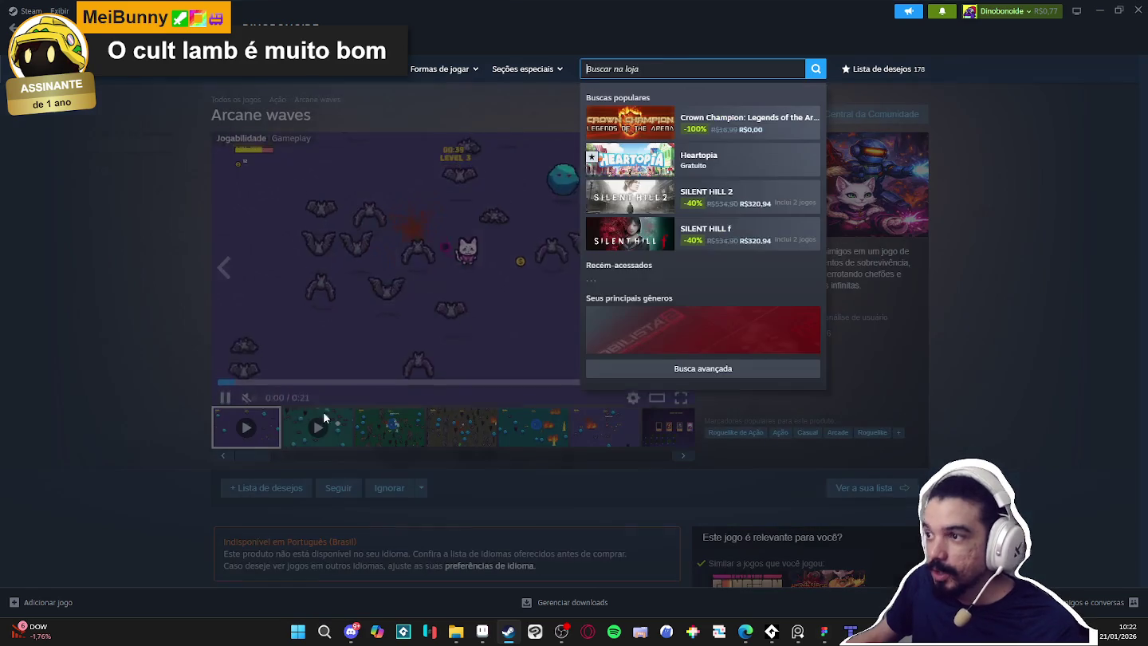
# Search 'brotato', open the Brotato page and enlarge its second screenshot
pyautogui.write('brotato')
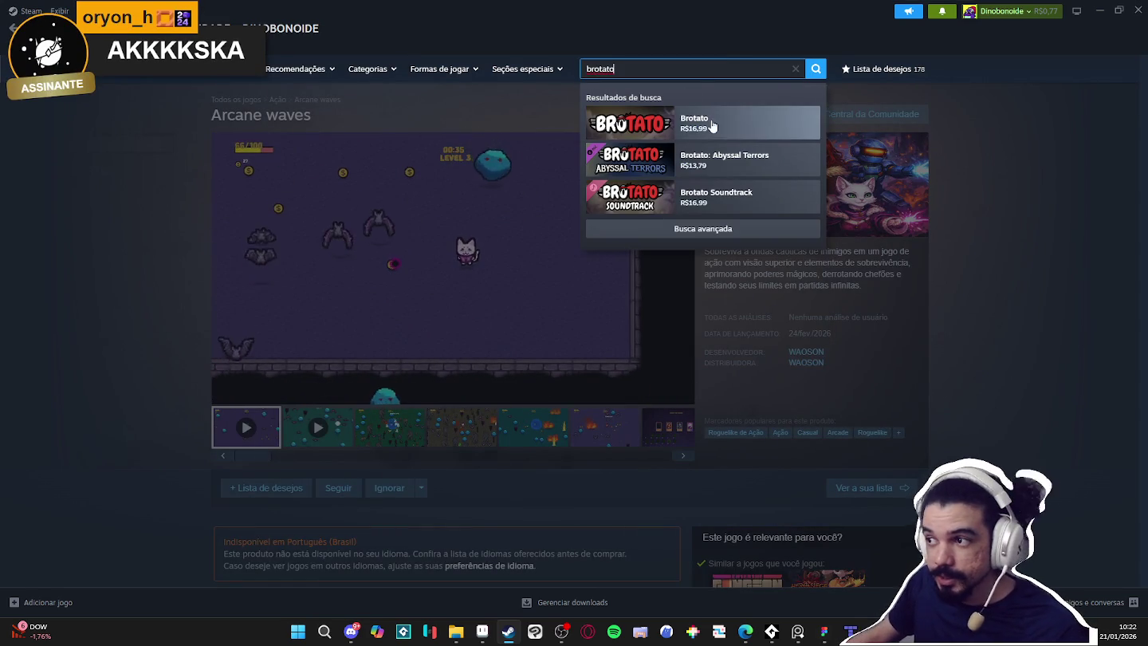
pyautogui.click(713, 127)
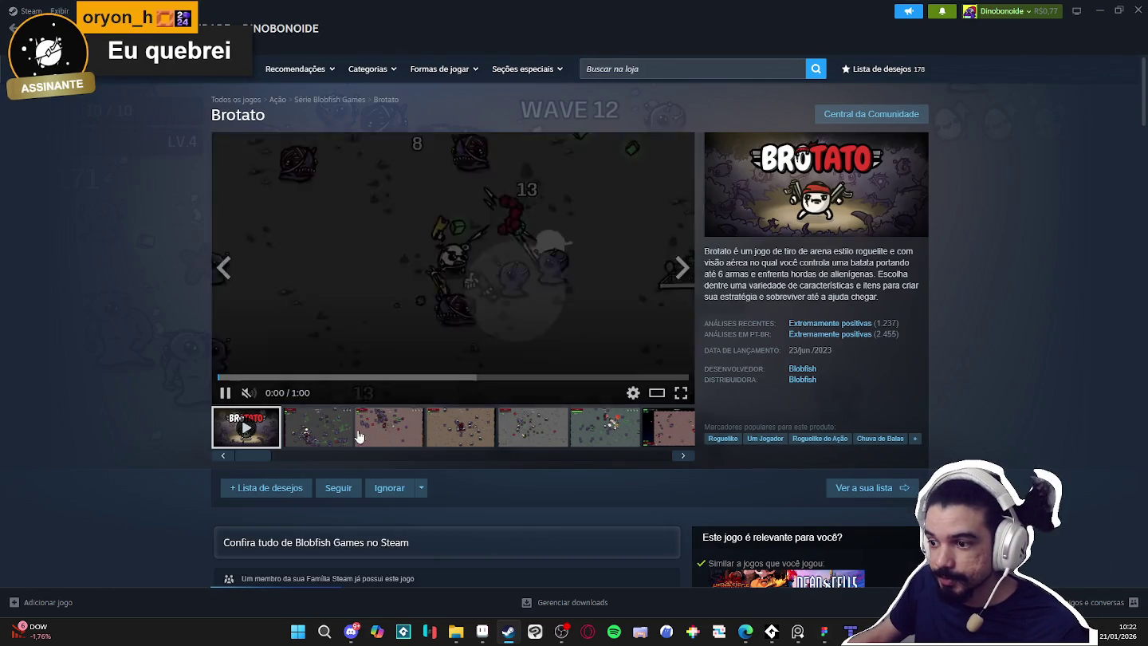
pyautogui.click(319, 428)
pyautogui.click(584, 321)
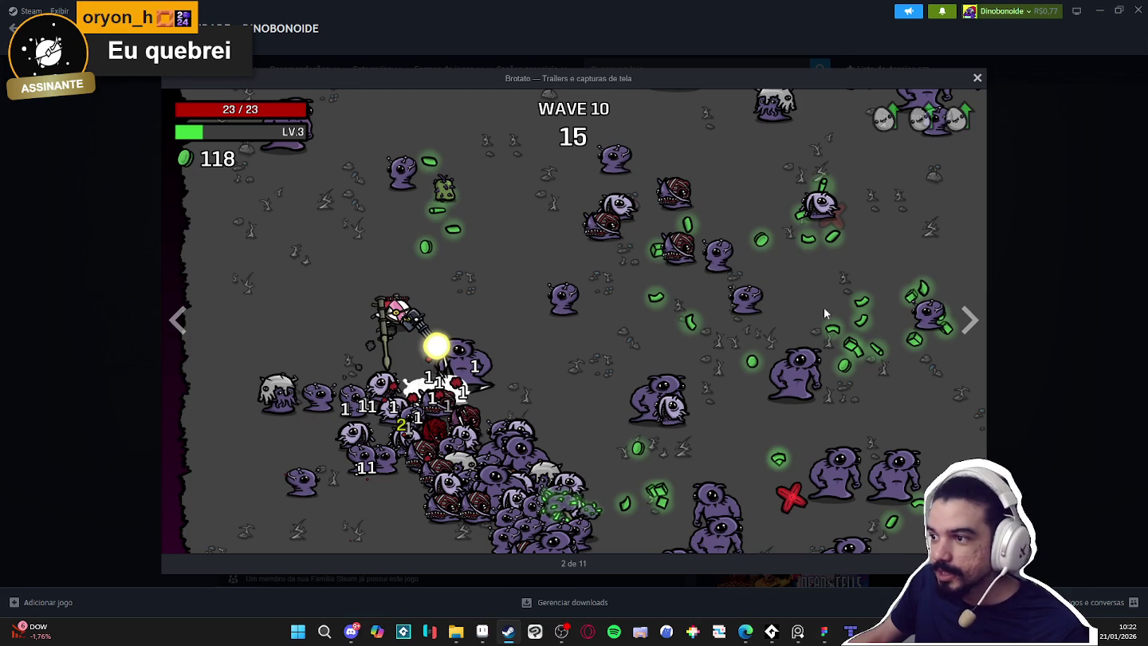
# Browse five more Brotato screenshots, close the viewer and play the trailer
pyautogui.click(970, 321)
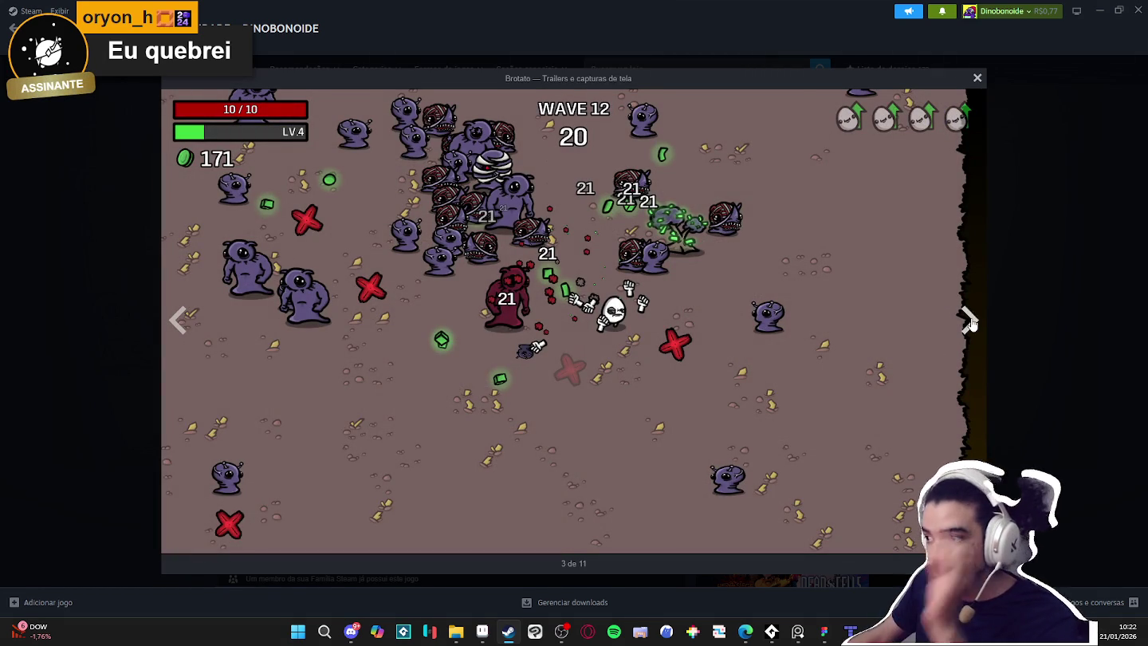
pyautogui.click(969, 321)
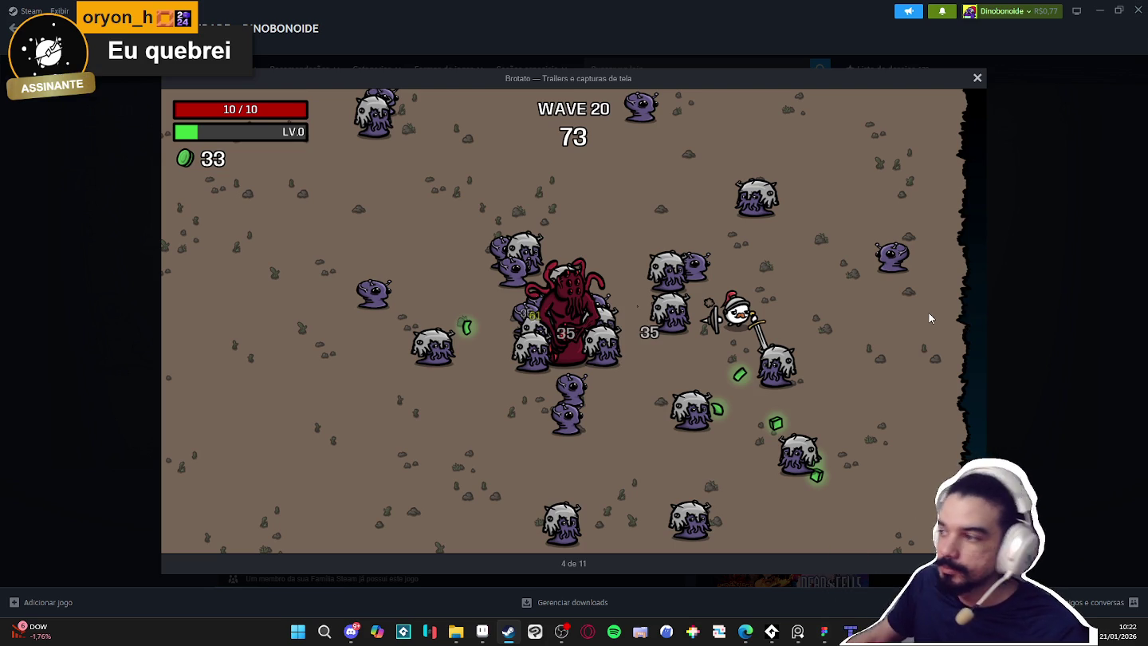
pyautogui.click(971, 321)
pyautogui.click(972, 321)
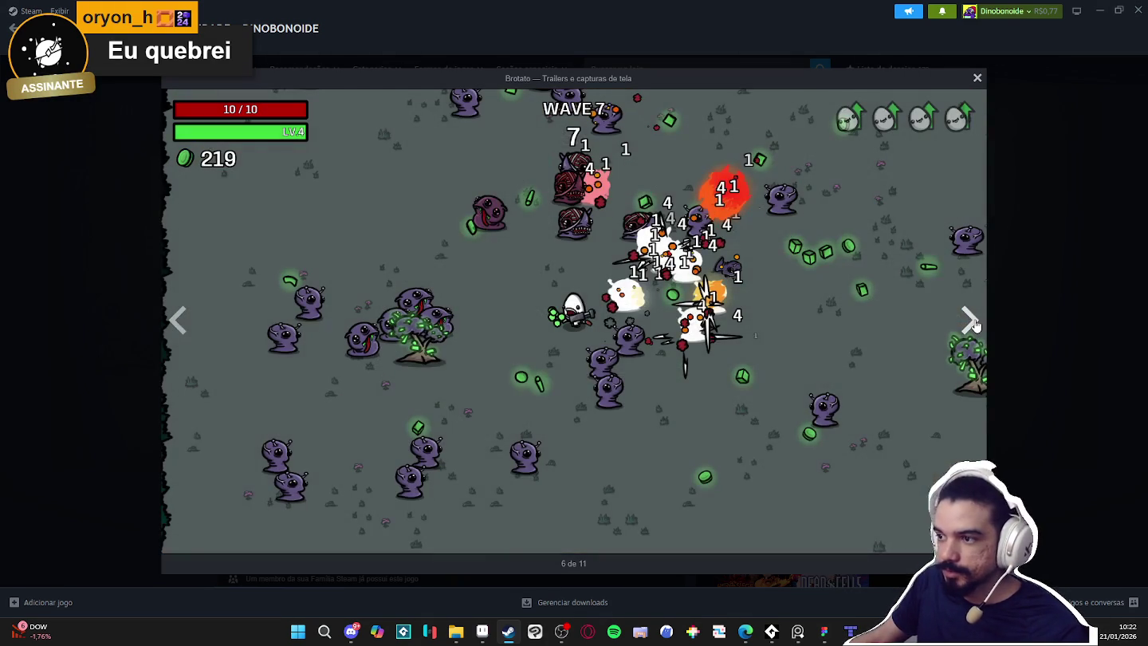
pyautogui.click(972, 321)
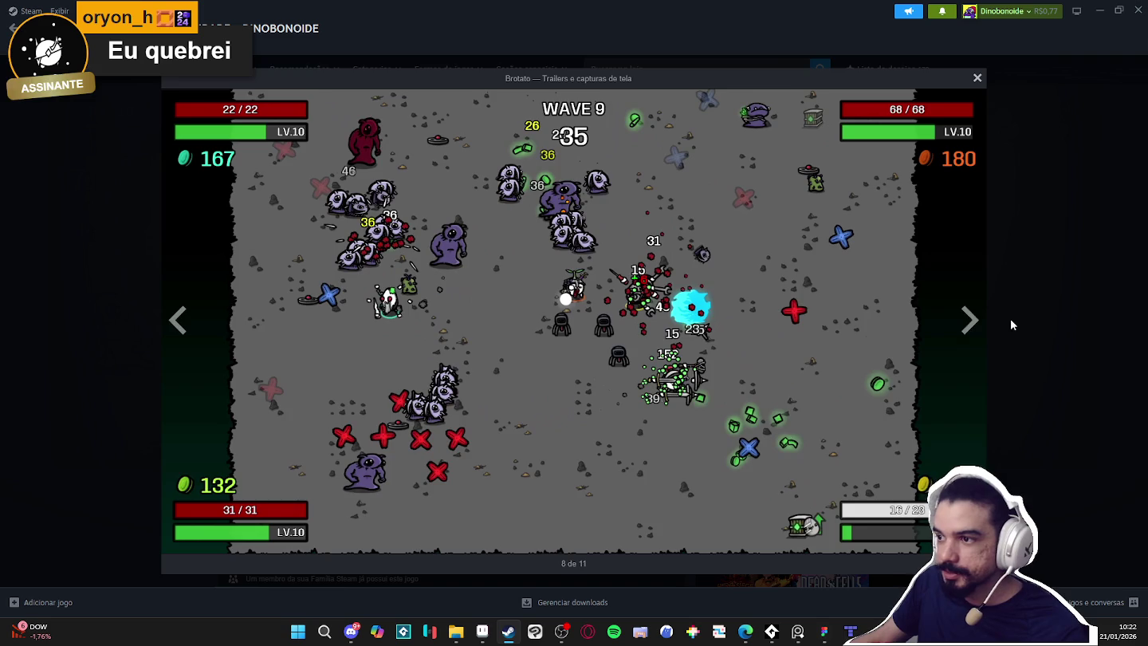
pyautogui.click(1010, 319)
pyautogui.click(261, 437)
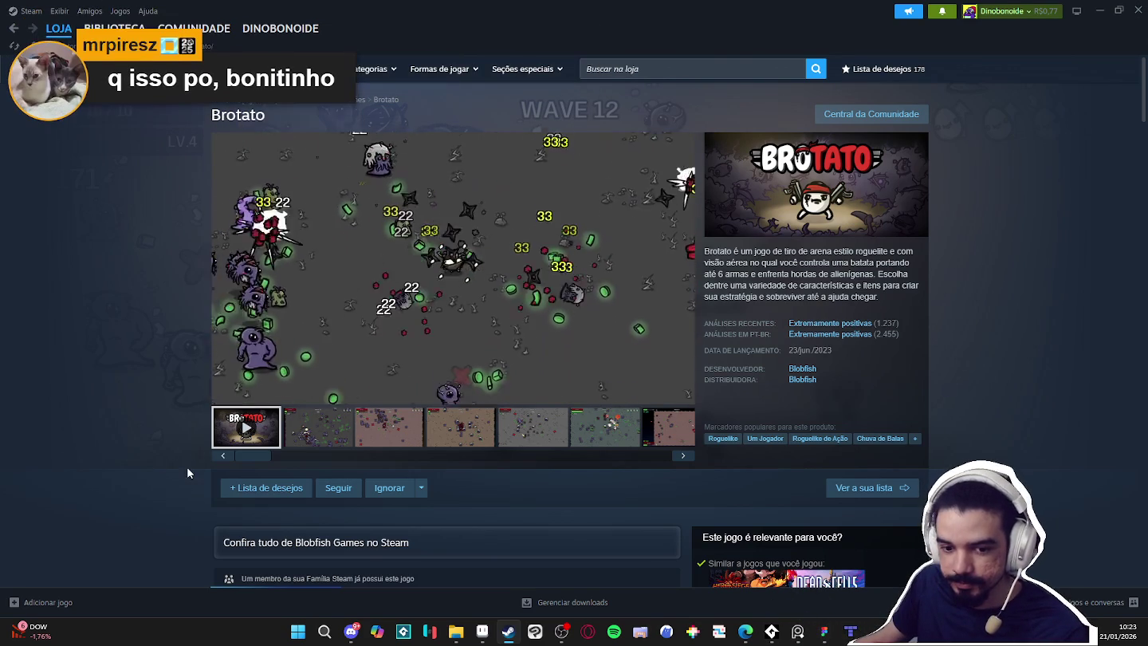
pyautogui.click(227, 394)
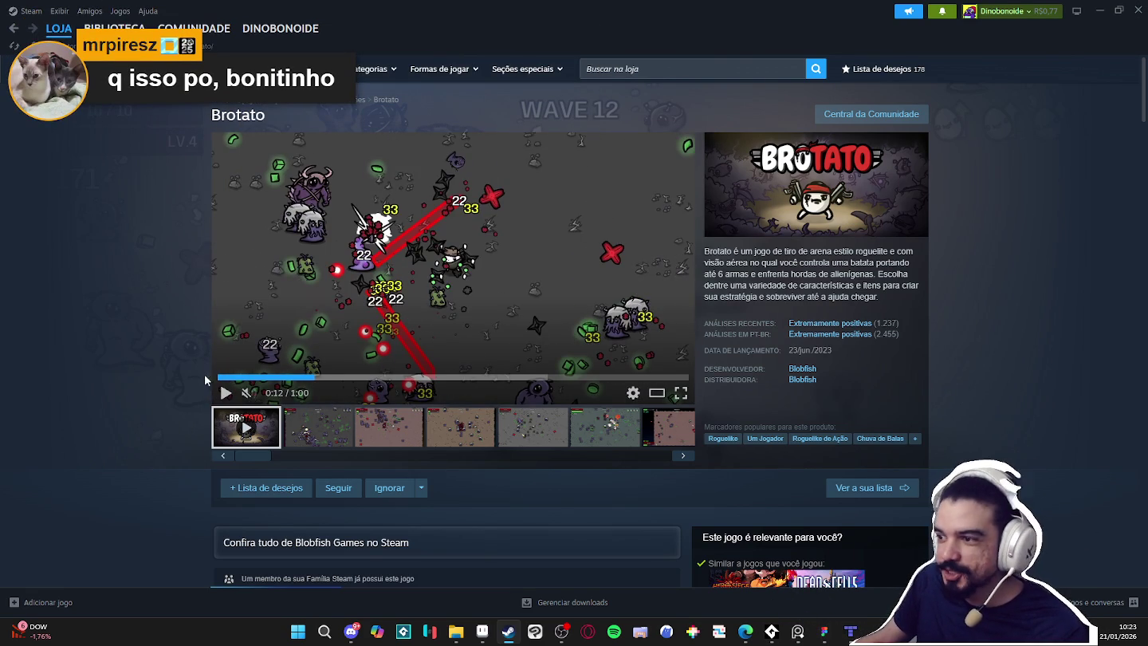
pyautogui.click(508, 297)
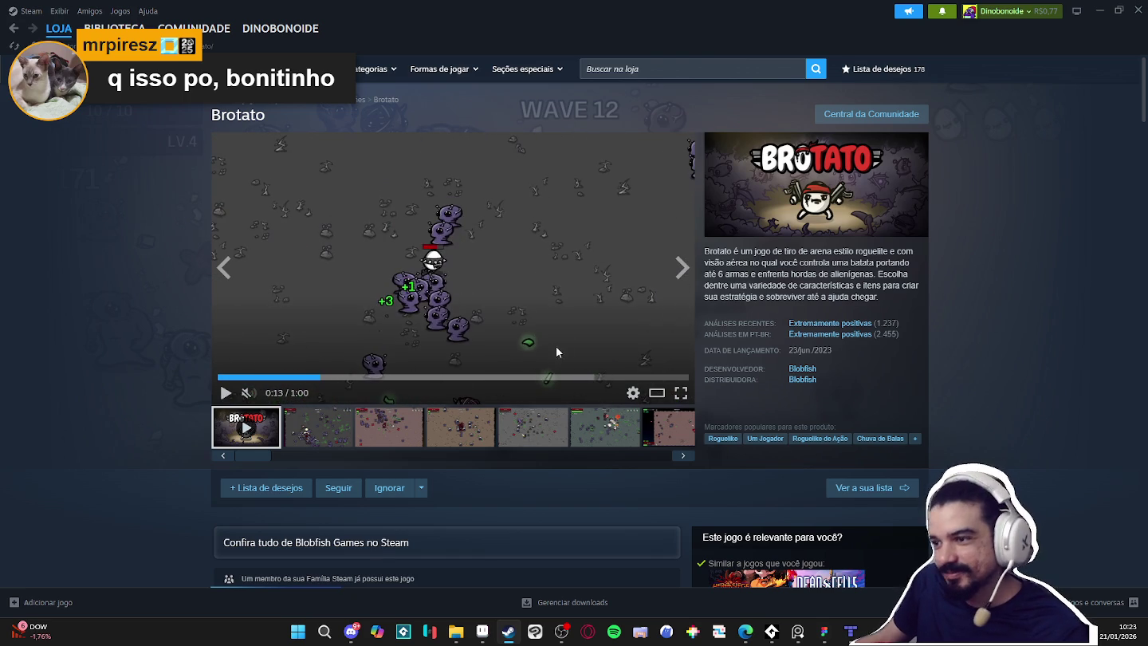
pyautogui.click(367, 423)
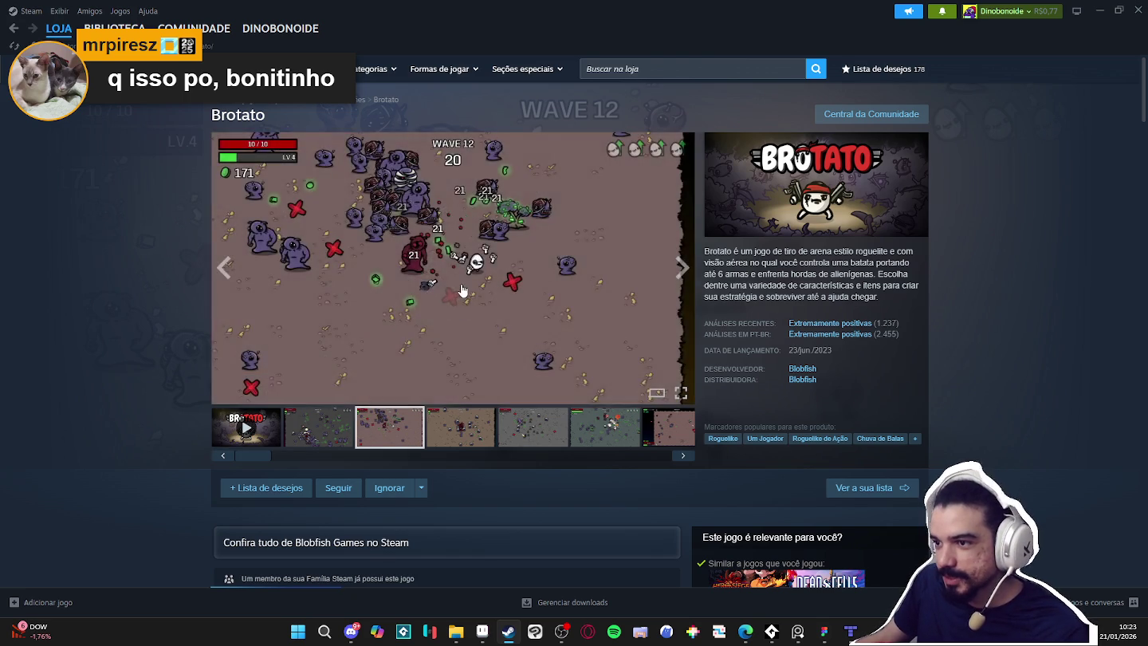
pyautogui.click(449, 308)
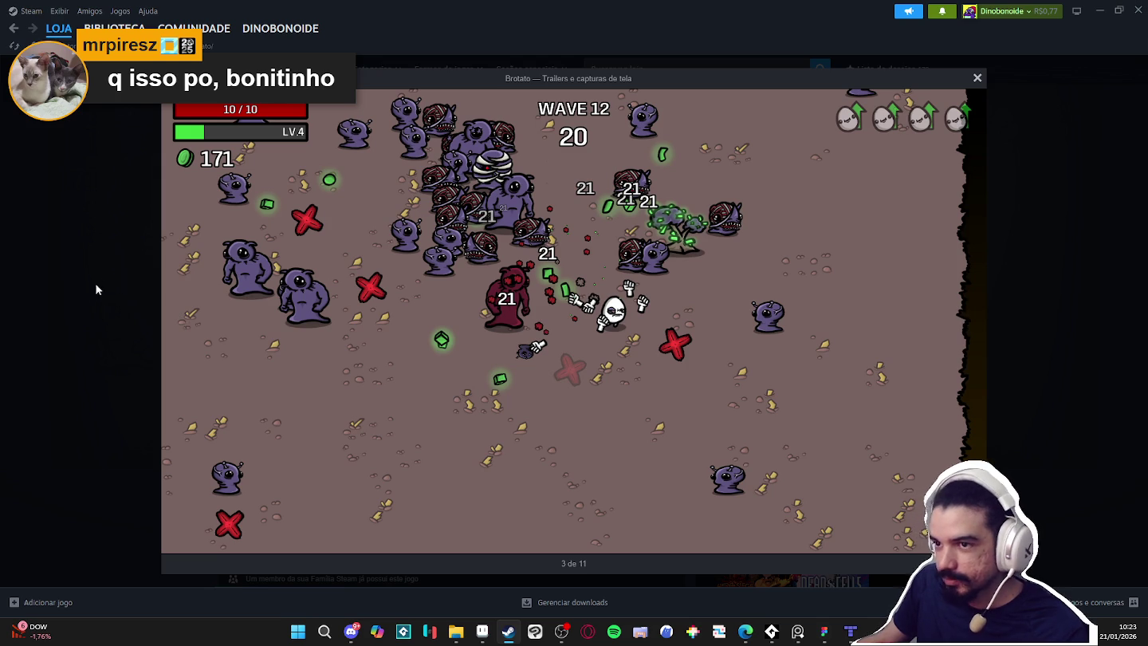
pyautogui.click(104, 243)
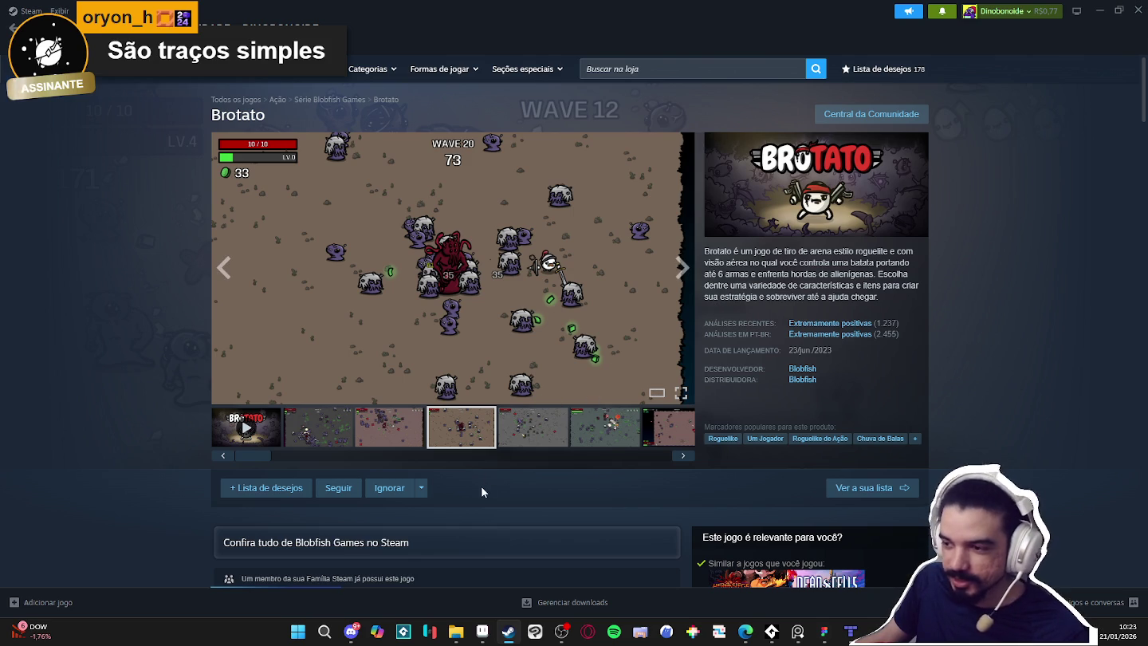
pyautogui.moveTo(512, 454); pyautogui.dragTo(260, 451)
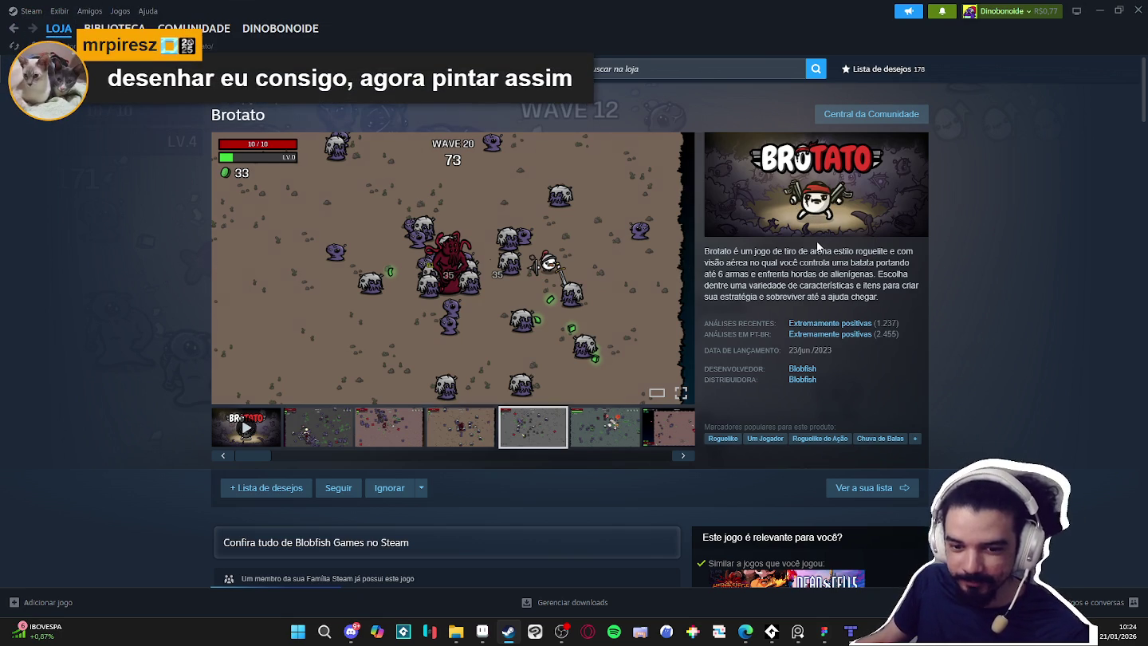
pyautogui.click(476, 315)
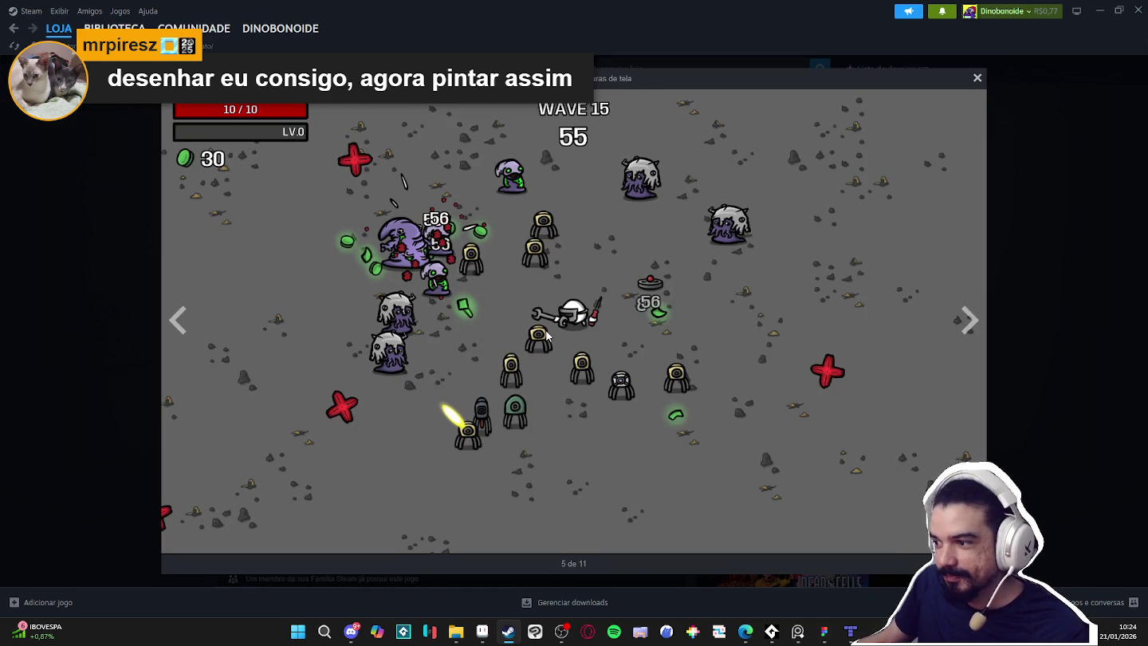
# Go back to the fourth Brotato screenshot, then close, reopen and close the viewer
pyautogui.click(185, 317)
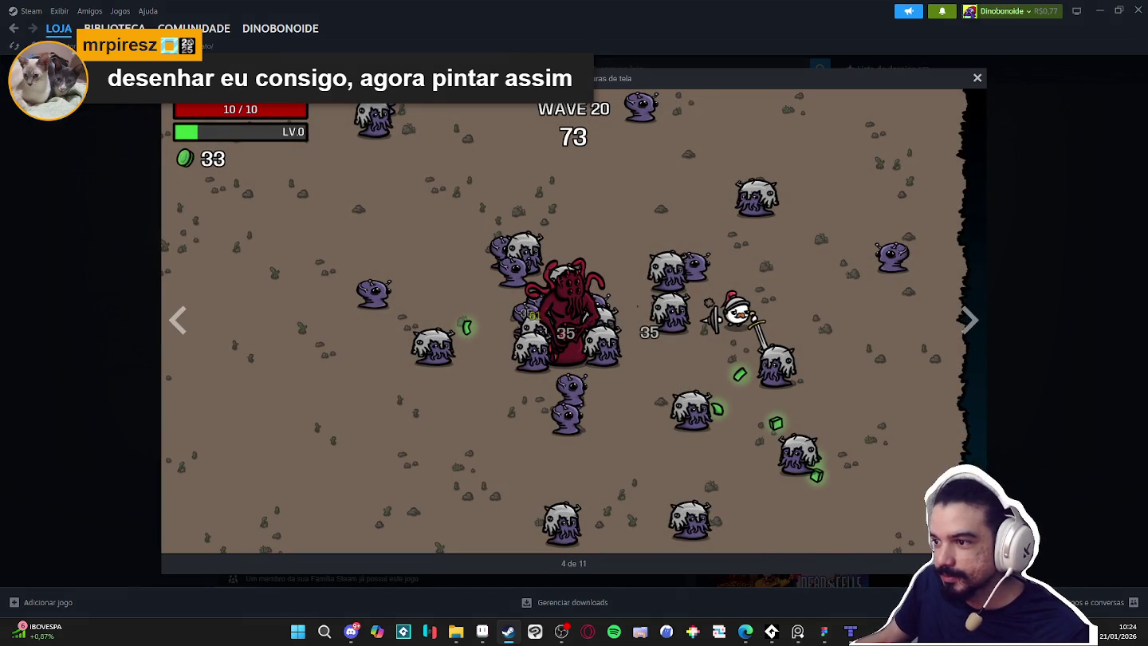
pyautogui.click(1106, 293)
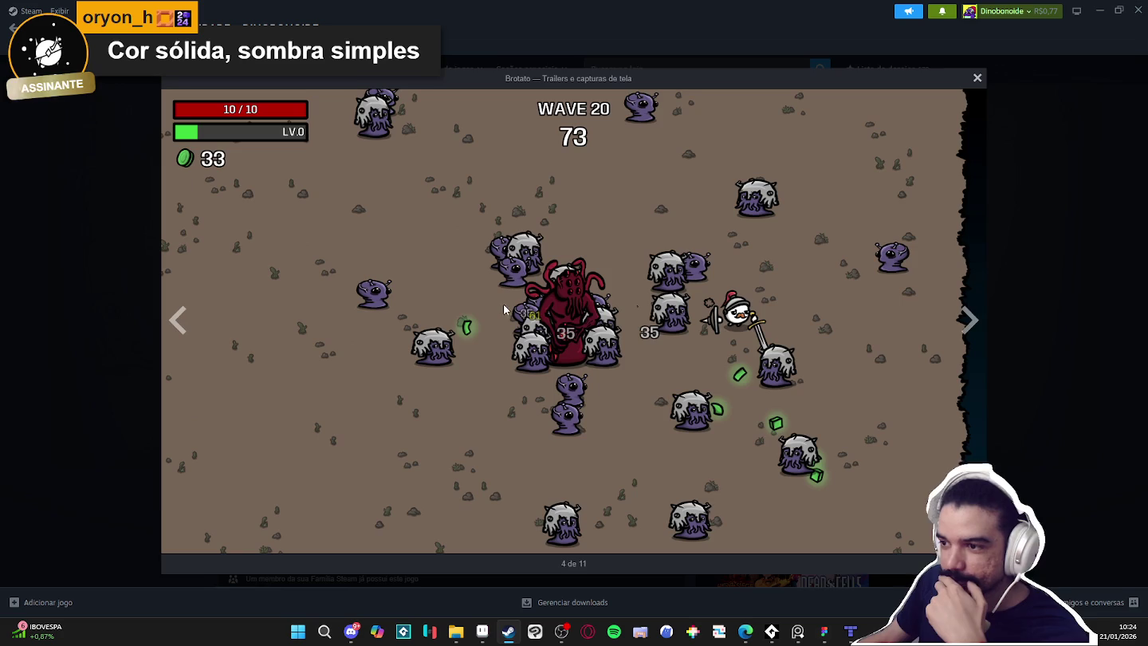
pyautogui.click(664, 268)
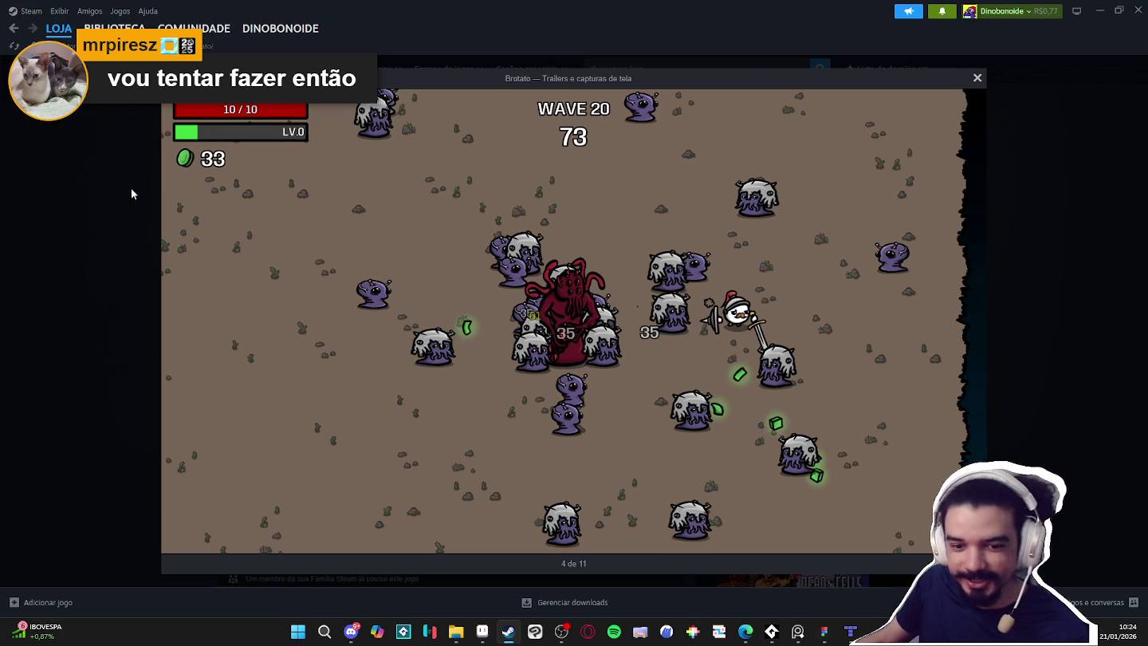
pyautogui.click(131, 189)
# Show the second Brotato screenshot in the gallery and minimize Steam
pyautogui.click(351, 436)
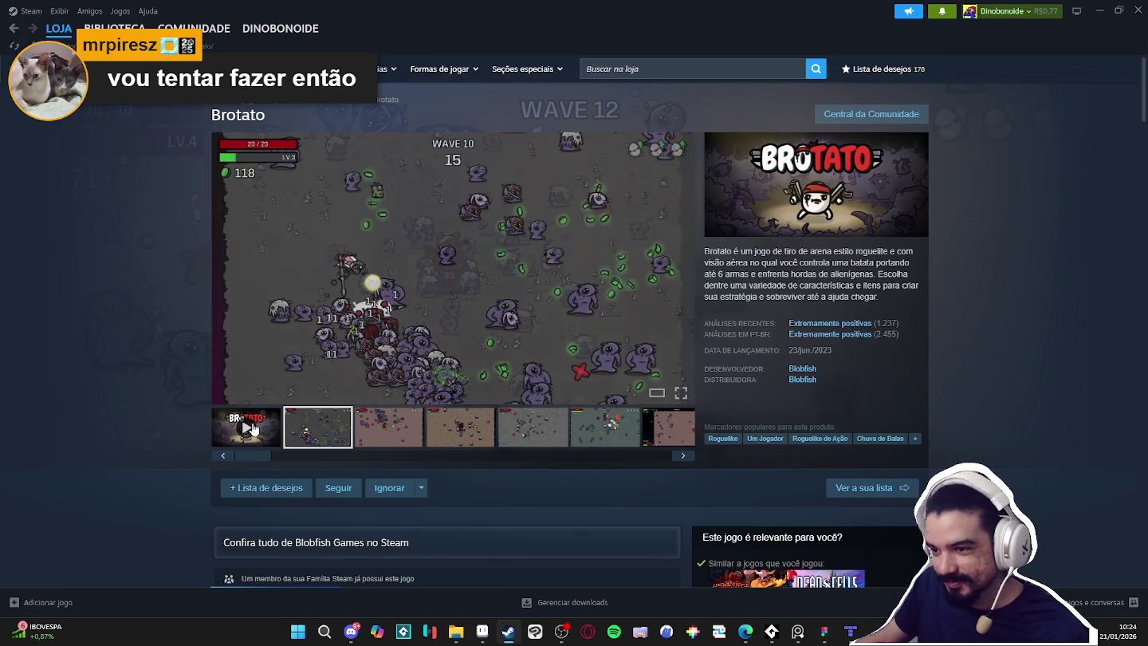
pyautogui.scroll(-1, 210, 348)
pyautogui.scroll(1, 210, 348)
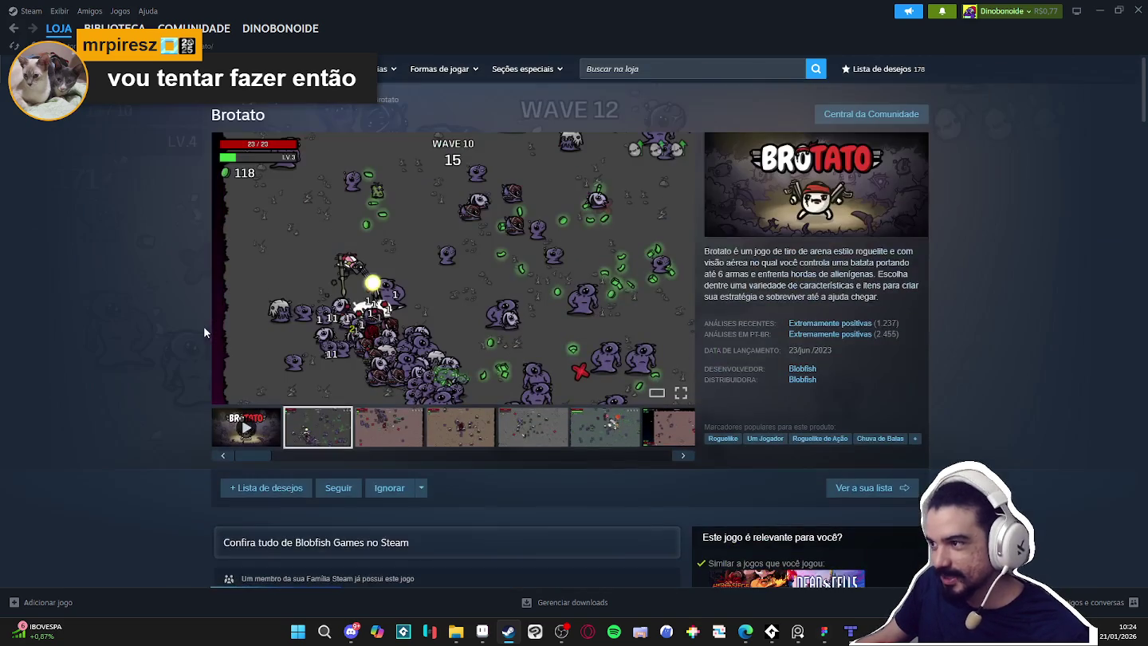
pyautogui.click(1098, 10)
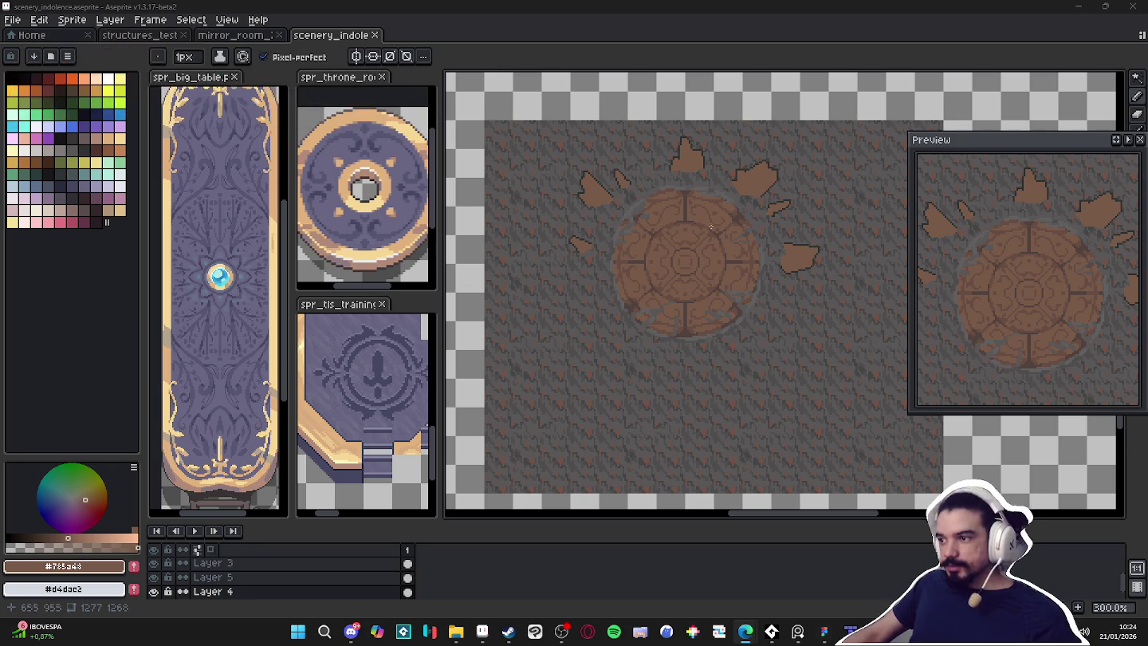
# Zoom in on the floor seal, pick grey #595757 and select Layer 5
pyautogui.scroll(2, 603, 182)
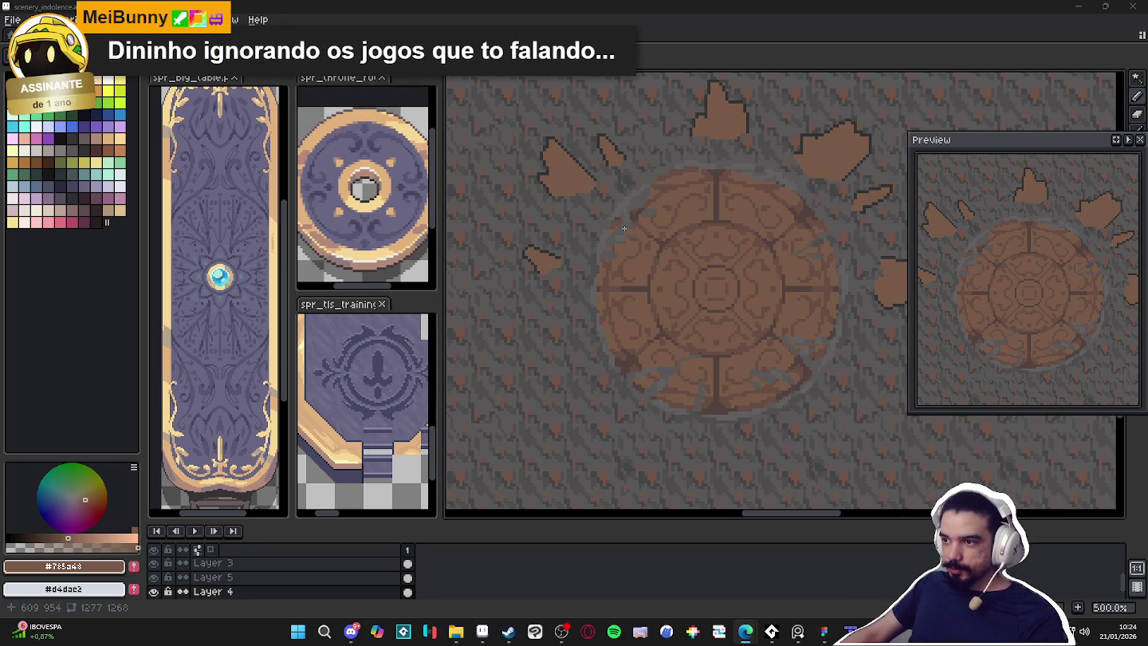
pyautogui.keyDown('alt'); pyautogui.click(630, 223); pyautogui.keyUp('alt')
pyautogui.moveTo(651, 208); pyautogui.dragTo(604, 216)
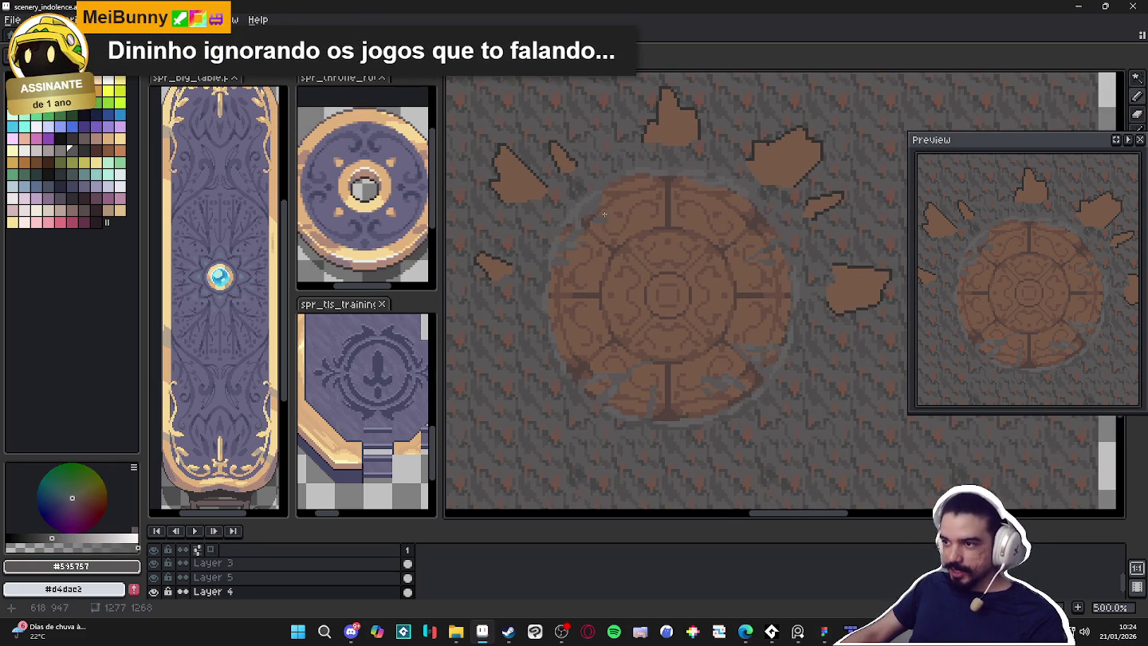
pyautogui.keyDown('ctrl'); pyautogui.click(600, 199); pyautogui.keyUp('ctrl')
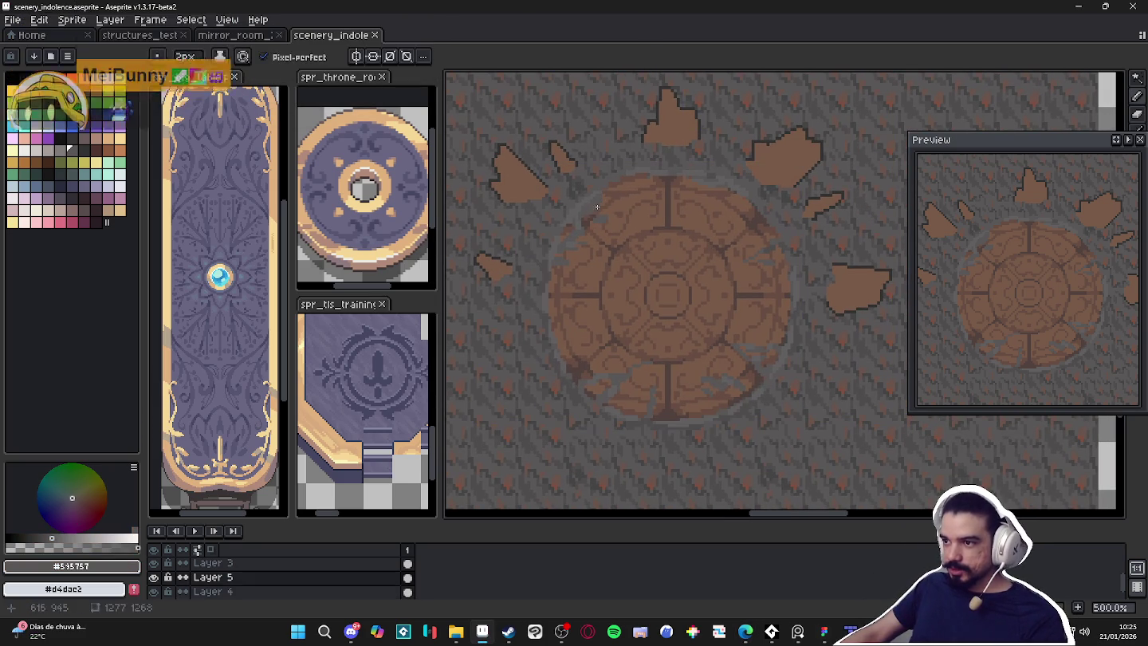
# Centre the floor seal and paint a first small grey mark near its rim
pyautogui.press('v')
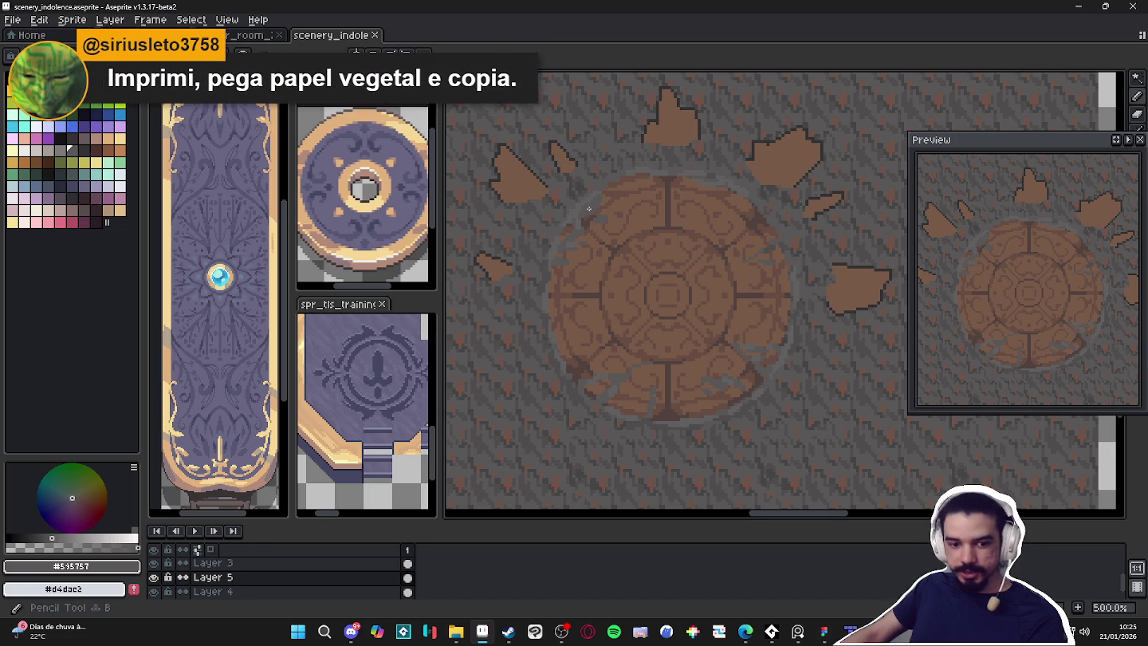
pyautogui.moveTo(587, 209); pyautogui.dragTo(555, 221)
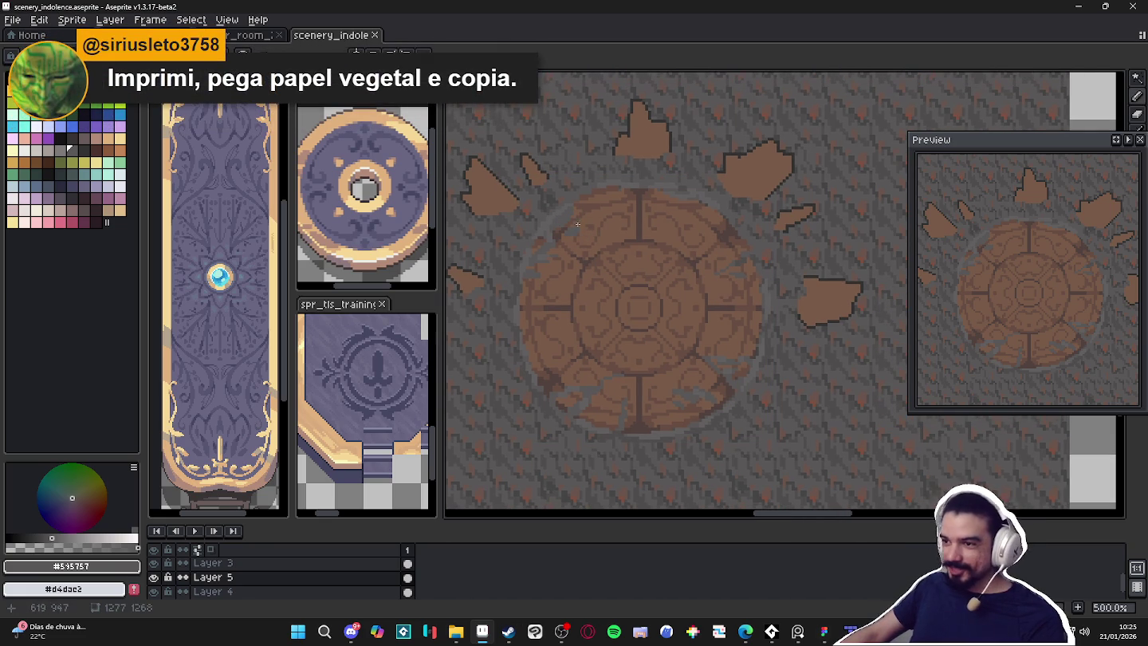
pyautogui.moveTo(592, 209); pyautogui.dragTo(637, 192)
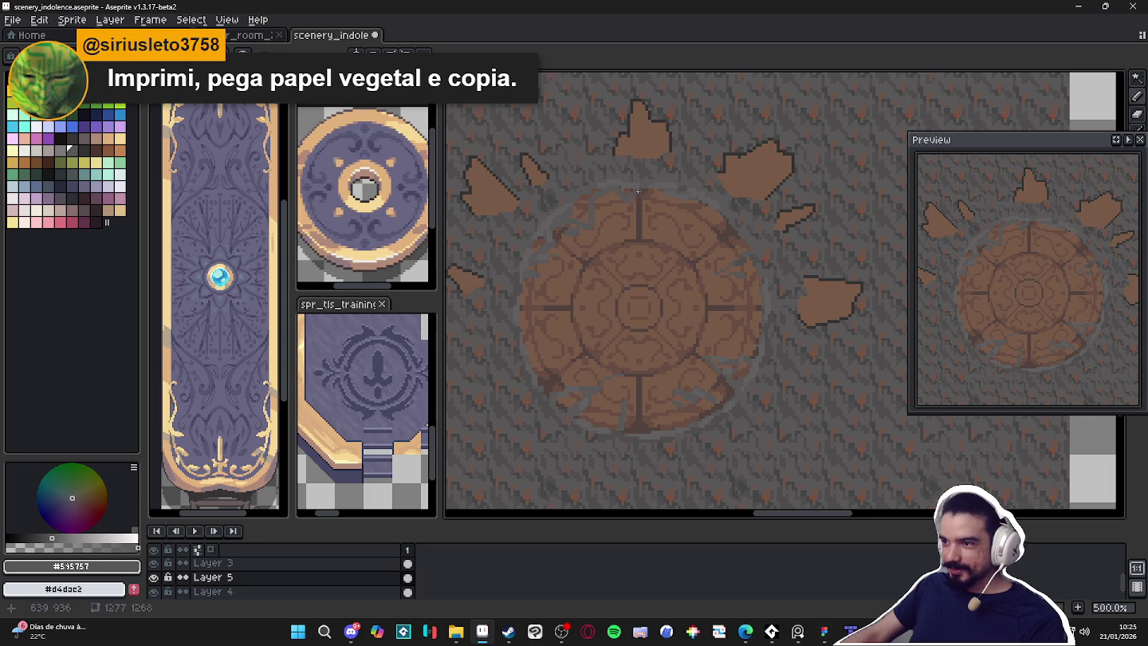
pyautogui.press('g')
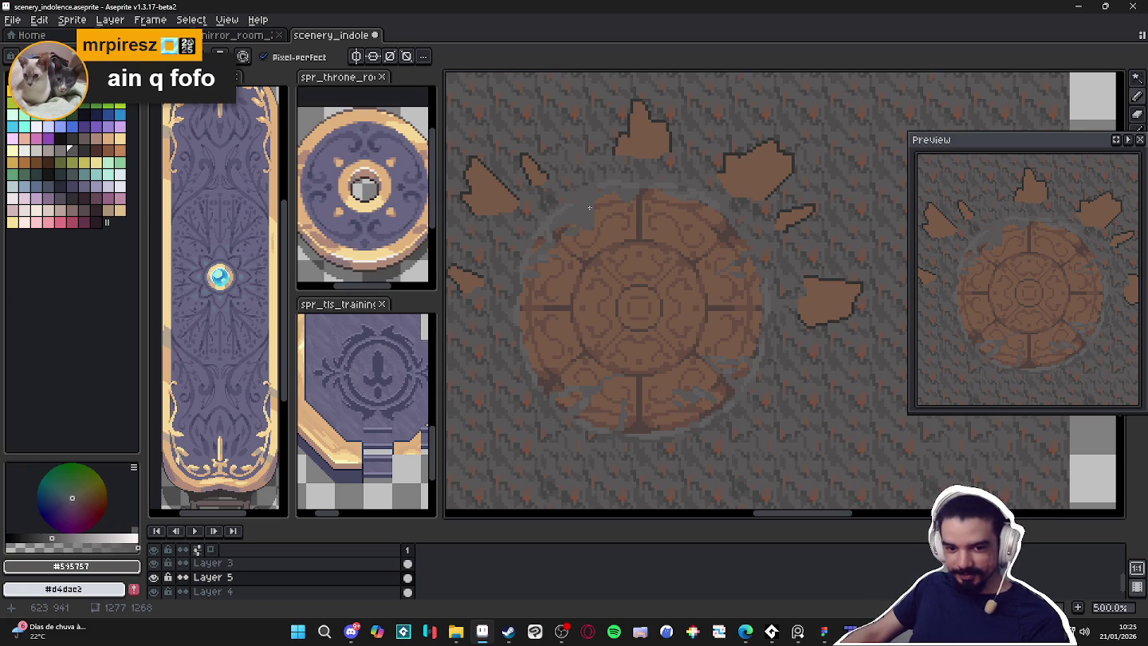
pyautogui.scroll(1, 602, 203)
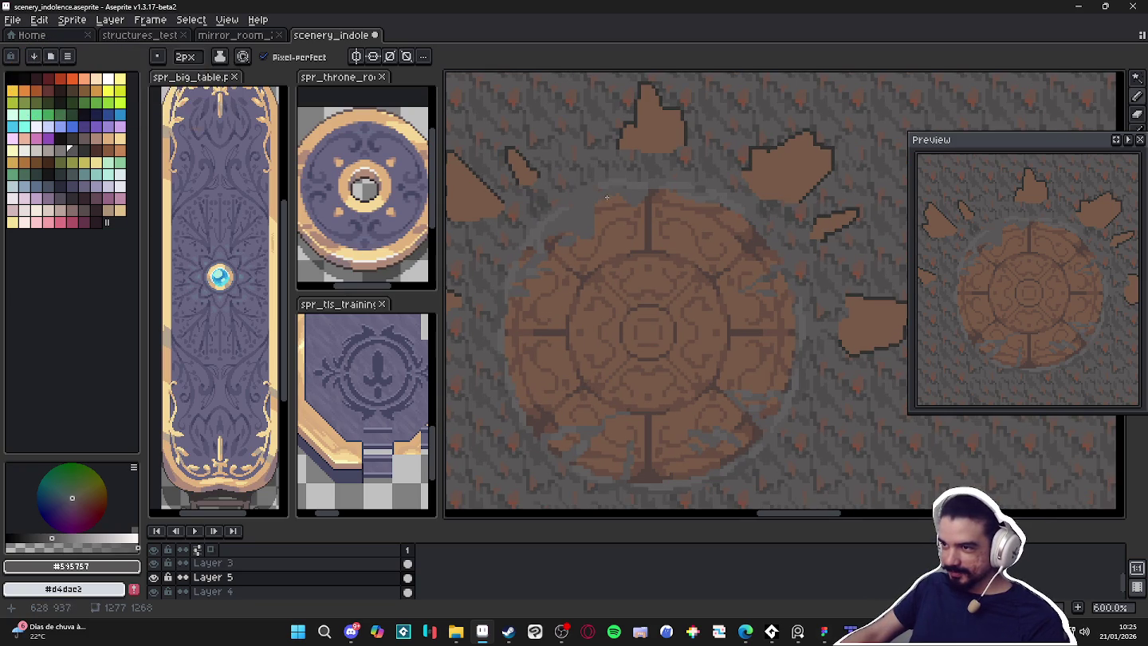
pyautogui.scroll(3, 601, 198)
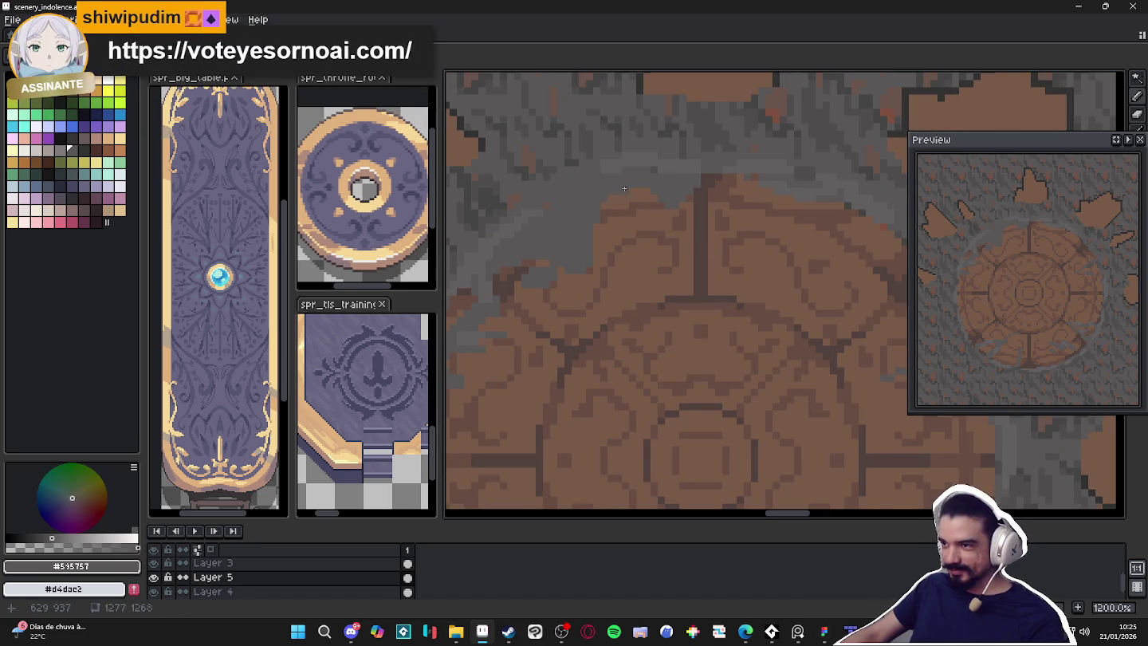
pyautogui.scroll(-4, 635, 199)
pyautogui.scroll(1, 618, 228)
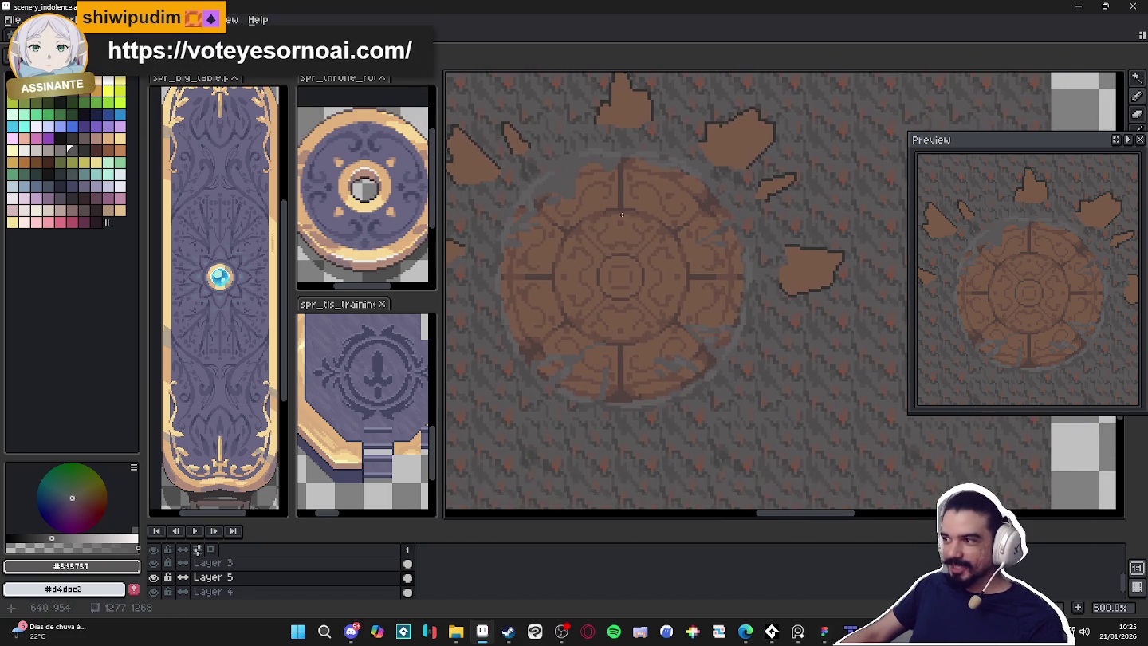
pyautogui.scroll(1, 586, 172)
# Chip grey #595757 notches into the seal's top and upper-left rim
pyautogui.moveTo(592, 200); pyautogui.dragTo(585, 154)
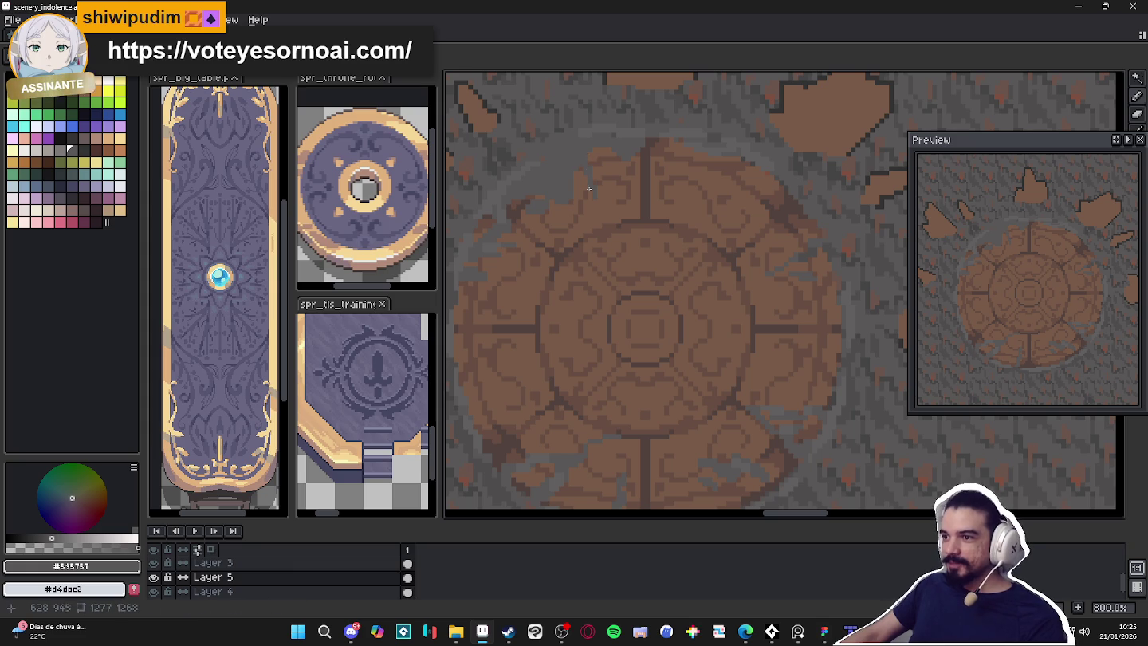
pyautogui.moveTo(562, 185); pyautogui.dragTo(579, 218)
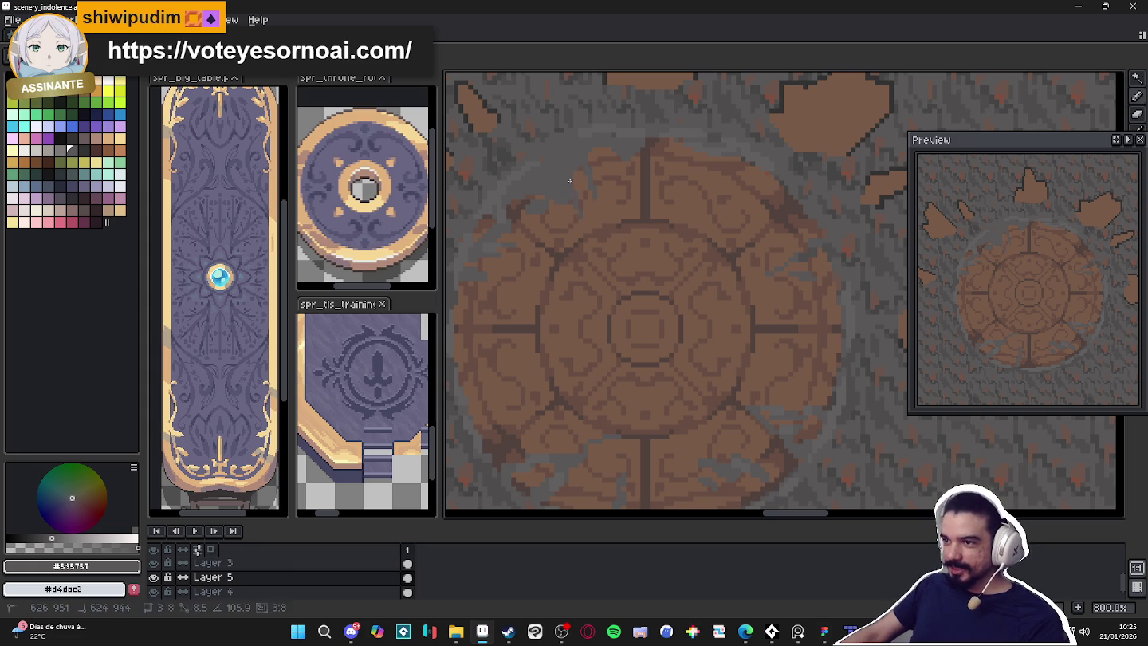
pyautogui.scroll(3, 593, 229)
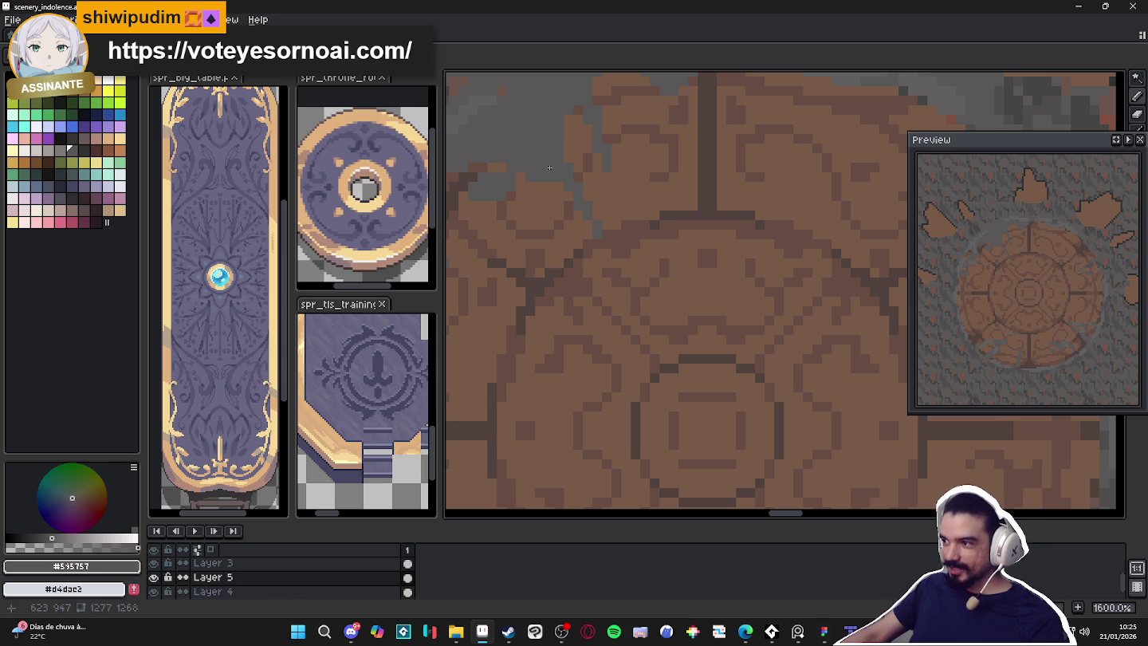
pyautogui.scroll(2, 582, 212)
pyautogui.moveTo(538, 197); pyautogui.dragTo(577, 254)
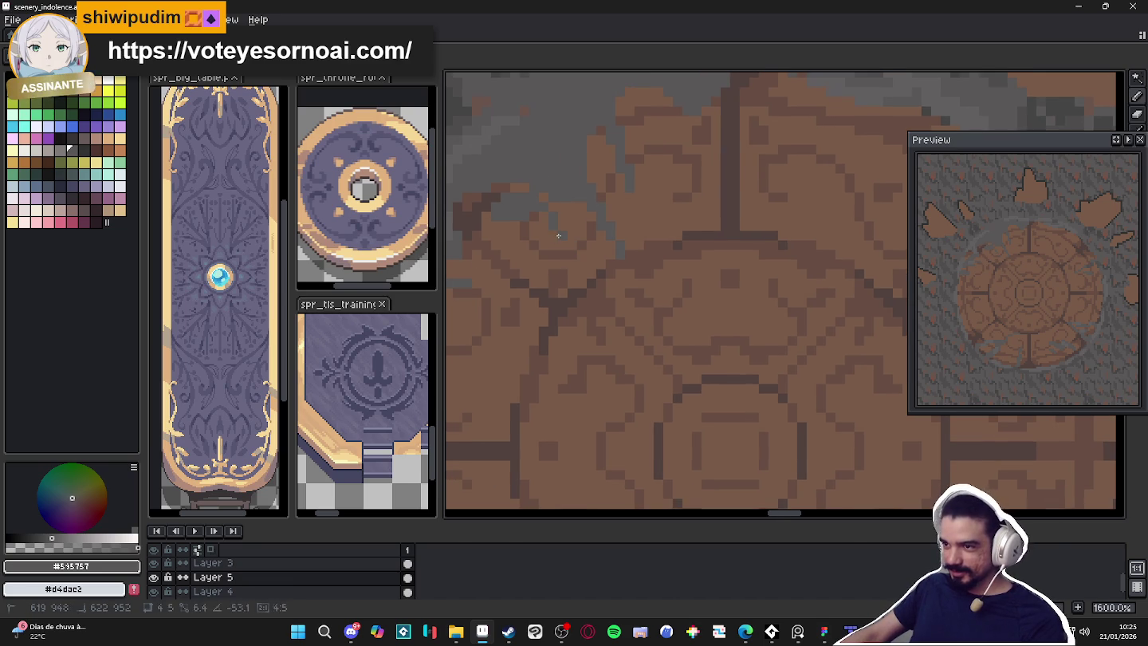
# Zoom around the seal while switching between the 2px brush and 1px pencil
pyautogui.scroll(-2, 523, 190)
pyautogui.scroll(-1, 527, 232)
pyautogui.scroll(-1, 550, 207)
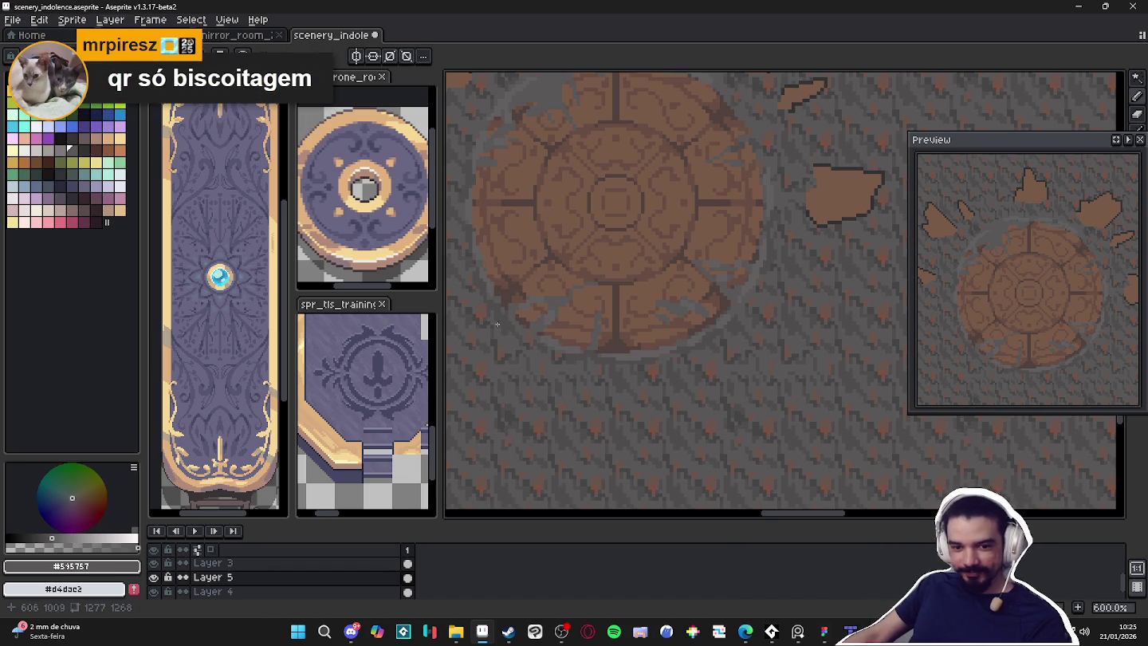
pyautogui.scroll(3, 593, 208)
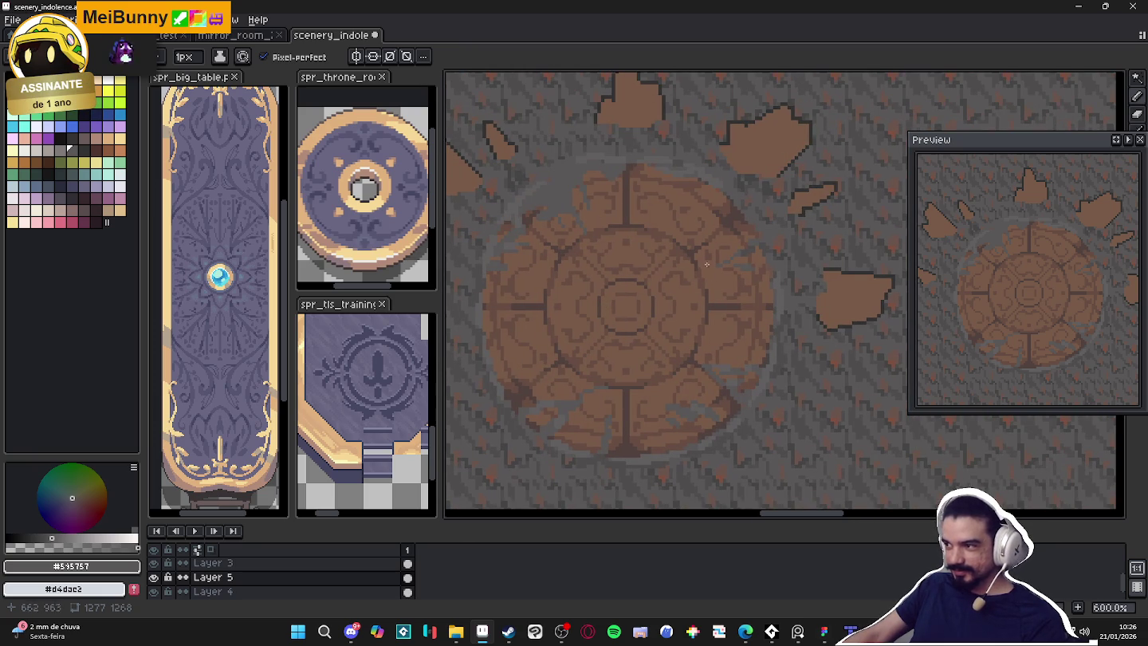
pyautogui.scroll(3, 633, 219)
pyautogui.press('e')
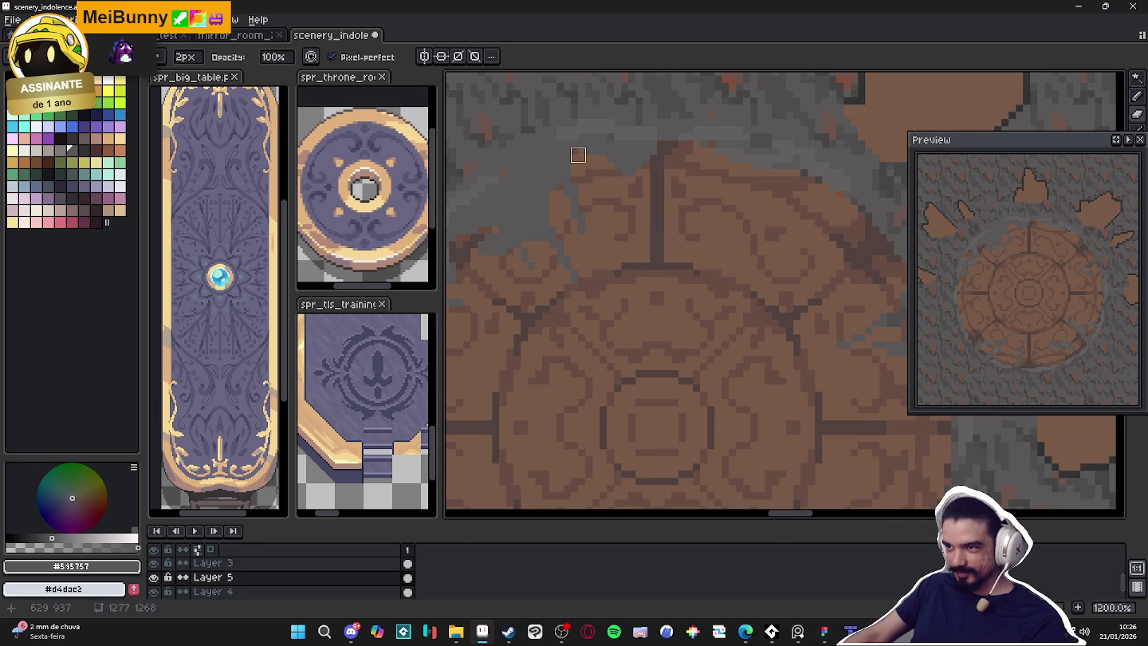
pyautogui.scroll(-3, 590, 156)
pyautogui.scroll(3, 606, 163)
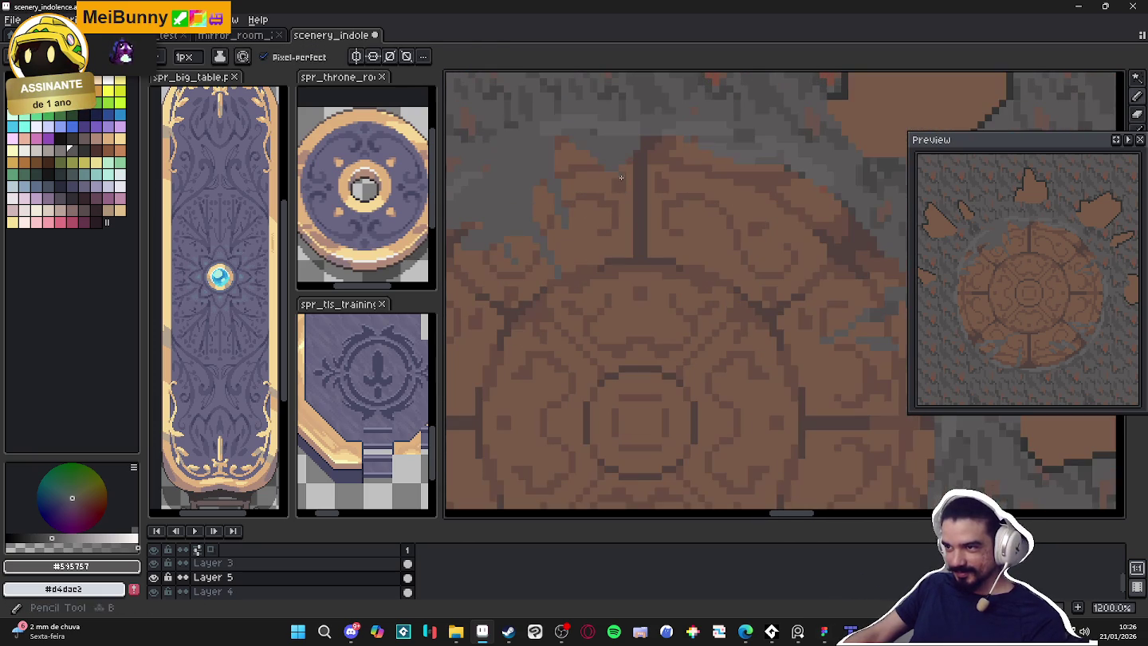
pyautogui.press('b')
pyautogui.scroll(-1, 568, 197)
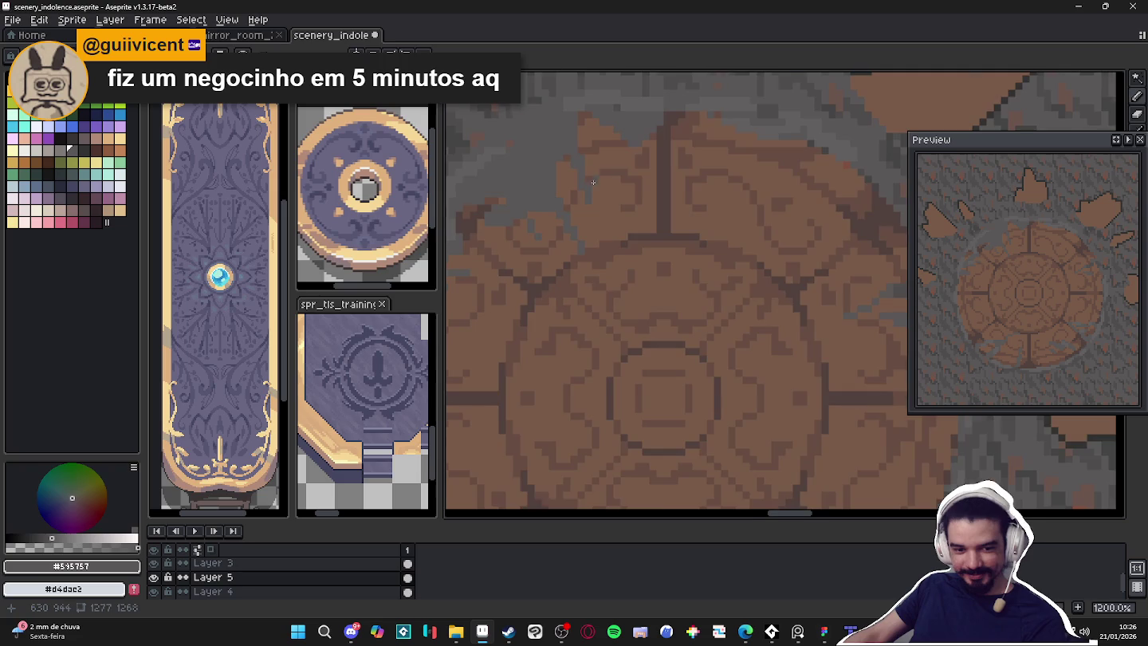
pyautogui.scroll(-1, 638, 215)
pyautogui.scroll(1, 526, 342)
pyautogui.scroll(1, 521, 348)
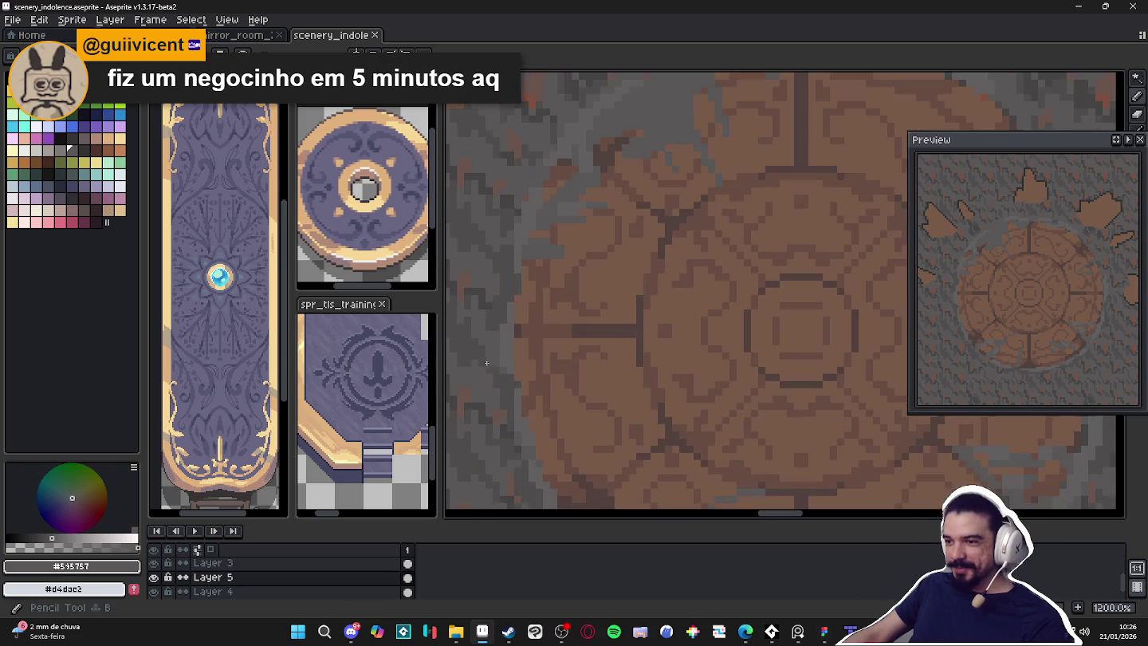
pyautogui.scroll(1, 521, 347)
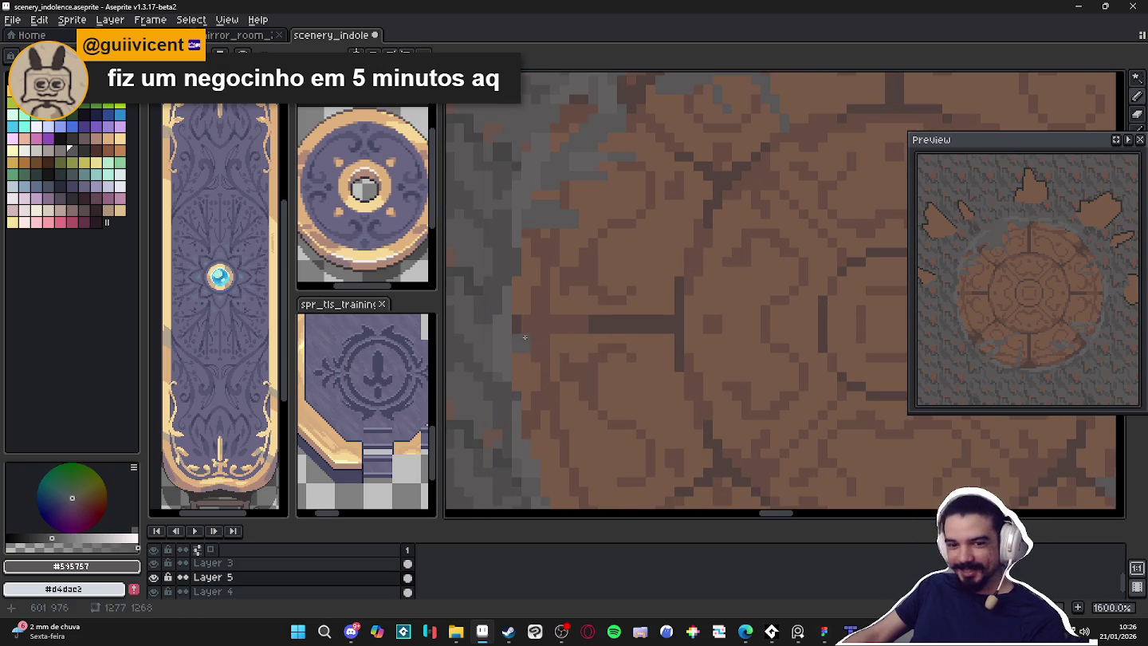
# Draw short grey crack strokes into the seal's left edge using the lighter ground grey
pyautogui.moveTo(665, 334); pyautogui.dragTo(499, 356)
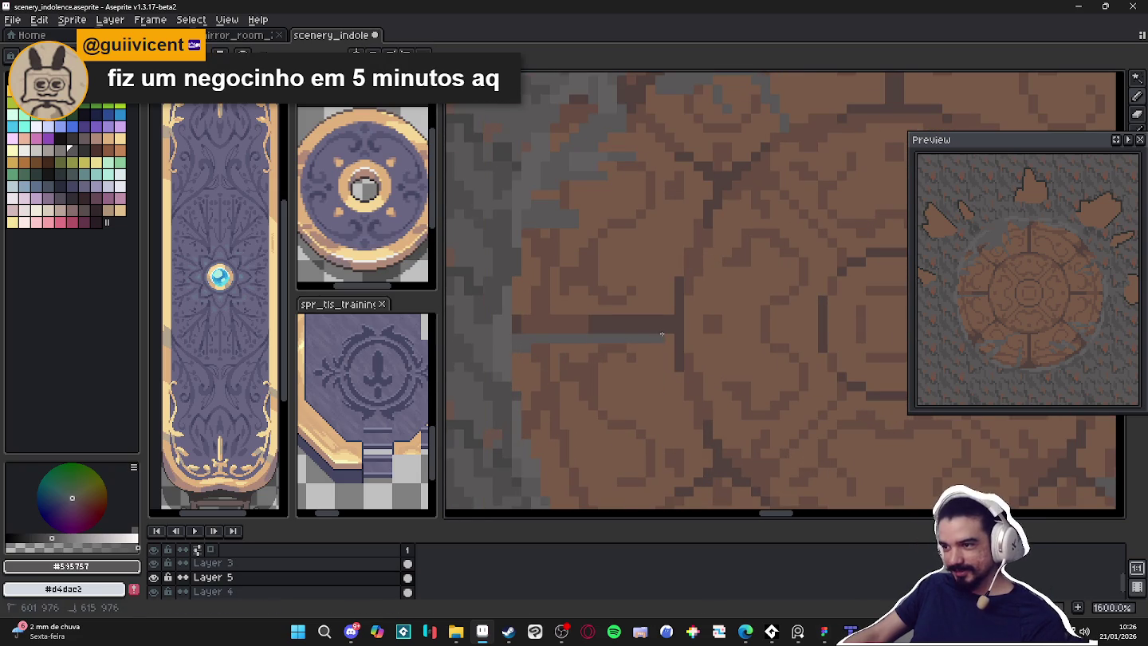
pyautogui.keyDown('alt'); pyautogui.click(505, 341); pyautogui.keyUp('alt')
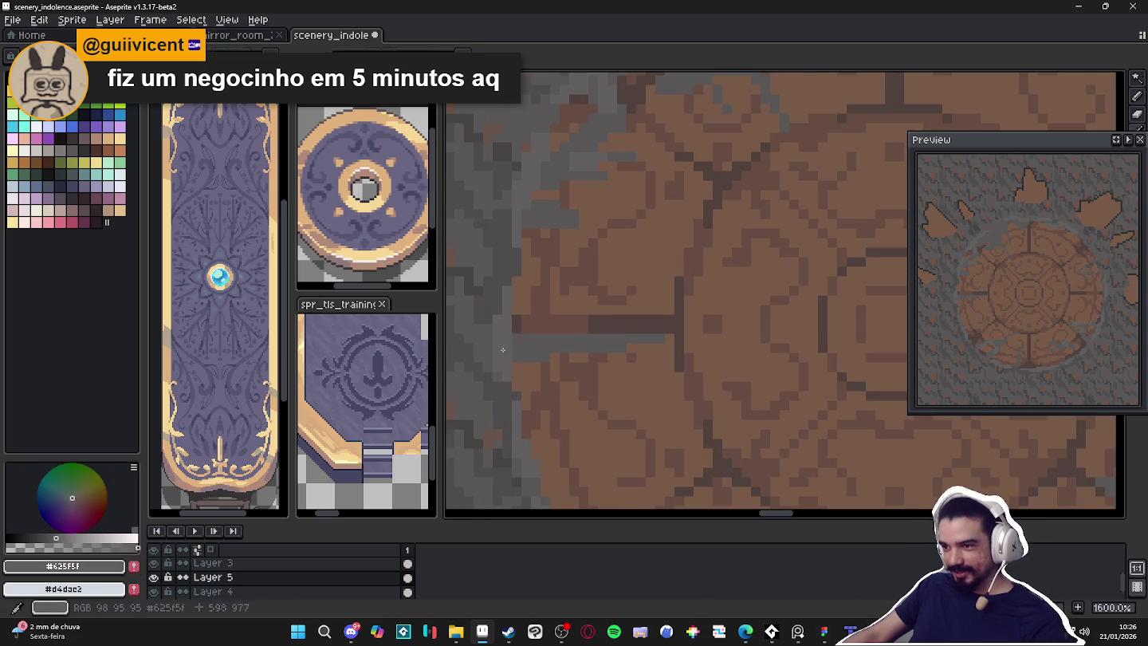
pyautogui.hotkey('ctrl', 'd')
pyautogui.moveTo(540, 348); pyautogui.dragTo(563, 341)
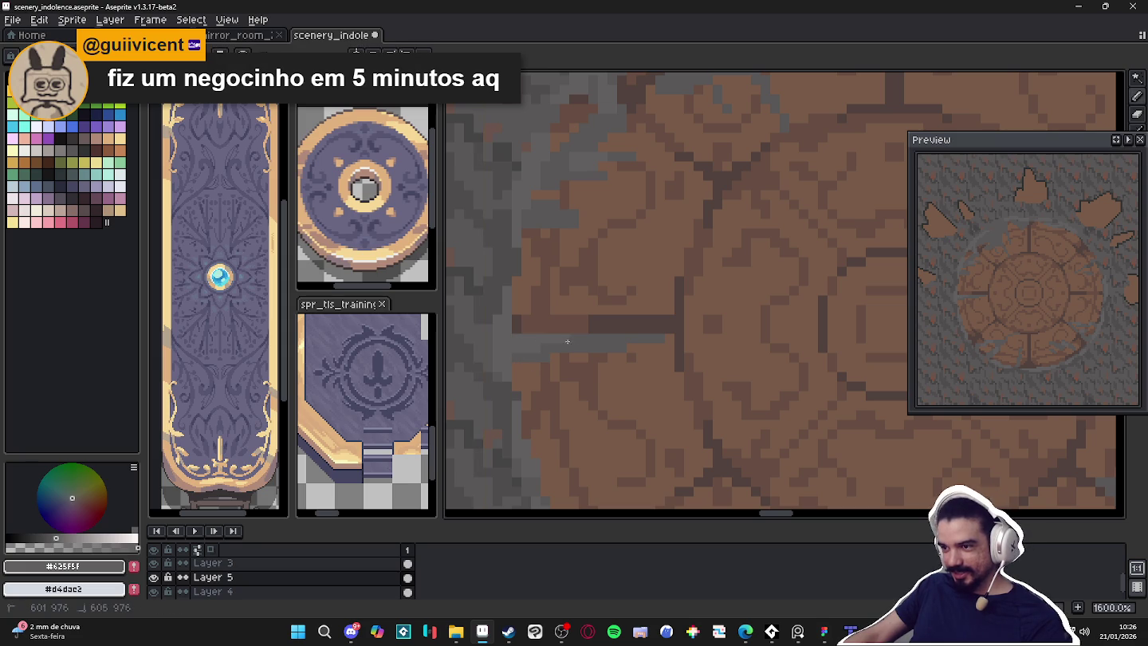
pyautogui.scroll(-3, 577, 341)
pyautogui.scroll(1, 557, 327)
pyautogui.scroll(1, 542, 318)
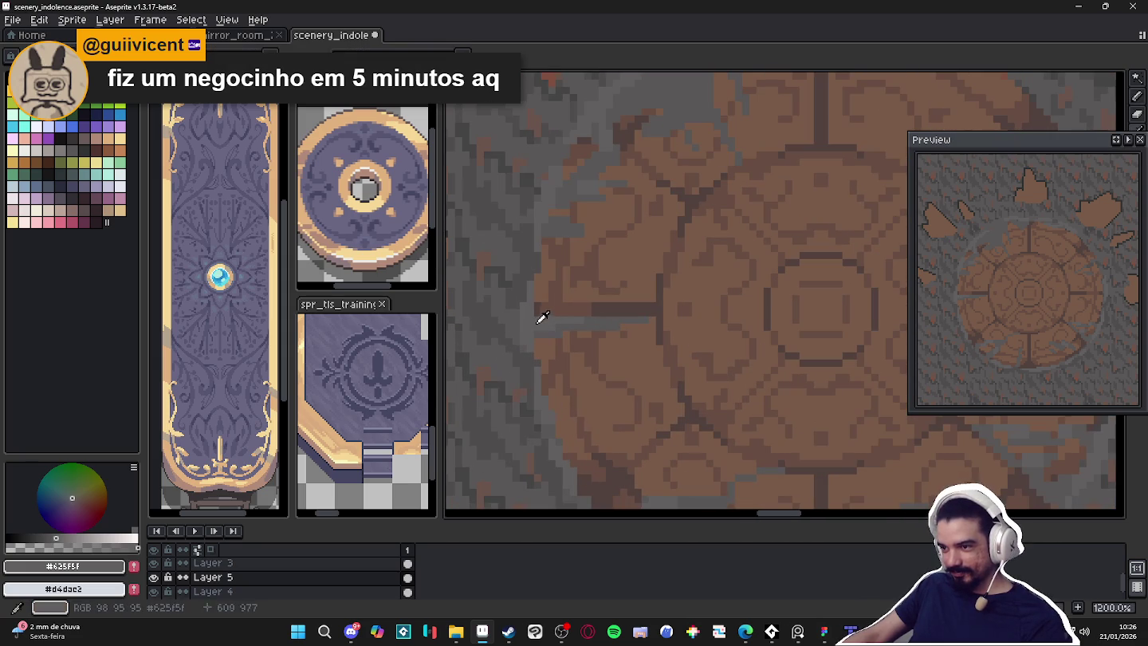
# Sample the darker grey and draw a straight crack line from the seal's edge
pyautogui.keyDown('alt'); pyautogui.click(533, 301); pyautogui.keyUp('alt')
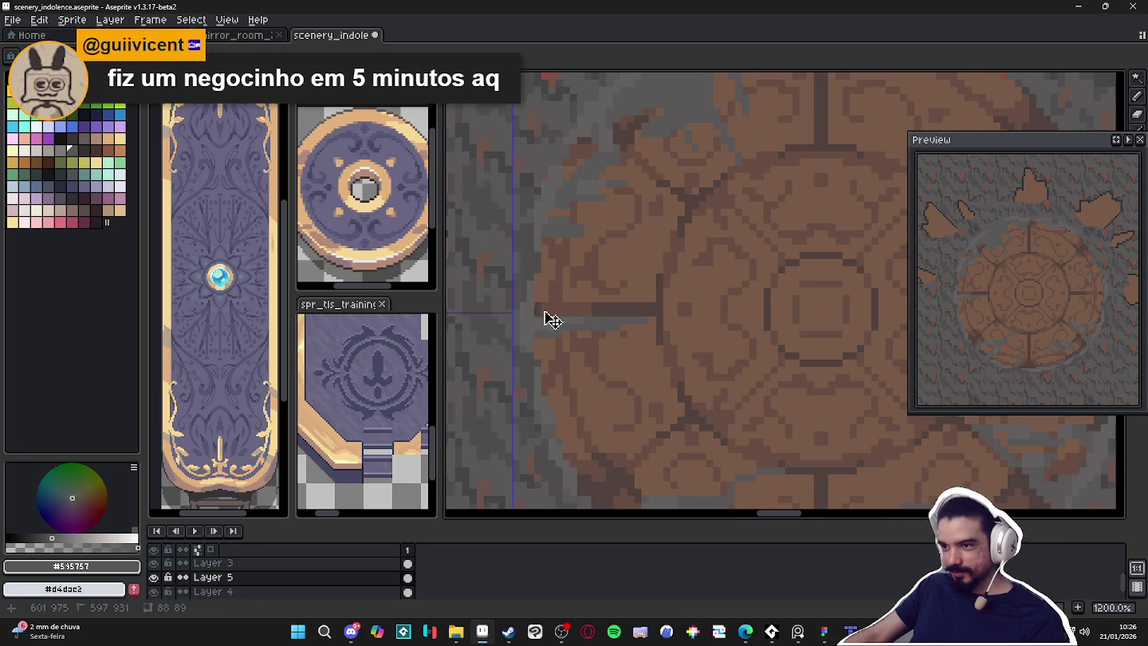
pyautogui.click(540, 297)
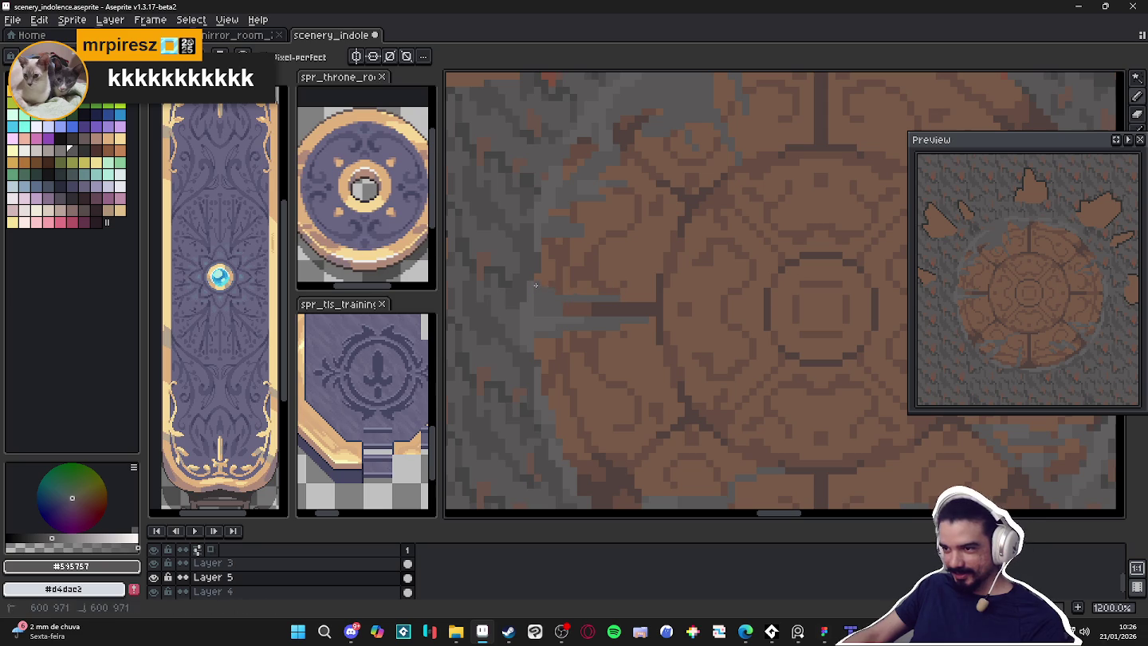
pyautogui.scroll(-4, 535, 284)
pyautogui.scroll(4, 569, 304)
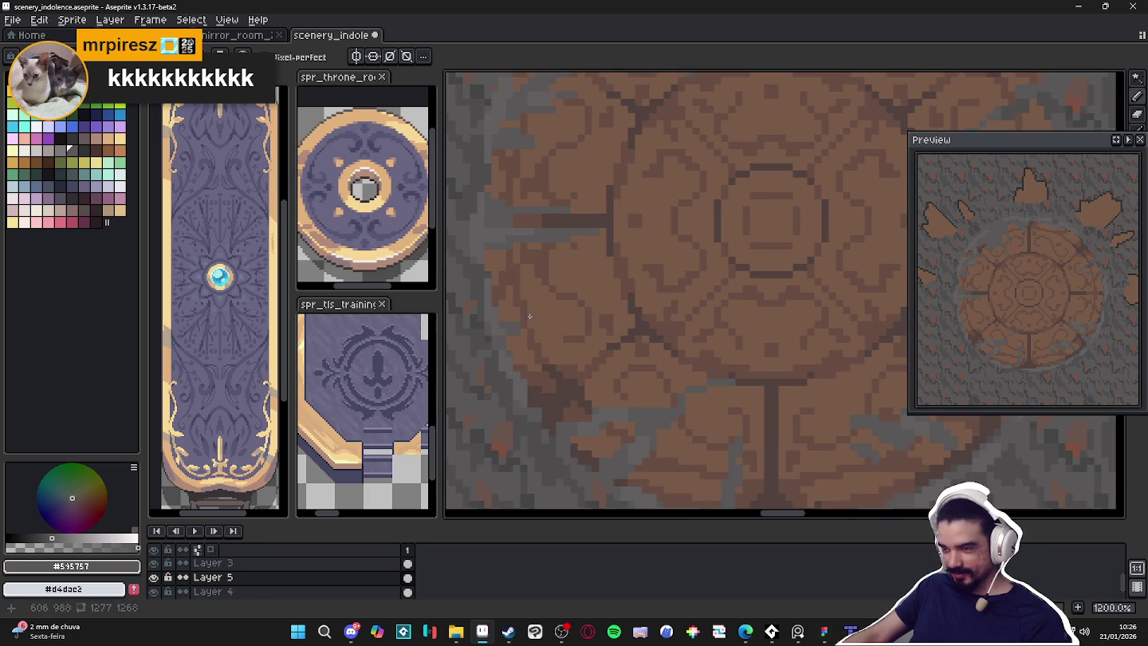
pyautogui.keyDown('shift'); pyautogui.click(587, 287); pyautogui.keyUp('shift')
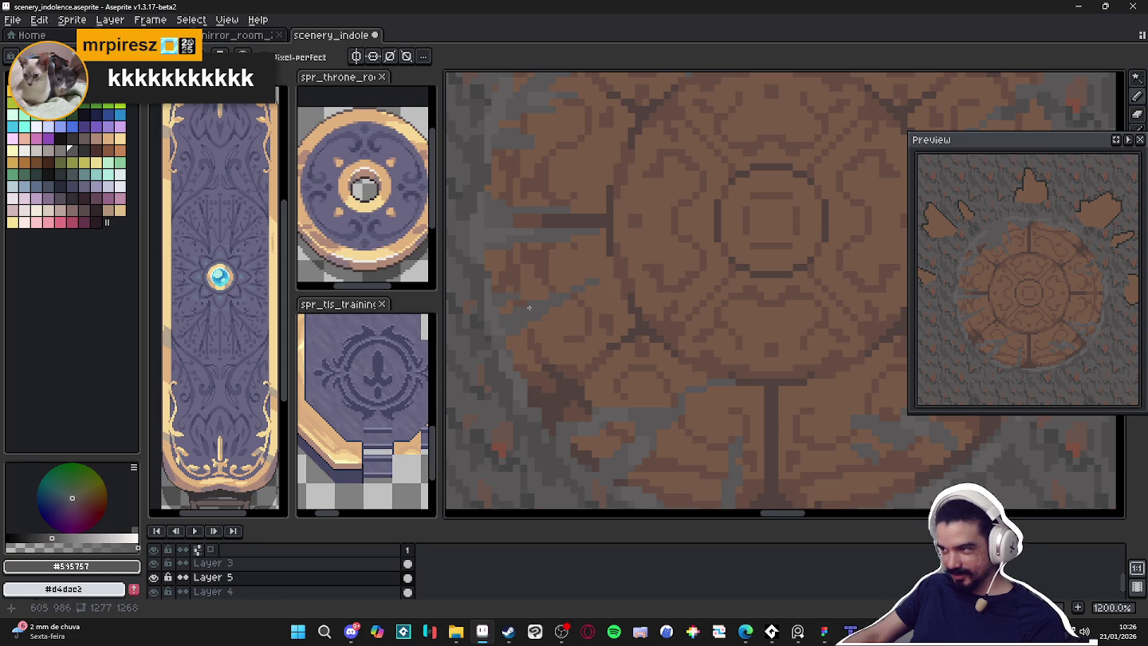
# Zoom out and pan to bring the lower floor area into view
pyautogui.scroll(-1, 492, 298)
pyautogui.scroll(2, 519, 227)
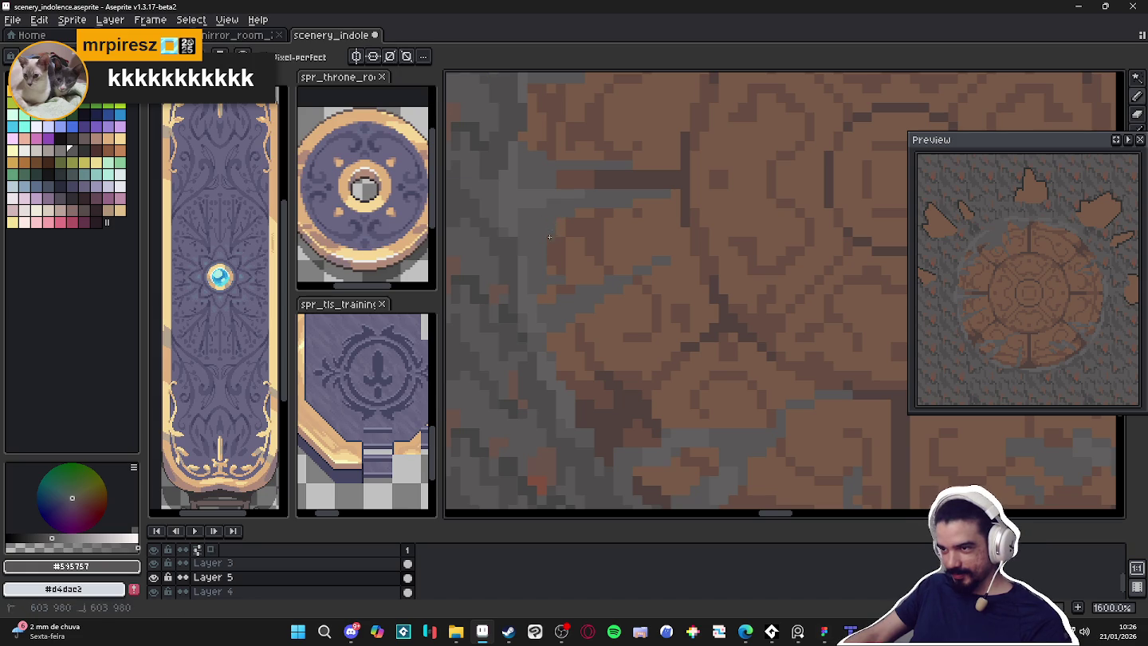
pyautogui.scroll(-1, 566, 221)
pyautogui.scroll(-1, 586, 274)
pyautogui.scroll(-1, 590, 267)
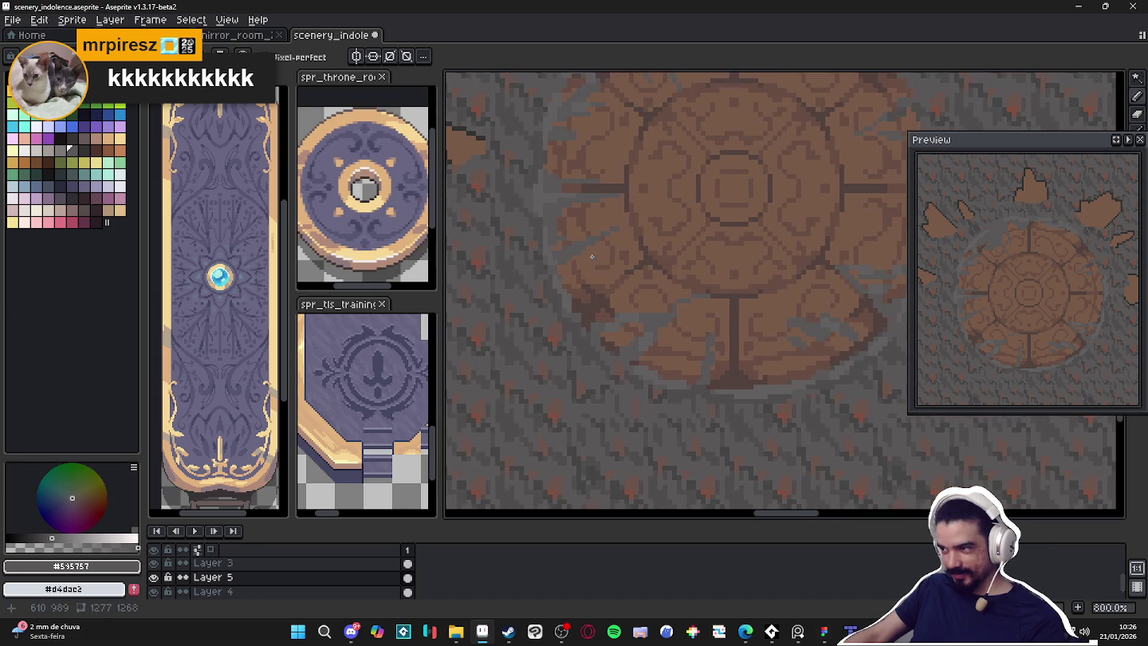
pyautogui.scroll(-1, 595, 268)
pyautogui.scroll(4, 595, 268)
pyautogui.scroll(3, 559, 201)
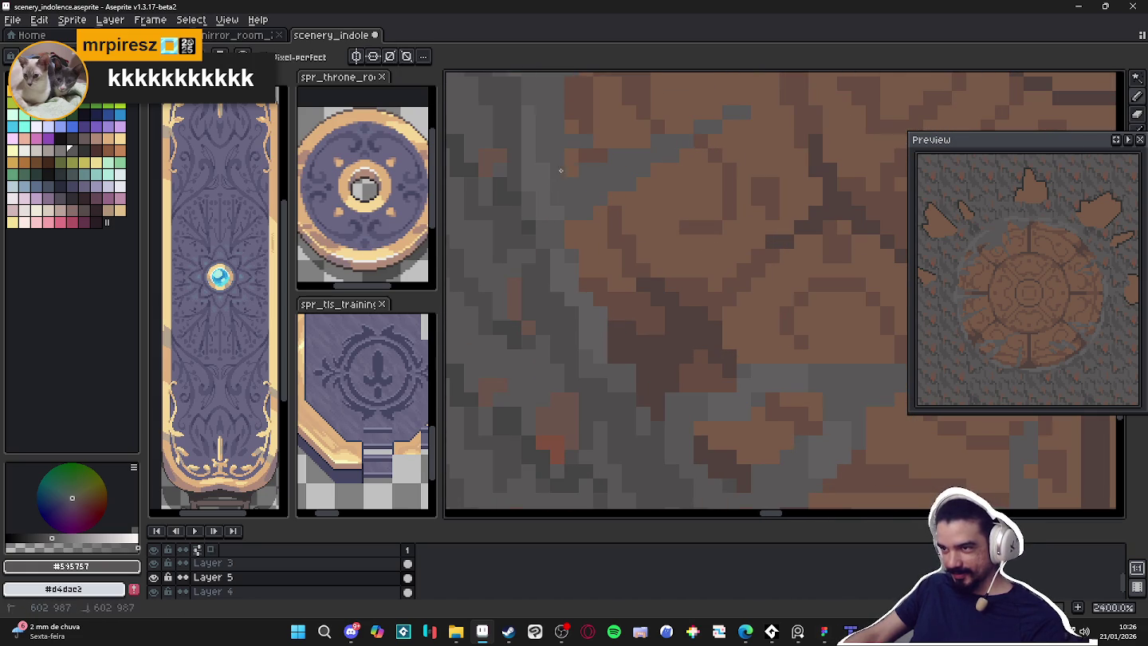
pyautogui.scroll(-3, 604, 149)
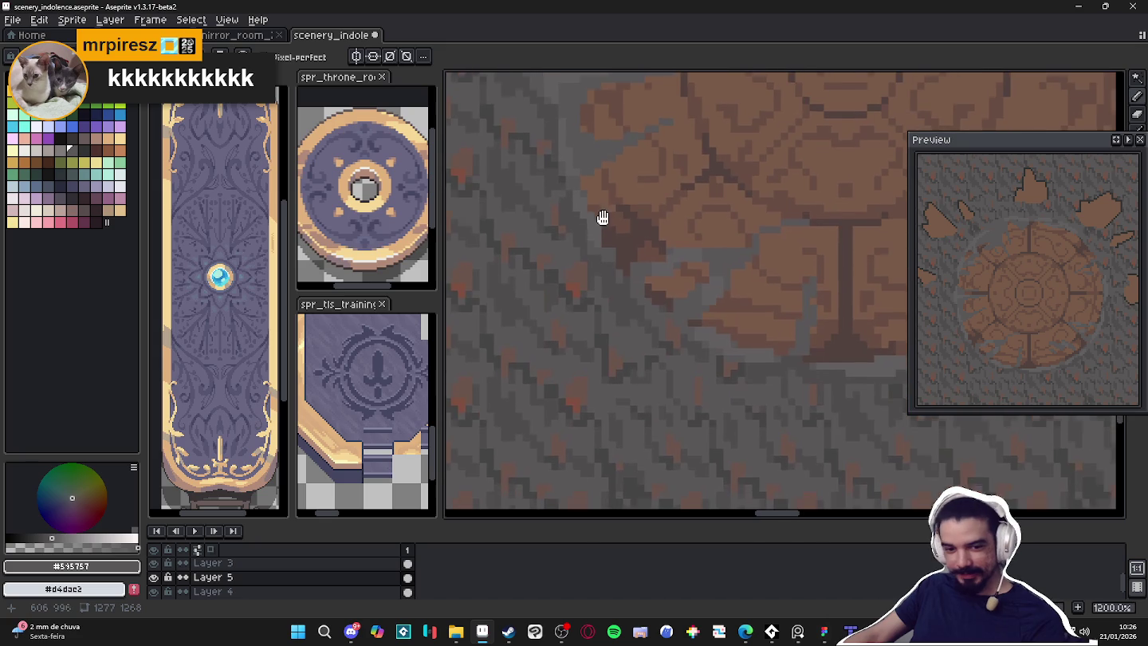
pyautogui.scroll(-2, 636, 198)
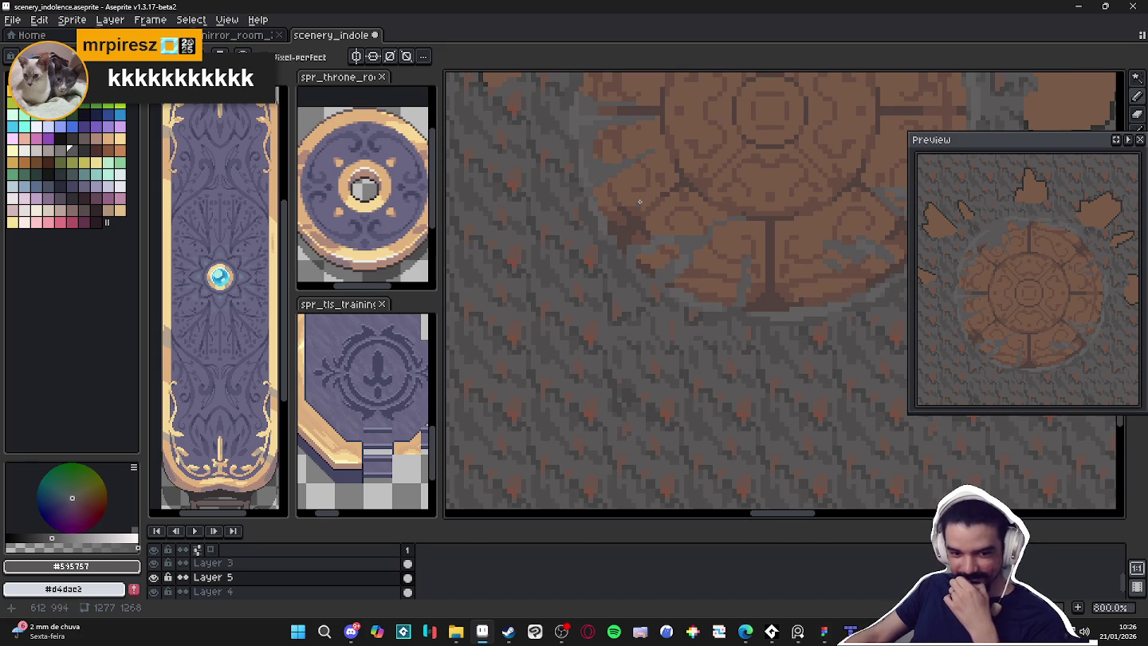
pyautogui.scroll(-3, 639, 202)
pyautogui.moveTo(700, 256); pyautogui.dragTo(633, 334)
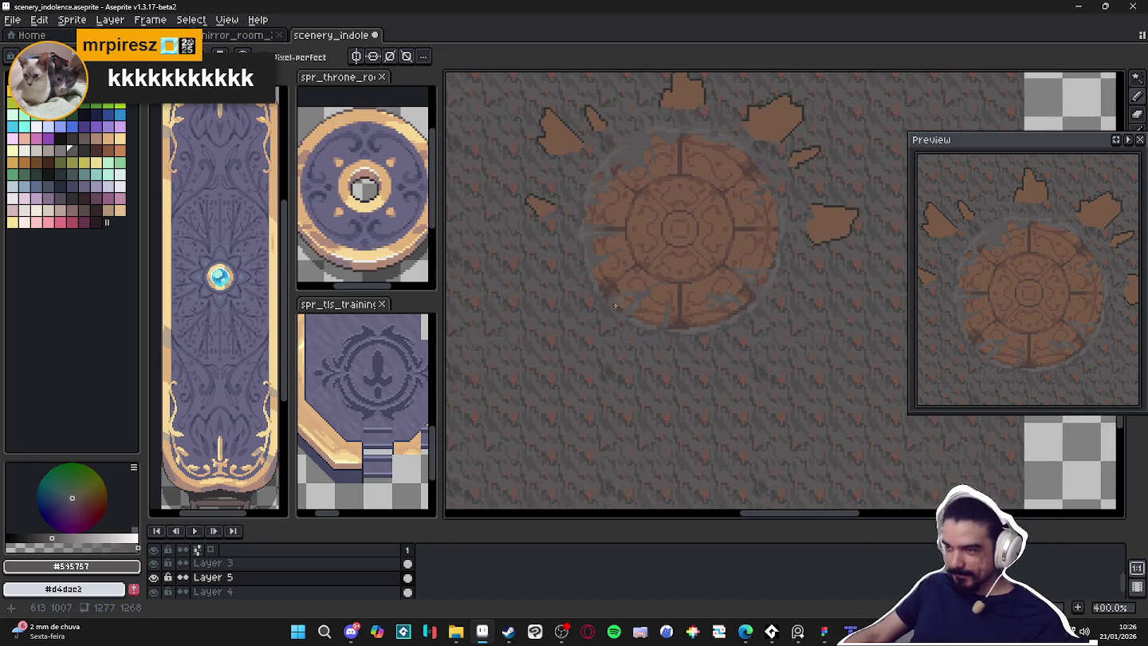
# Zoom in and draw a straight grey crack line along the floor seal's upper rim
pyautogui.scroll(3, 594, 283)
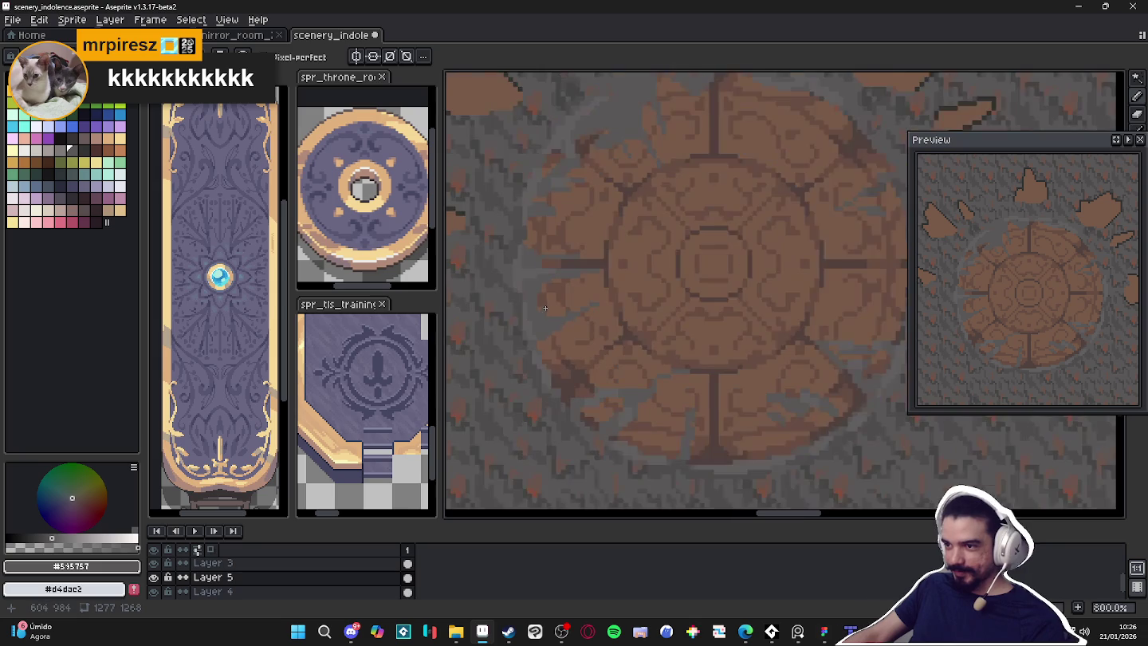
pyautogui.scroll(3, 528, 316)
pyautogui.press('shift')
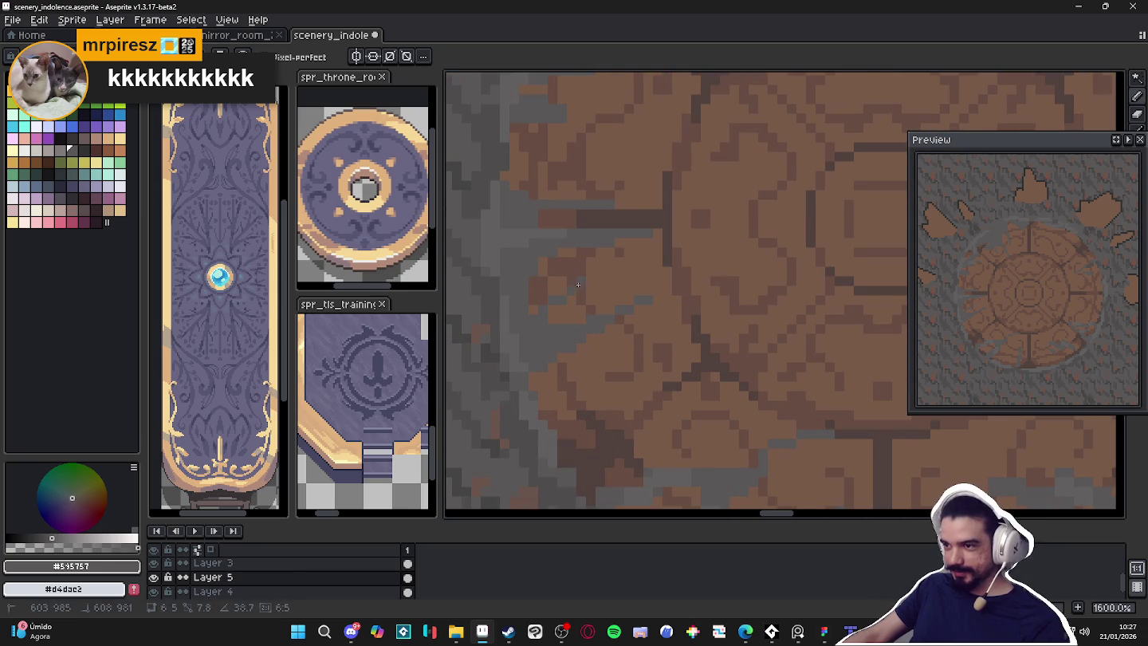
pyautogui.scroll(-4, 578, 285)
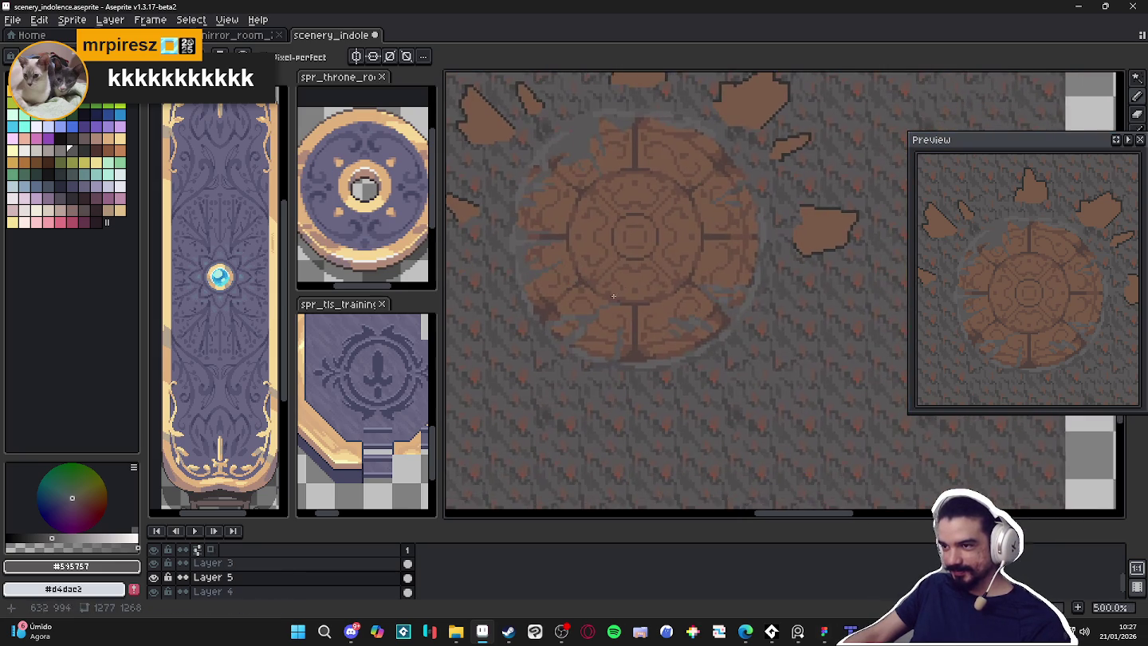
pyautogui.scroll(2, 611, 296)
pyautogui.scroll(1, 598, 255)
pyautogui.scroll(1, 586, 223)
pyautogui.press('e')
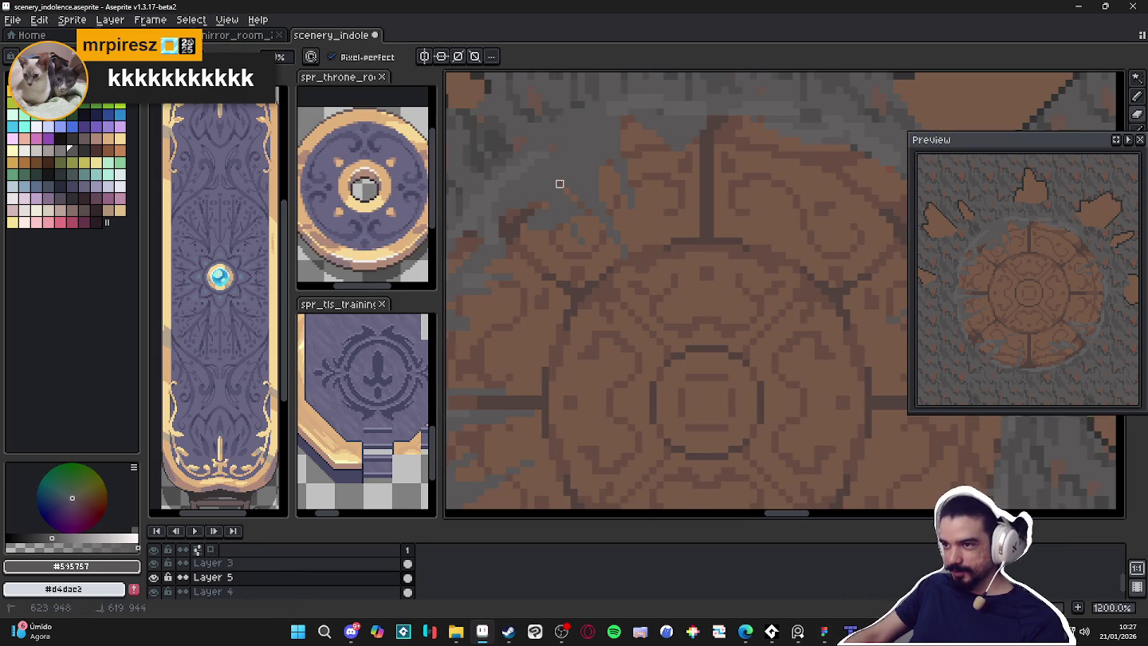
pyautogui.scroll(-4, 585, 254)
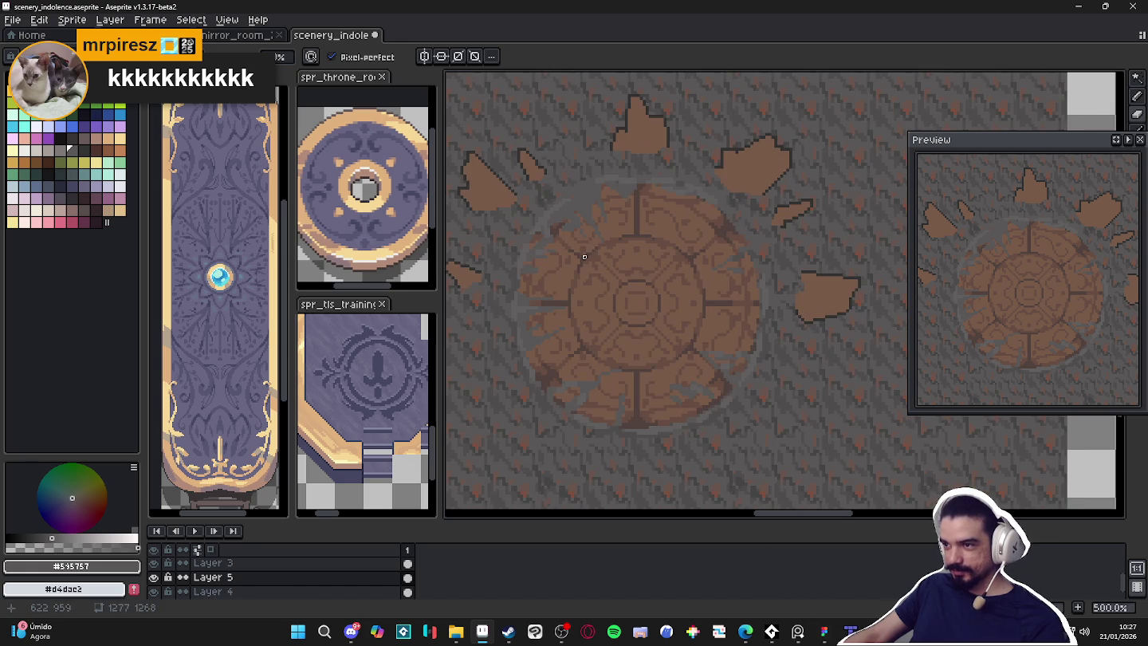
pyautogui.scroll(4, 701, 211)
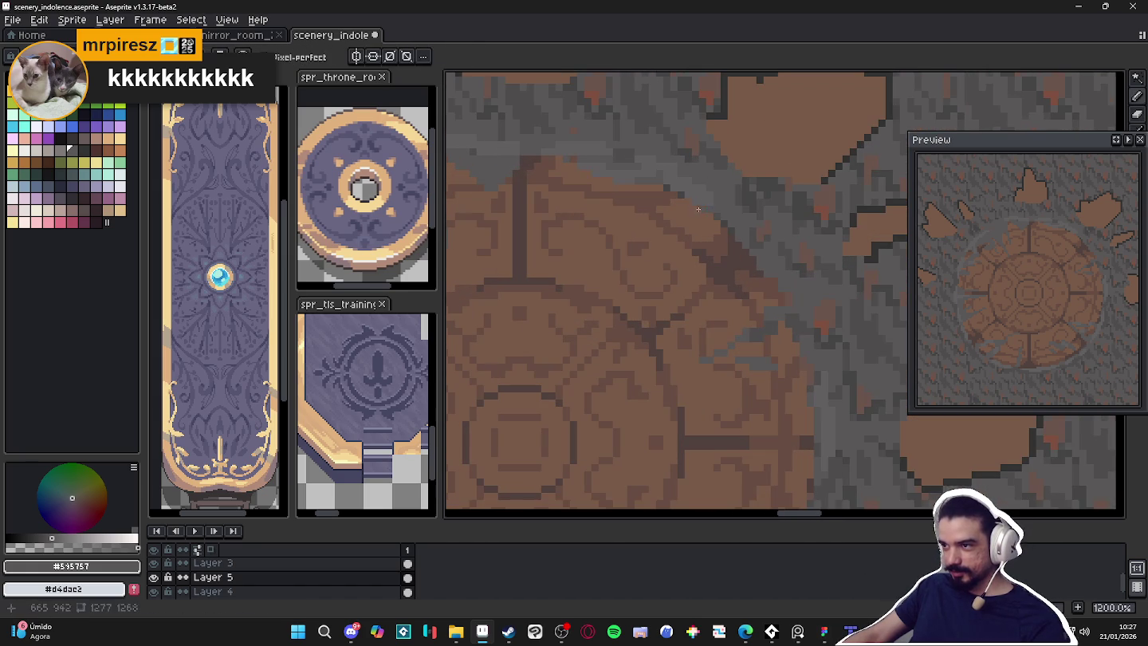
pyautogui.moveTo(687, 205); pyautogui.dragTo(611, 268)
pyautogui.keyDown('shift'); pyautogui.click(613, 280); pyautogui.keyUp('shift')
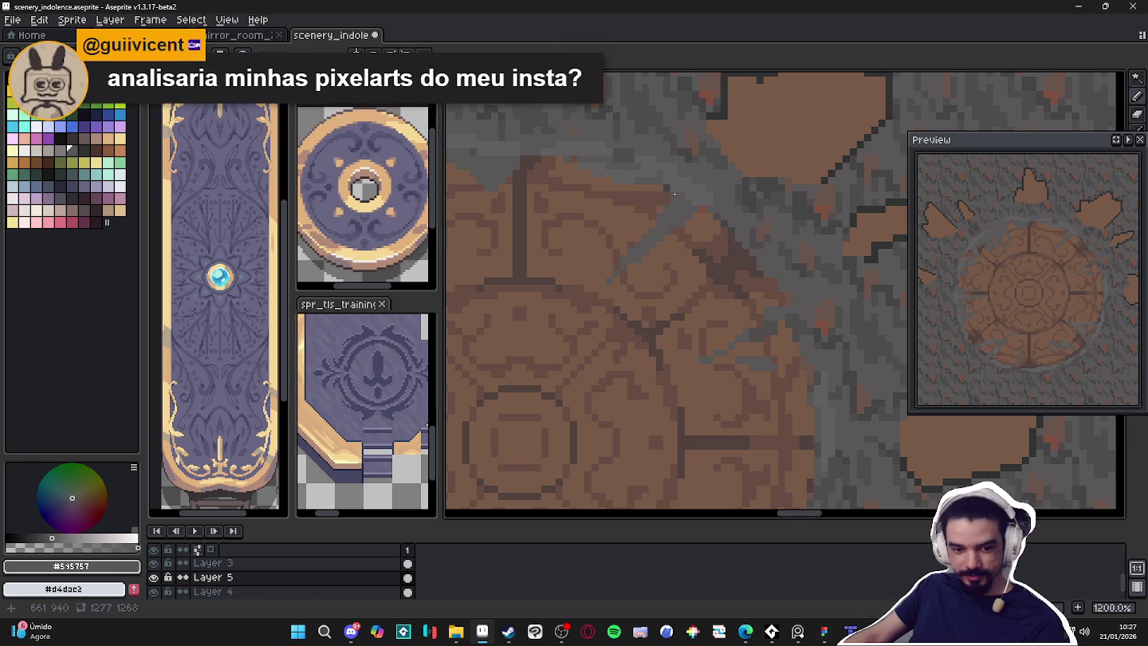
# Add a short grey touch-up stroke where the seal's right edge meets the ground
pyautogui.moveTo(674, 191); pyautogui.dragTo(680, 191)
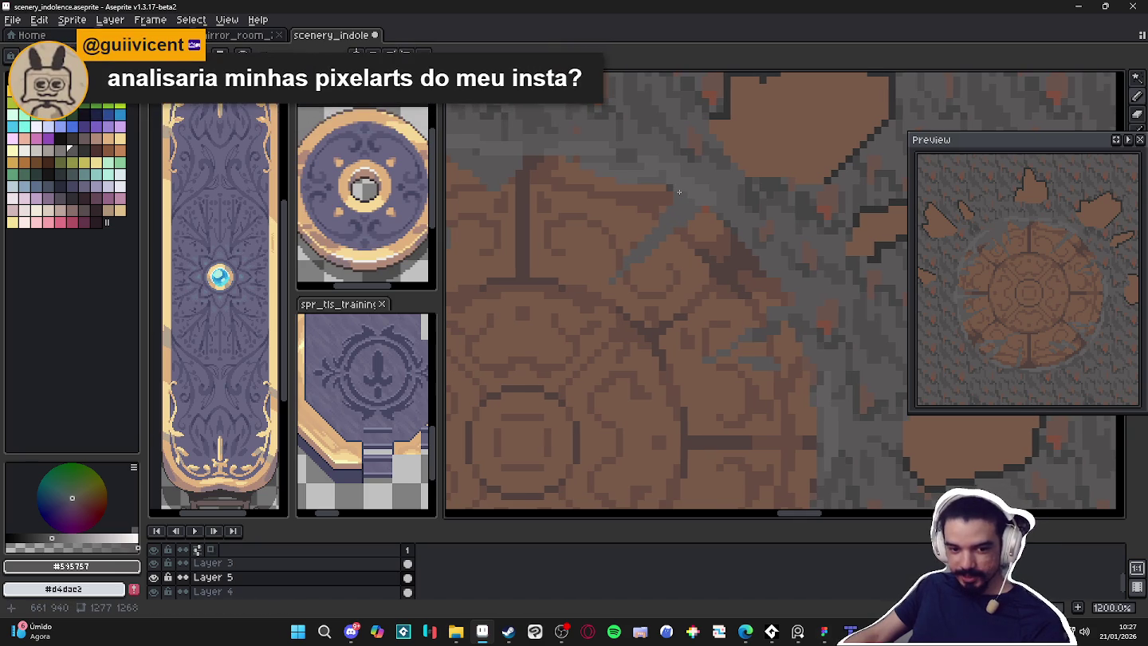
pyautogui.scroll(1, 674, 198)
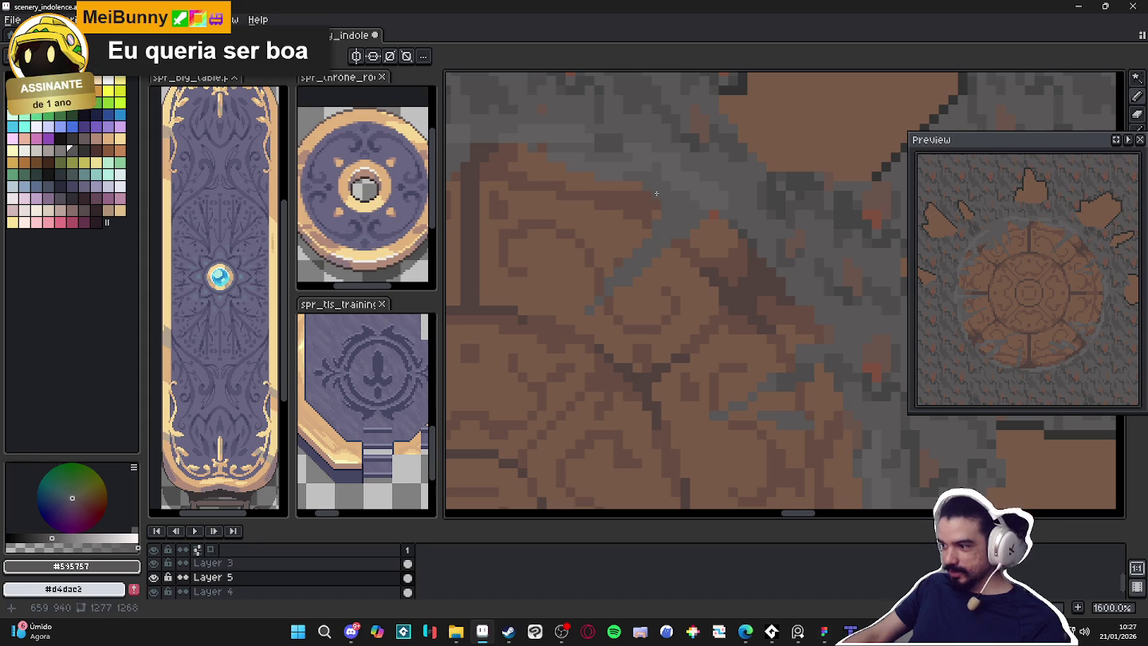
pyautogui.scroll(-3, 662, 190)
pyautogui.scroll(4, 660, 195)
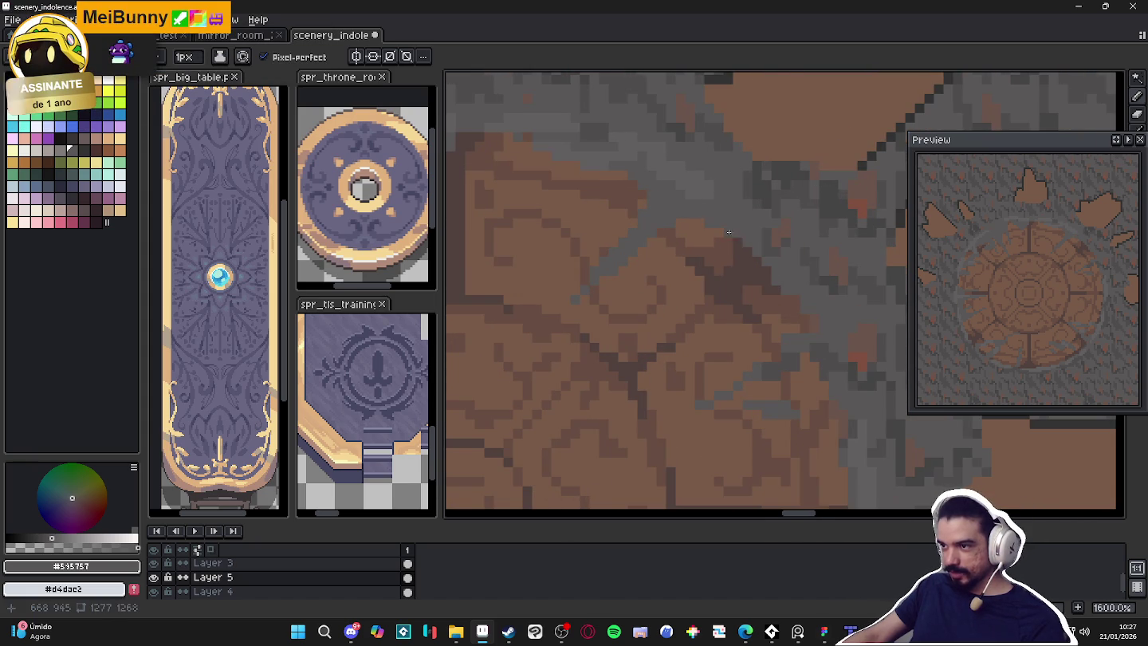
pyautogui.scroll(-3, 728, 228)
pyautogui.scroll(-3, 710, 232)
pyautogui.scroll(3, 693, 233)
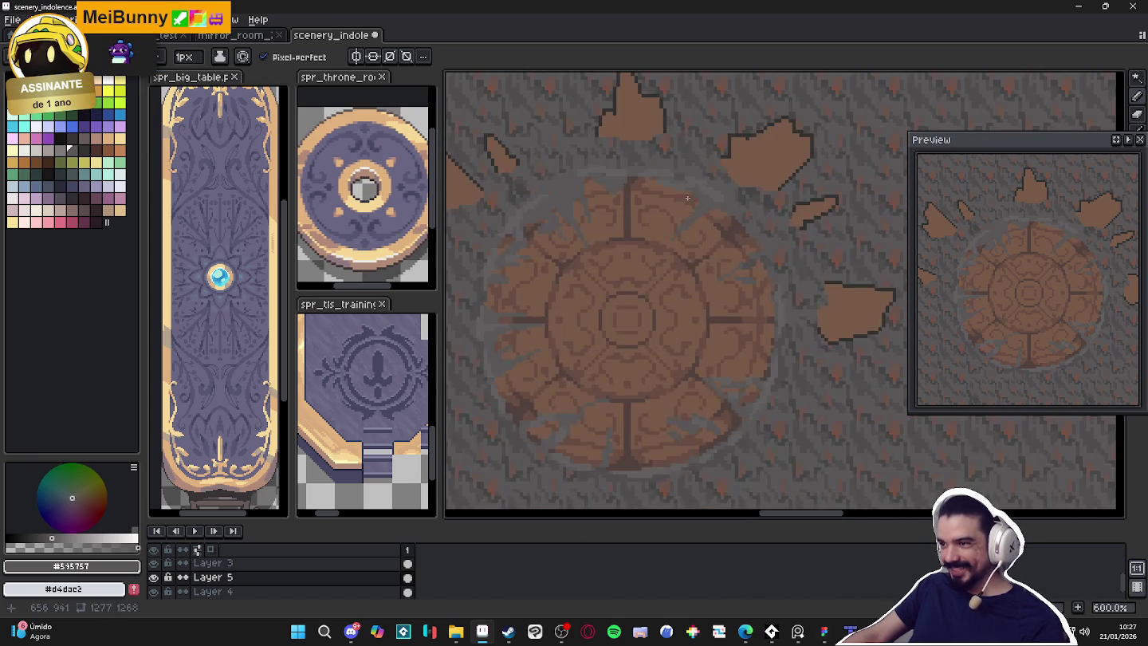
pyautogui.scroll(3, 681, 195)
pyautogui.moveTo(678, 192); pyautogui.dragTo(664, 216)
pyautogui.scroll(-5, 685, 228)
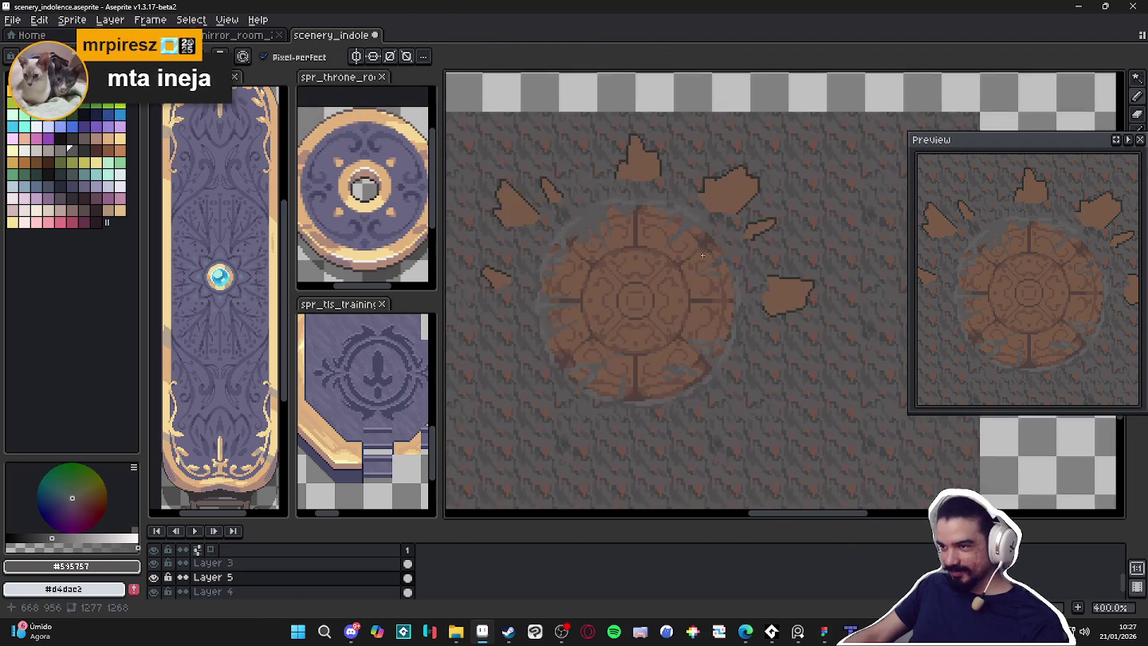
pyautogui.scroll(2, 614, 266)
pyautogui.scroll(3, 637, 207)
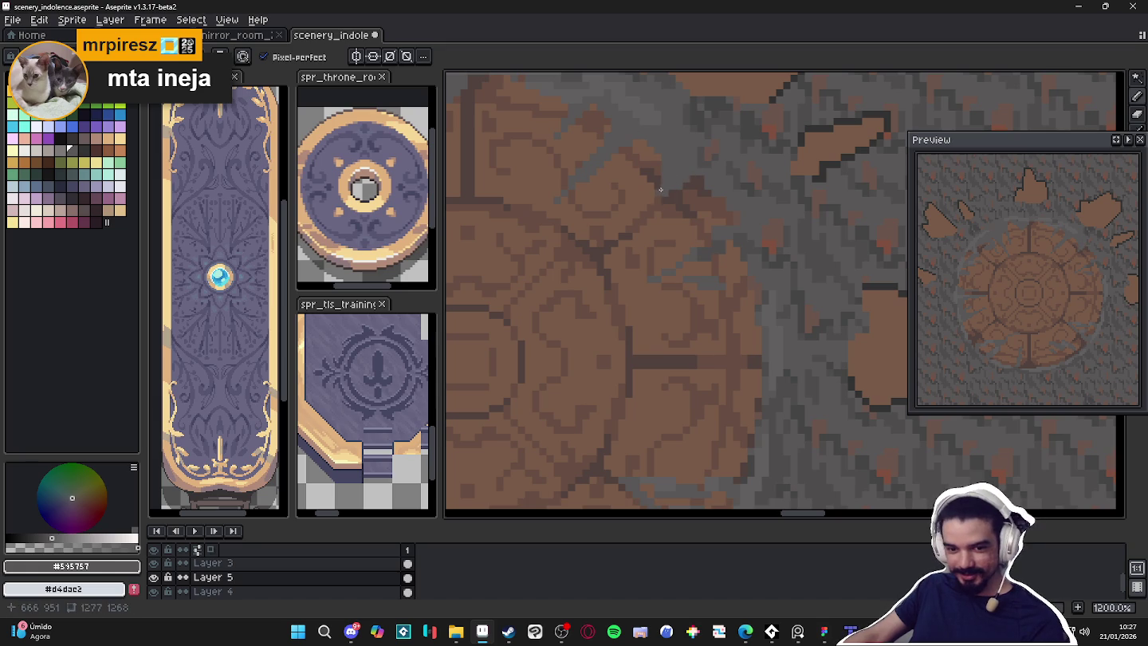
pyautogui.moveTo(655, 194); pyautogui.dragTo(645, 201)
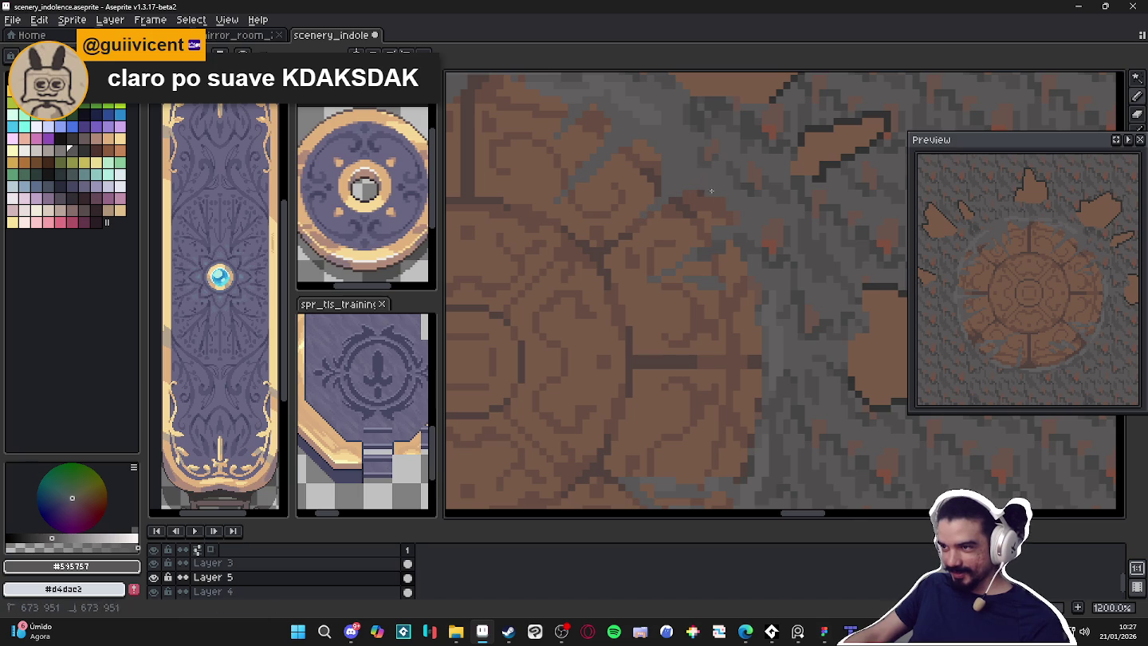
pyautogui.scroll(-4, 711, 190)
pyautogui.scroll(4, 678, 215)
pyautogui.scroll(-2, 676, 218)
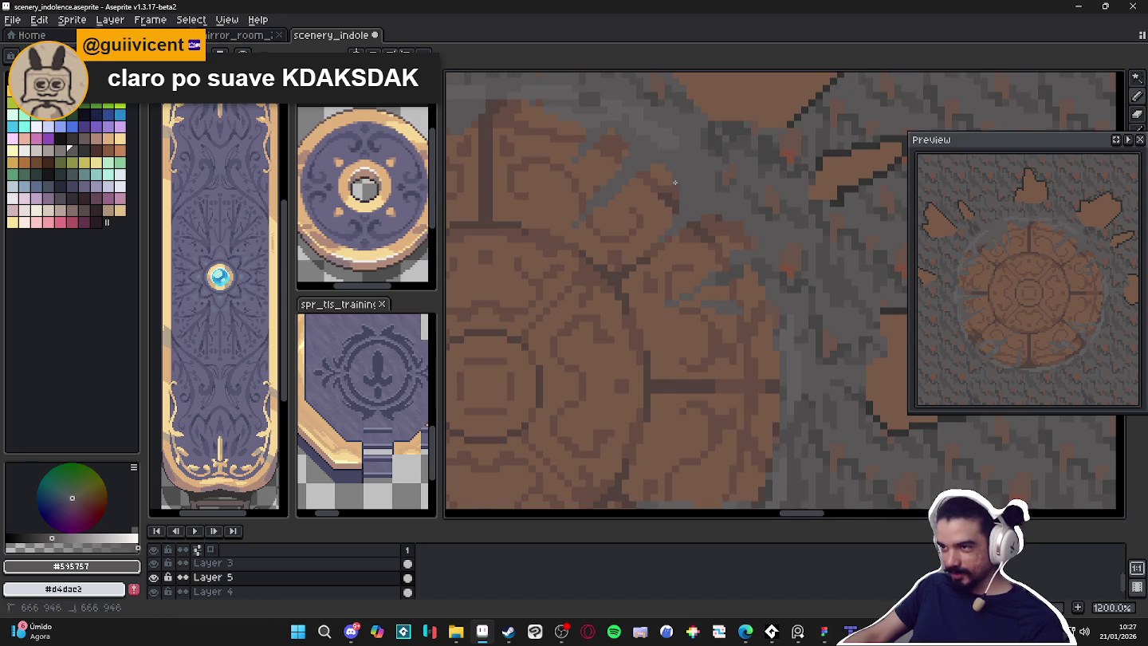
pyautogui.scroll(-2, 654, 212)
pyautogui.scroll(-1, 630, 240)
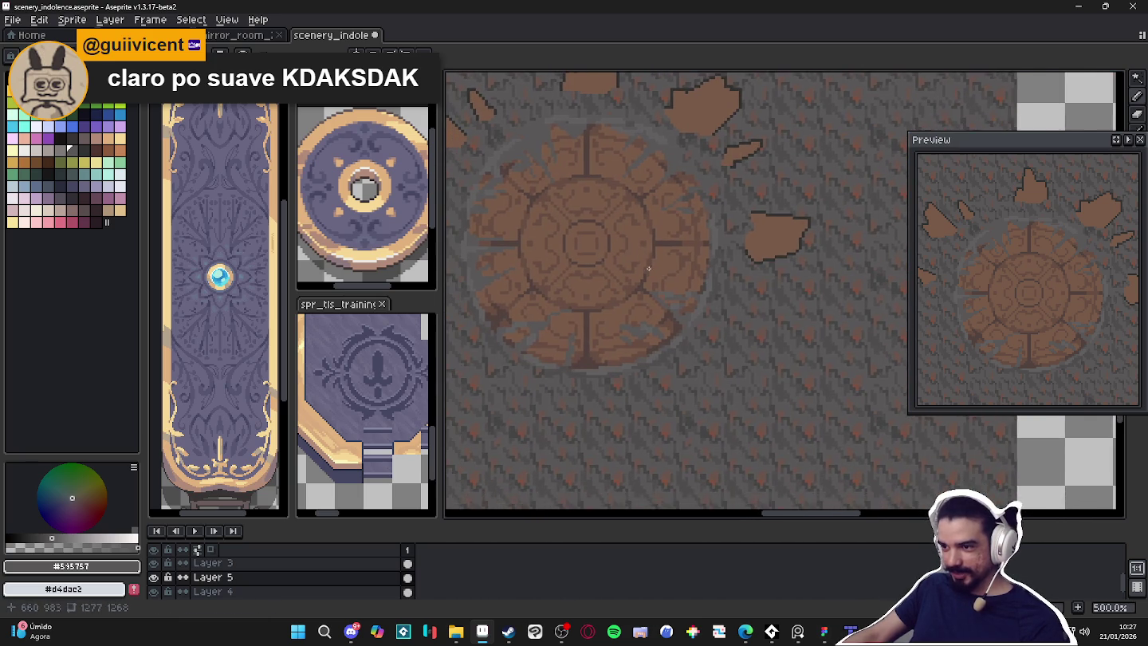
pyautogui.scroll(3, 601, 242)
pyautogui.scroll(2, 598, 239)
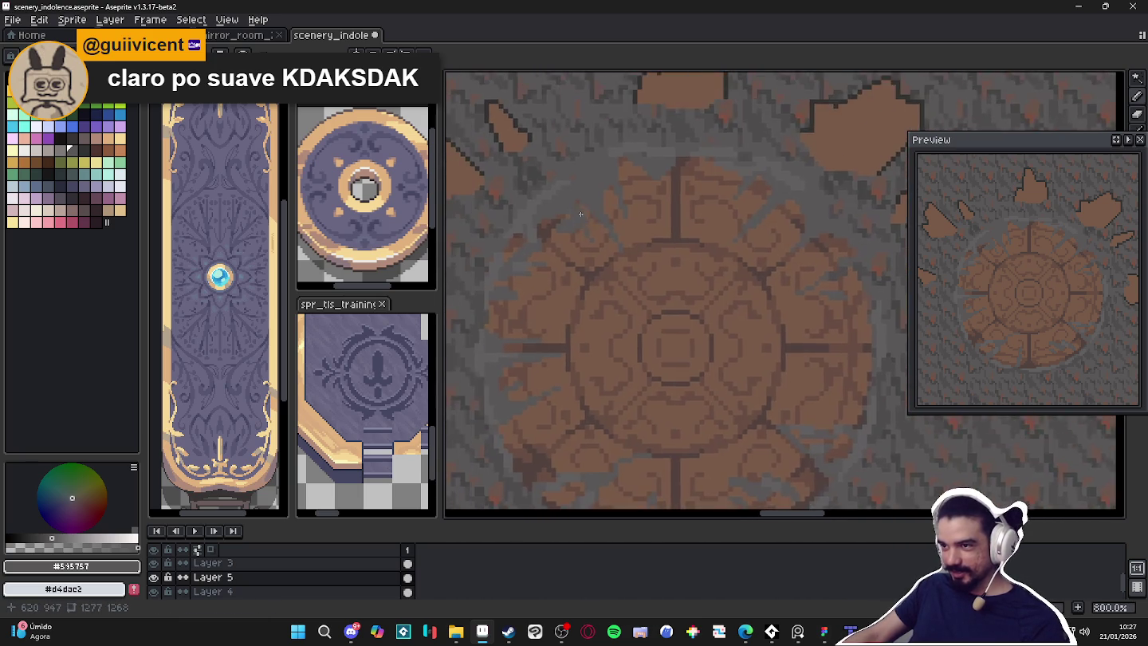
pyautogui.scroll(1, 591, 227)
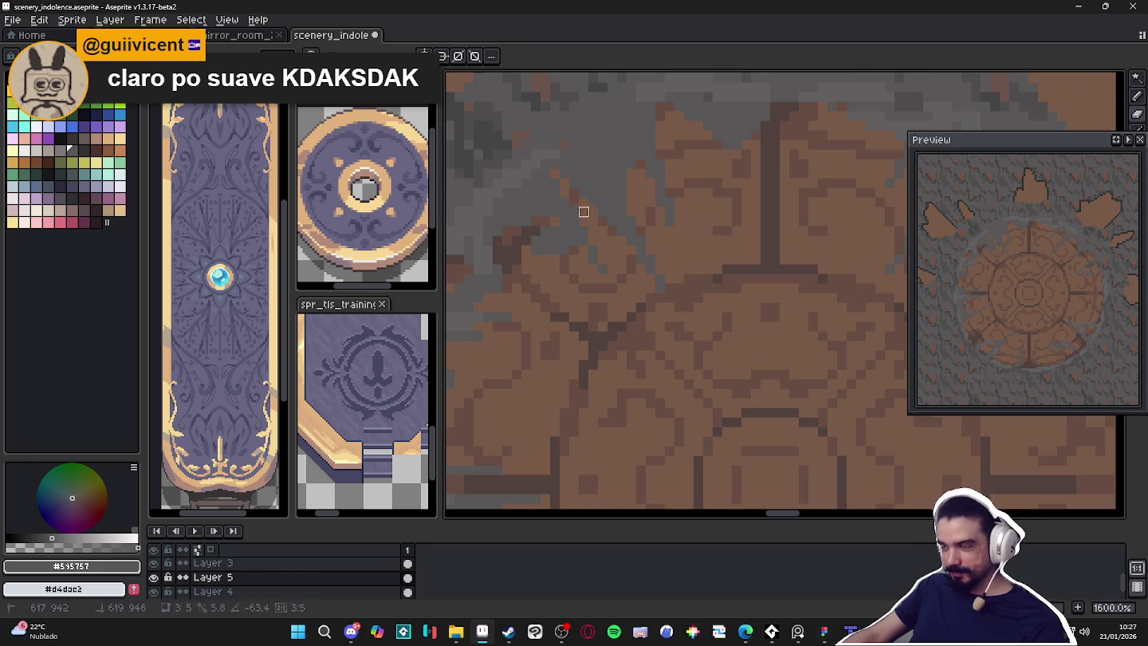
pyautogui.scroll(-4, 573, 199)
pyautogui.scroll(-1, 579, 249)
pyautogui.scroll(4, 705, 312)
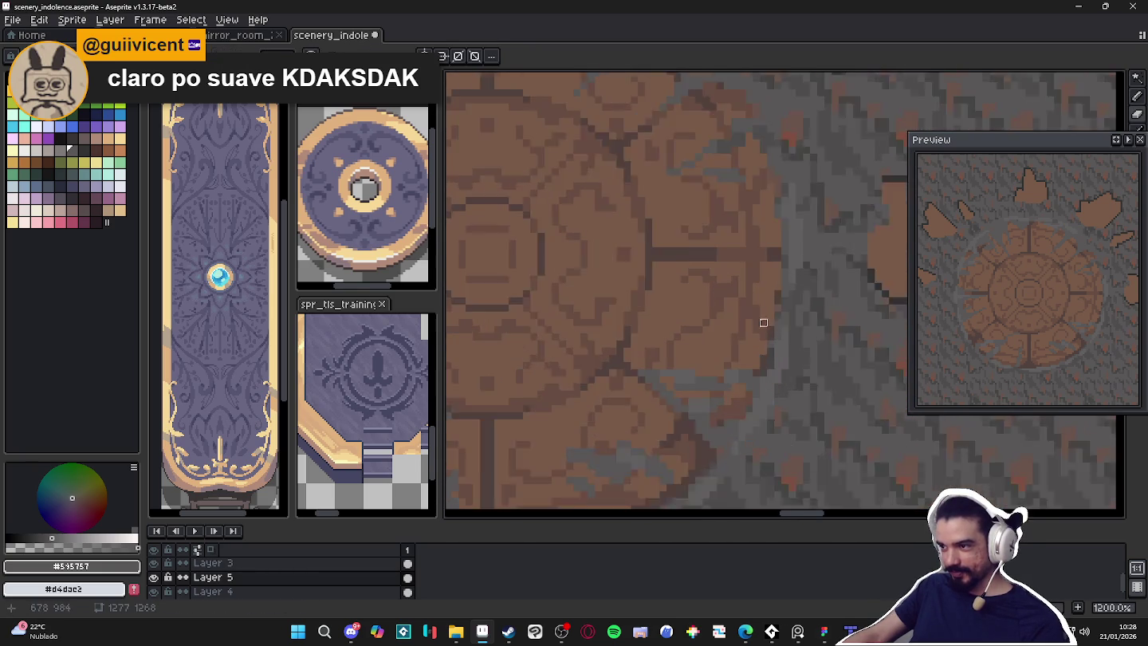
pyautogui.scroll(1, 756, 313)
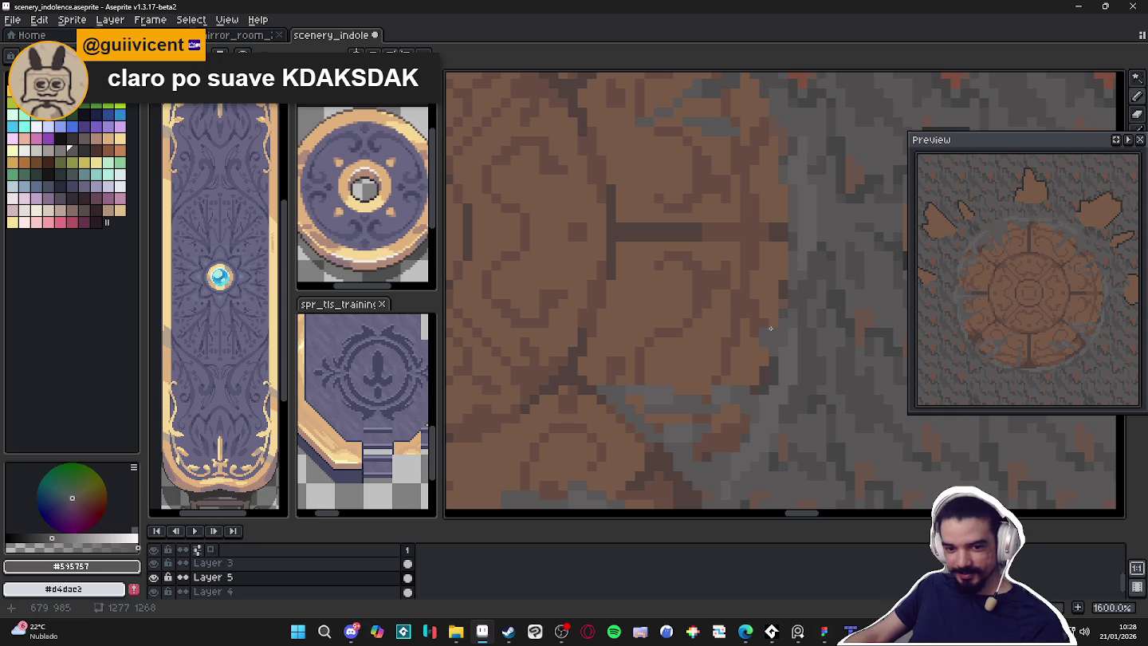
pyautogui.moveTo(716, 326); pyautogui.dragTo(743, 330)
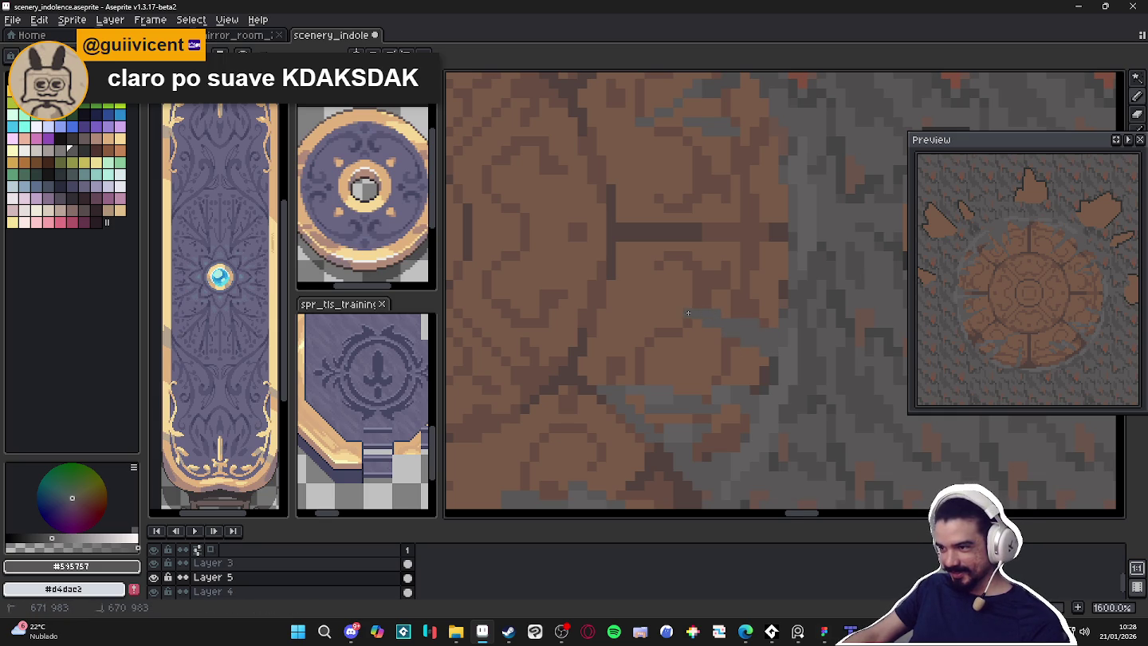
# Zoom out and recentre the view on the floor seal to check the roughened edge
pyautogui.scroll(-4, 721, 336)
pyautogui.scroll(4, 718, 344)
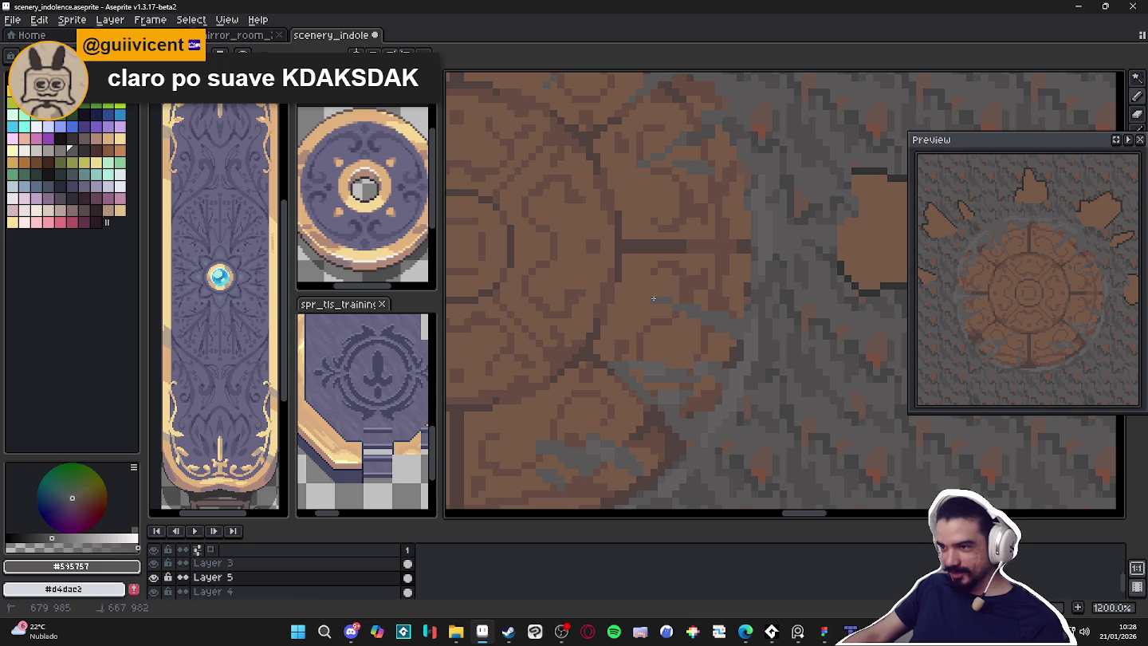
pyautogui.scroll(-6, 678, 334)
pyautogui.scroll(5, 680, 334)
pyautogui.scroll(4, 685, 312)
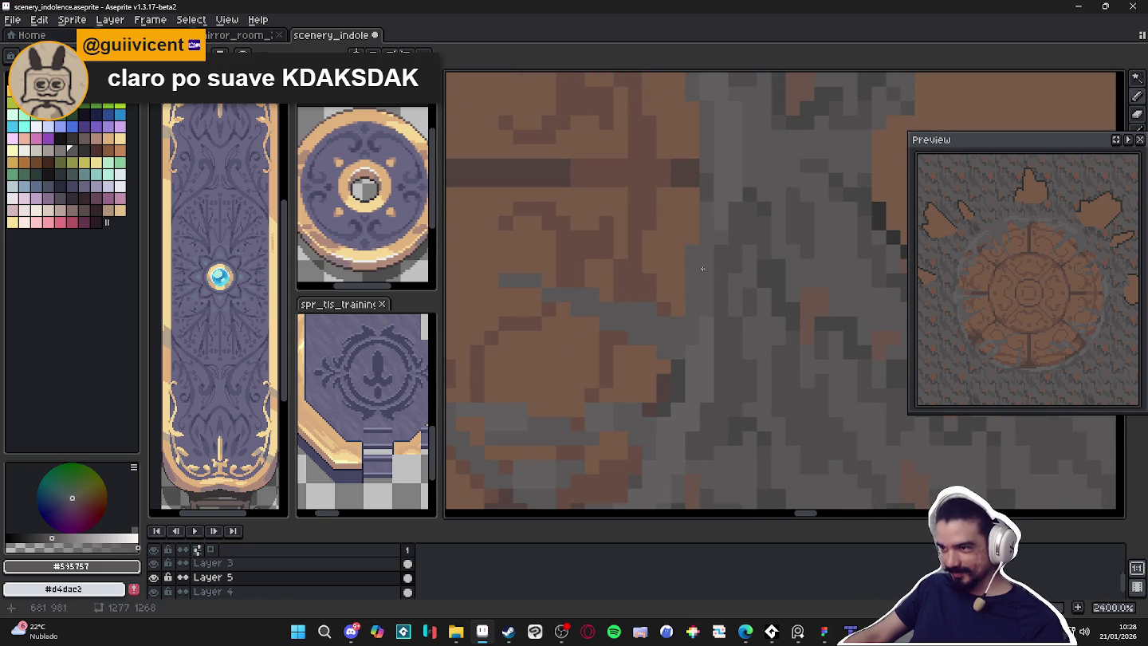
pyautogui.scroll(-5, 670, 301)
pyautogui.scroll(-2, 674, 287)
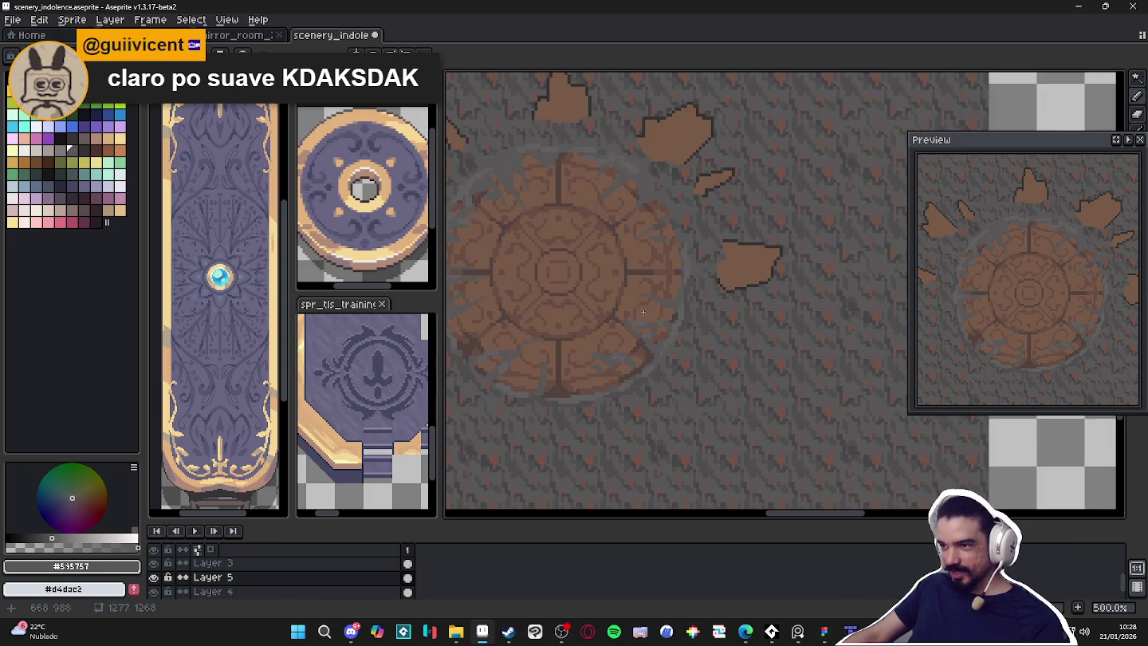
pyautogui.scroll(5, 683, 256)
pyautogui.scroll(3, 684, 255)
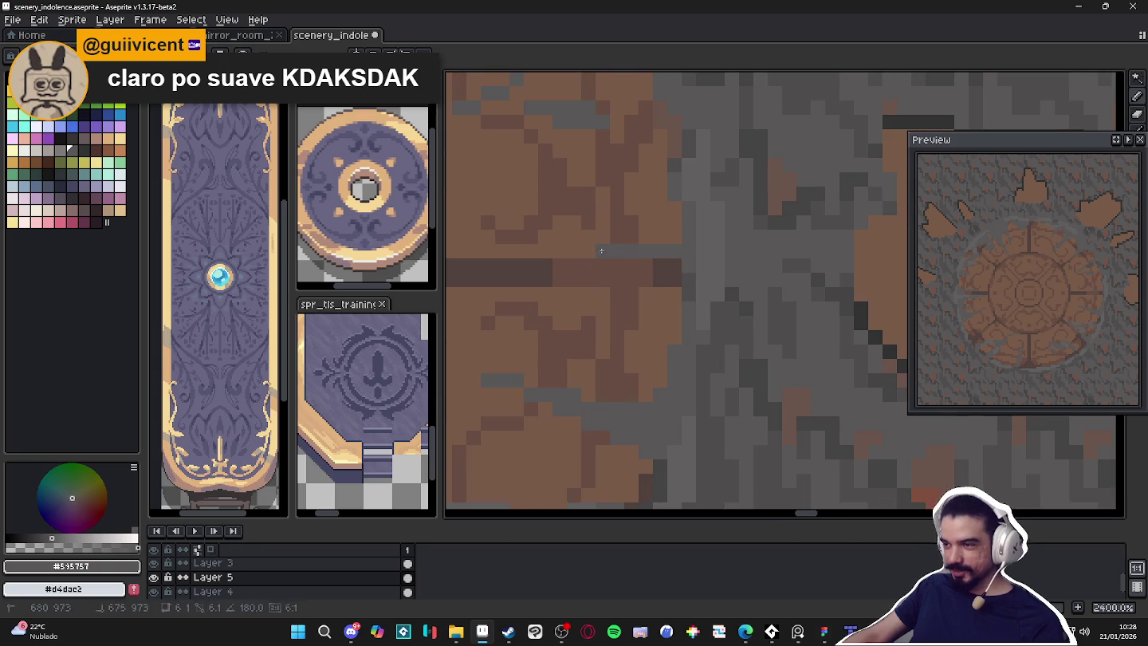
pyautogui.scroll(-6, 657, 235)
pyautogui.scroll(-2, 637, 298)
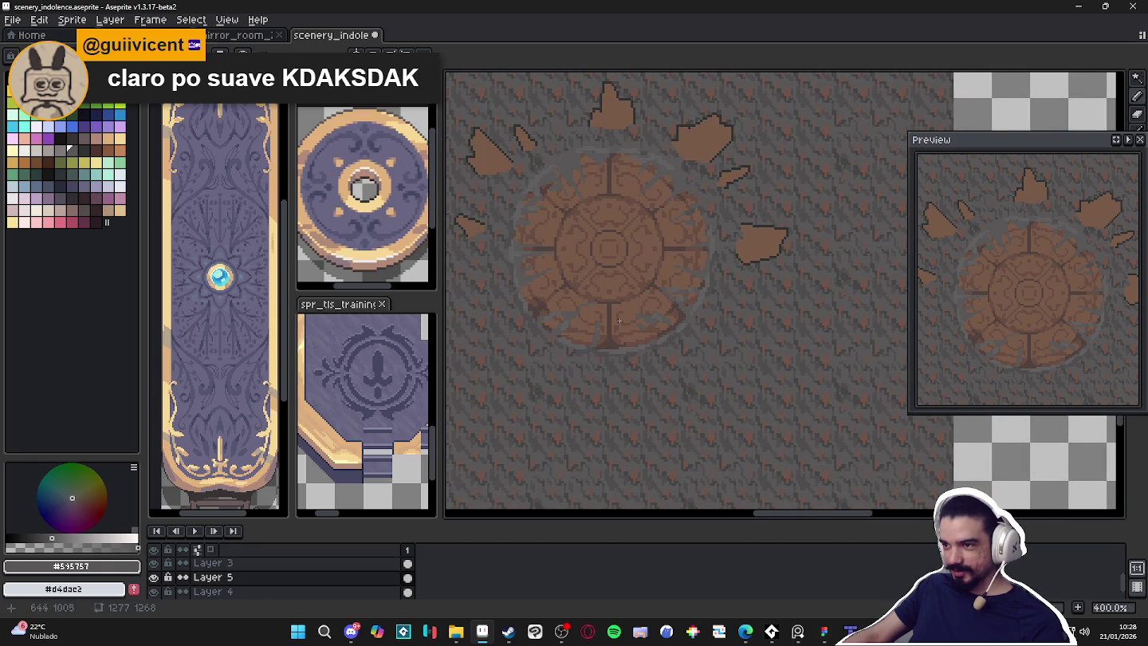
pyautogui.scroll(3, 561, 276)
pyautogui.scroll(2, 505, 285)
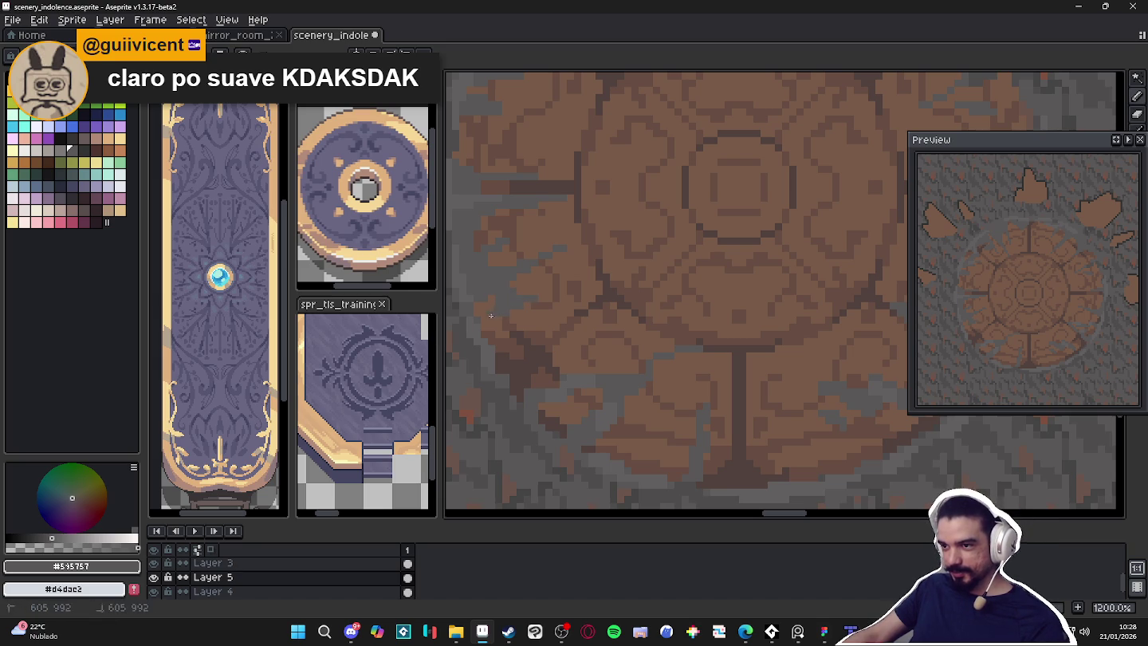
pyautogui.scroll(-2, 486, 318)
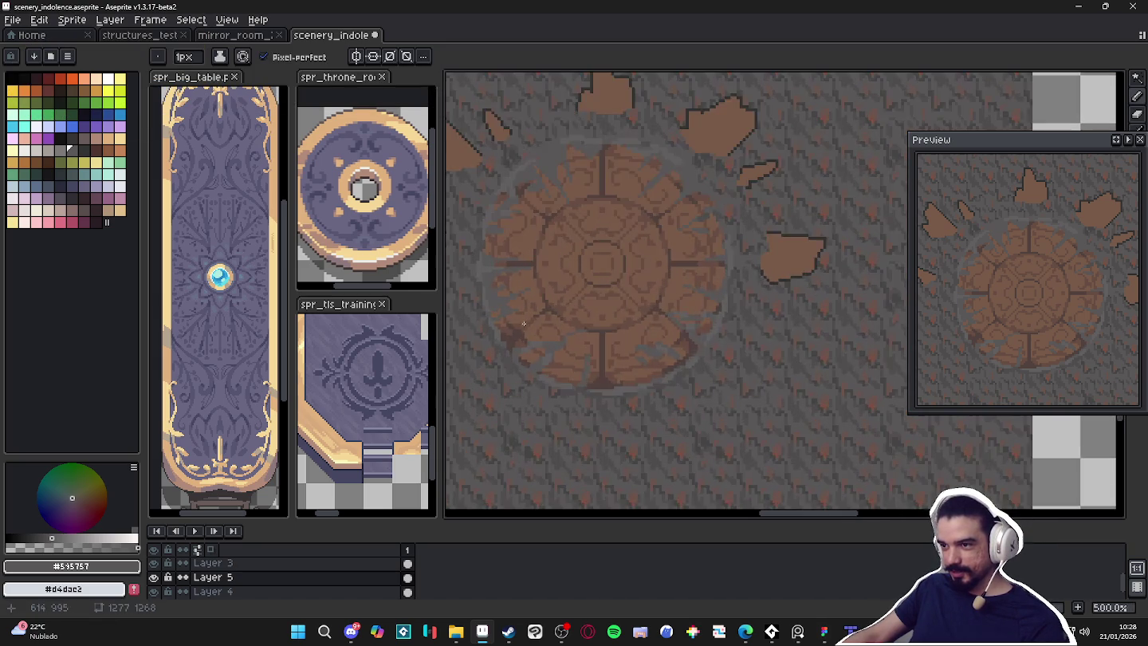
pyautogui.scroll(2, 505, 323)
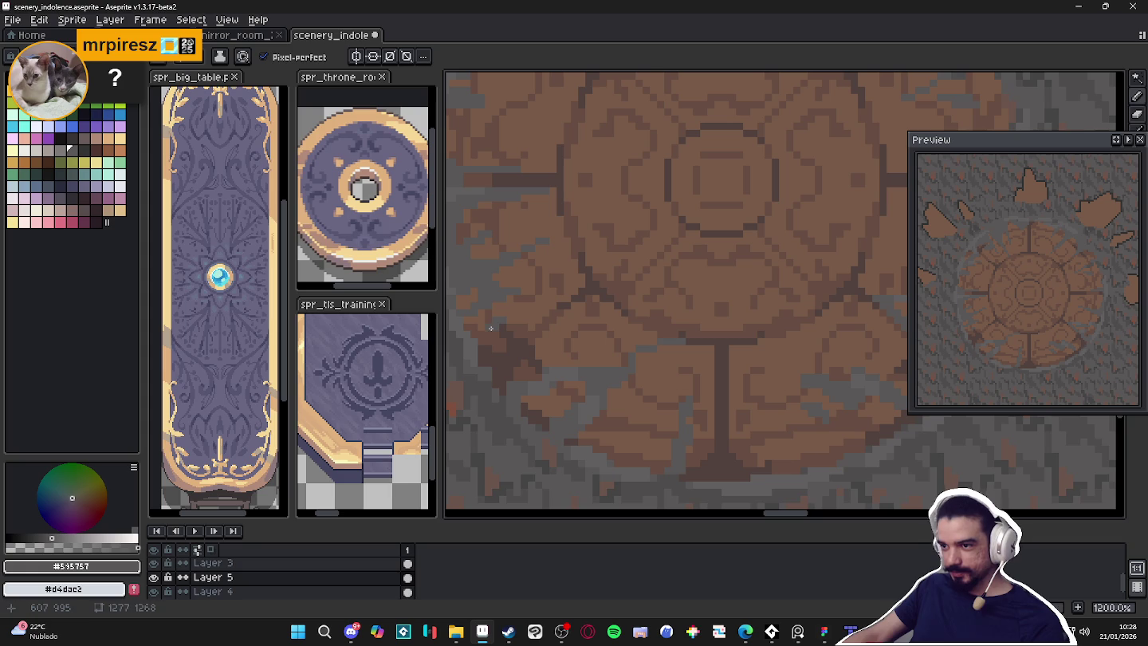
pyautogui.scroll(-5, 492, 326)
pyautogui.scroll(2, 543, 335)
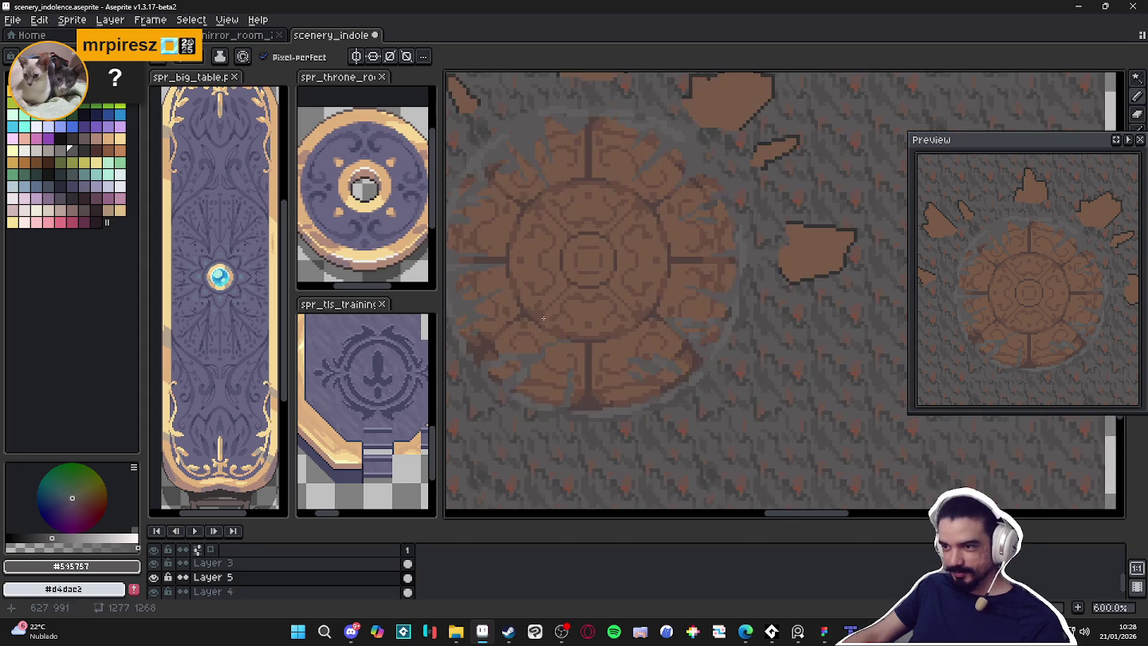
pyautogui.scroll(-2, 599, 327)
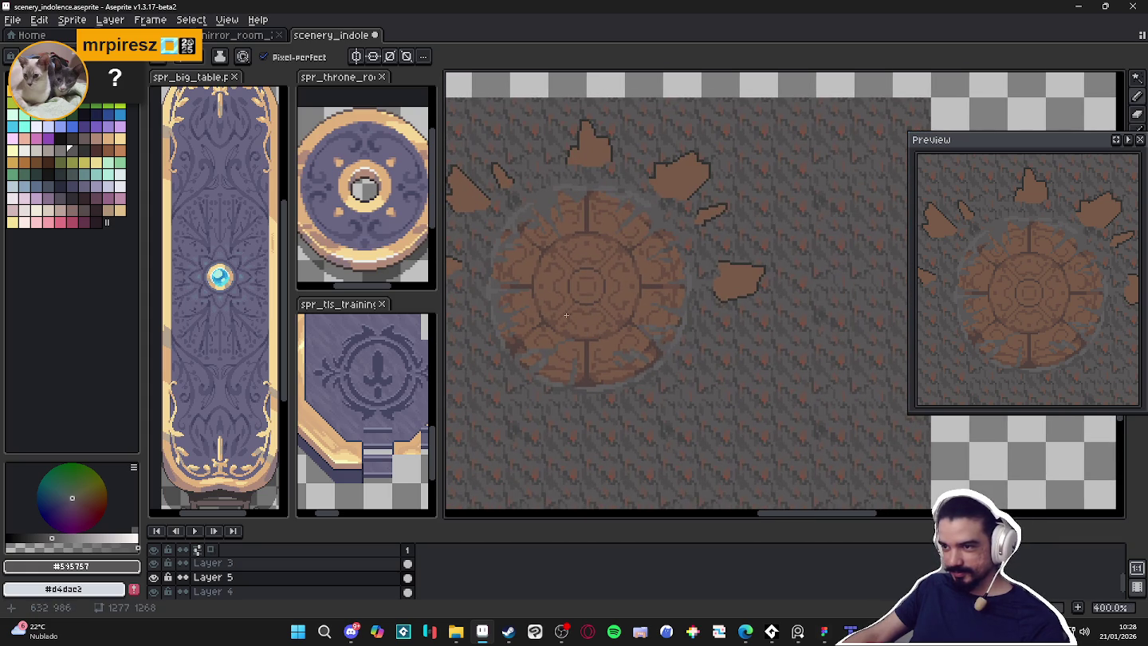
pyautogui.moveTo(554, 297); pyautogui.dragTo(615, 312)
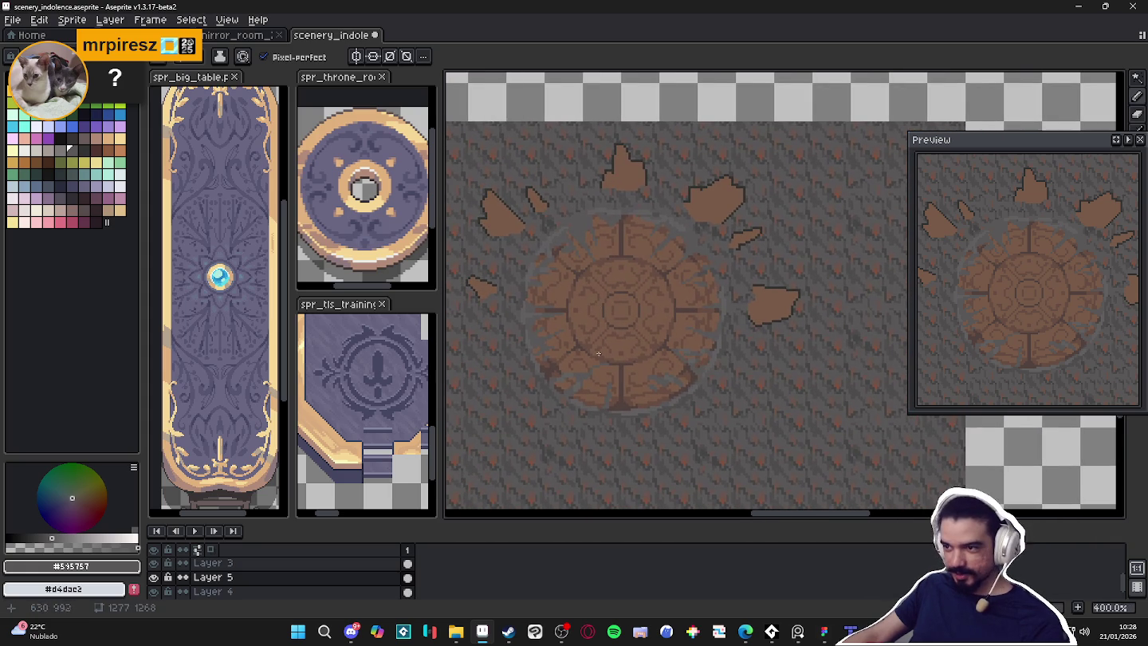
pyautogui.scroll(2, 599, 351)
pyautogui.scroll(2, 607, 374)
pyautogui.scroll(2, 615, 403)
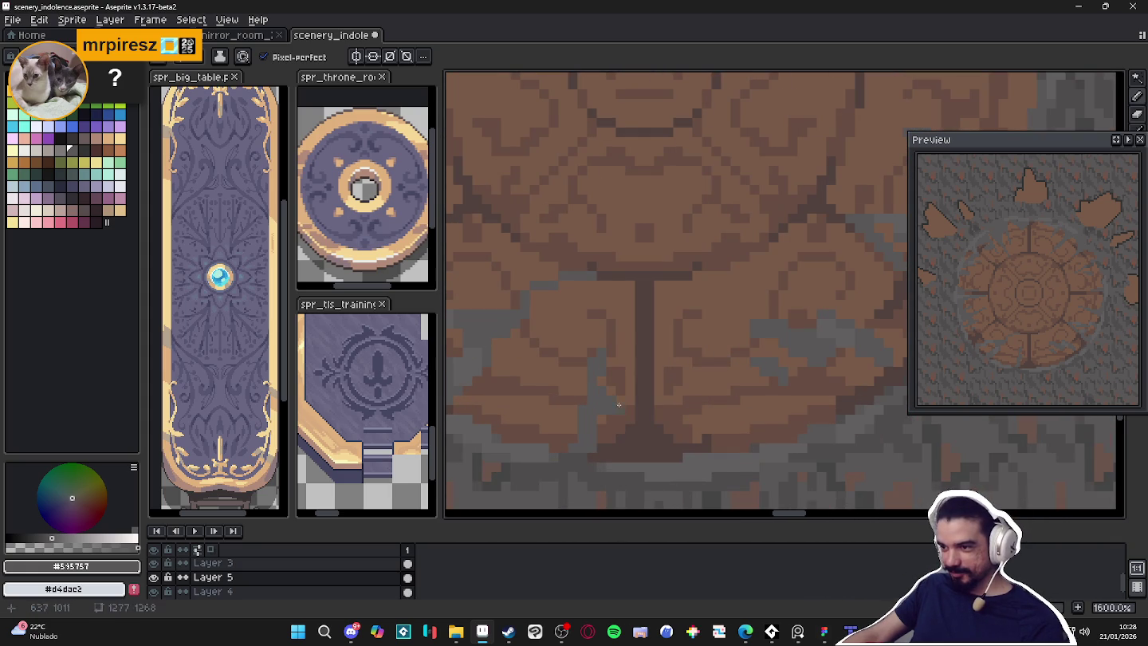
pyautogui.scroll(-4, 617, 423)
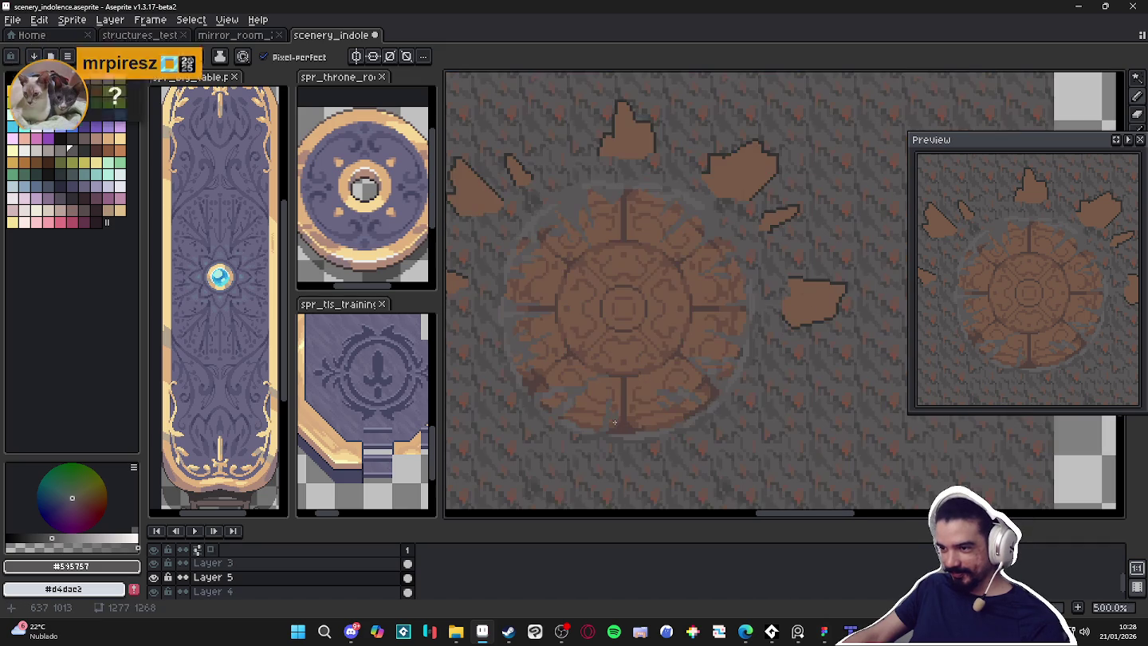
pyautogui.scroll(3, 616, 405)
pyautogui.press('e')
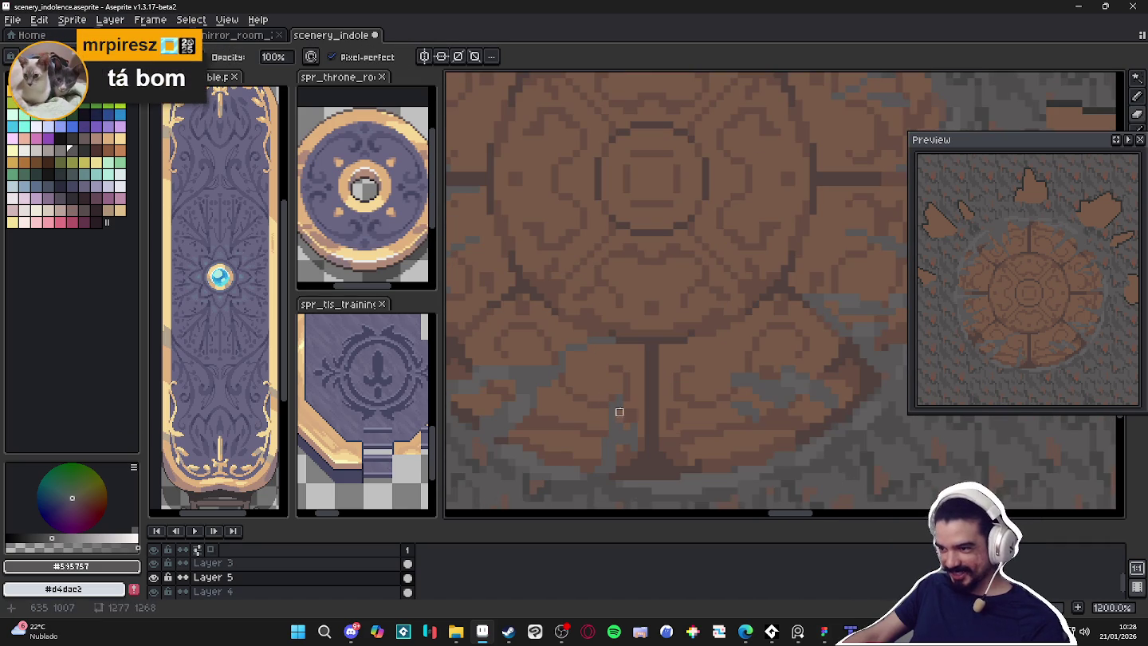
pyautogui.press('b')
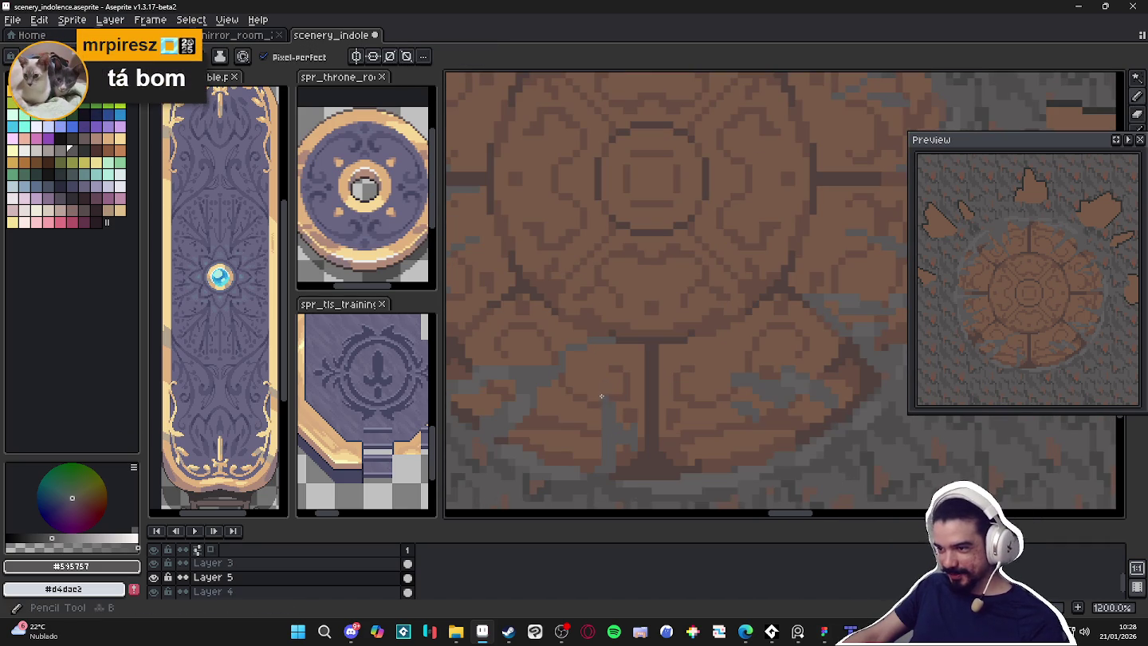
pyautogui.press('e')
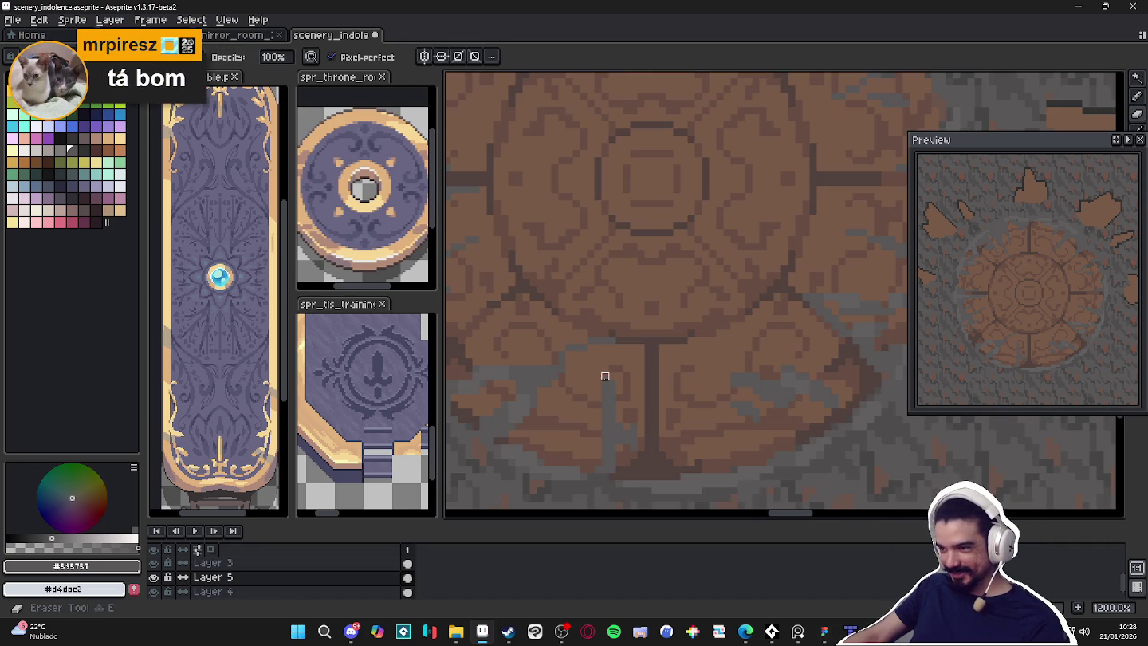
pyautogui.press('b')
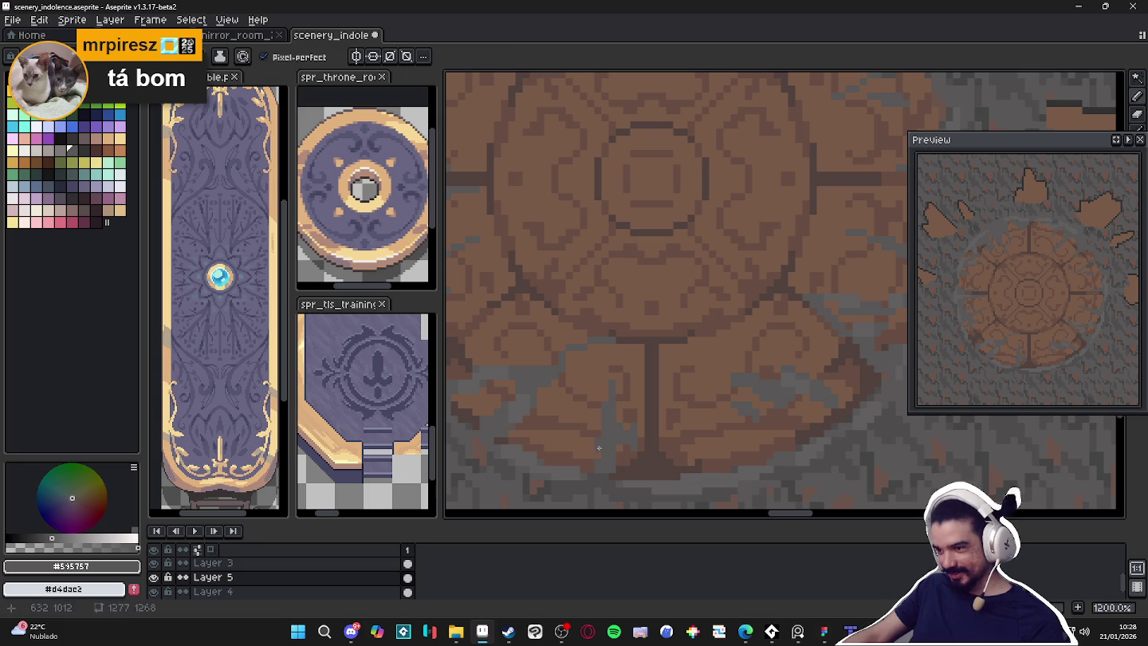
pyautogui.scroll(-5, 617, 469)
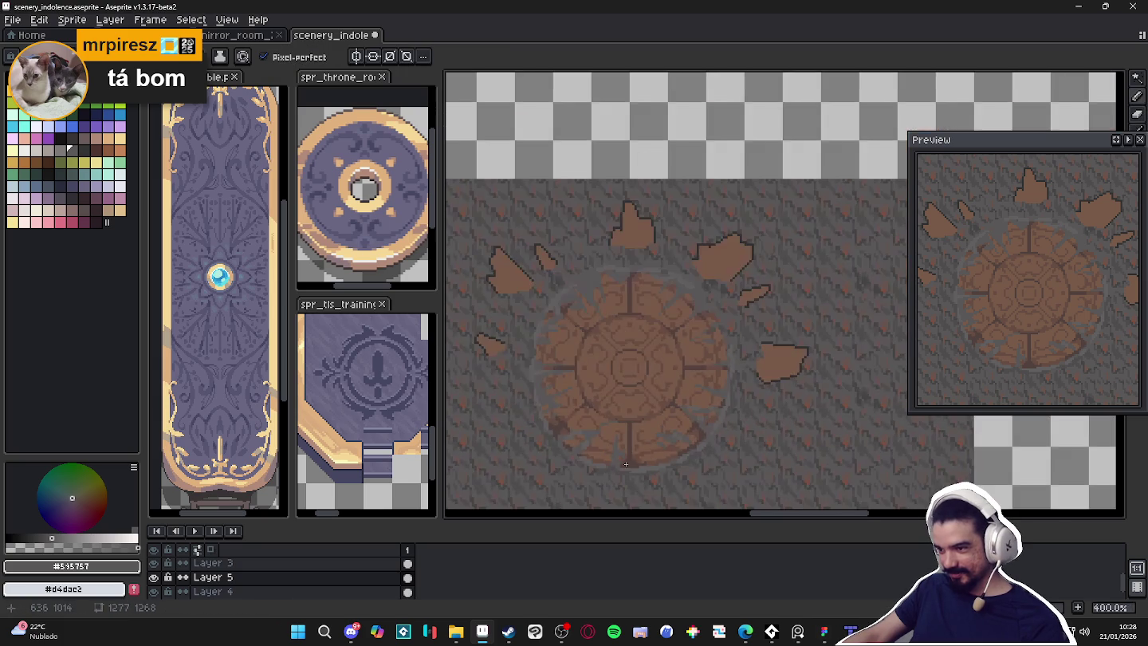
pyautogui.scroll(5, 620, 462)
pyautogui.scroll(-5, 668, 461)
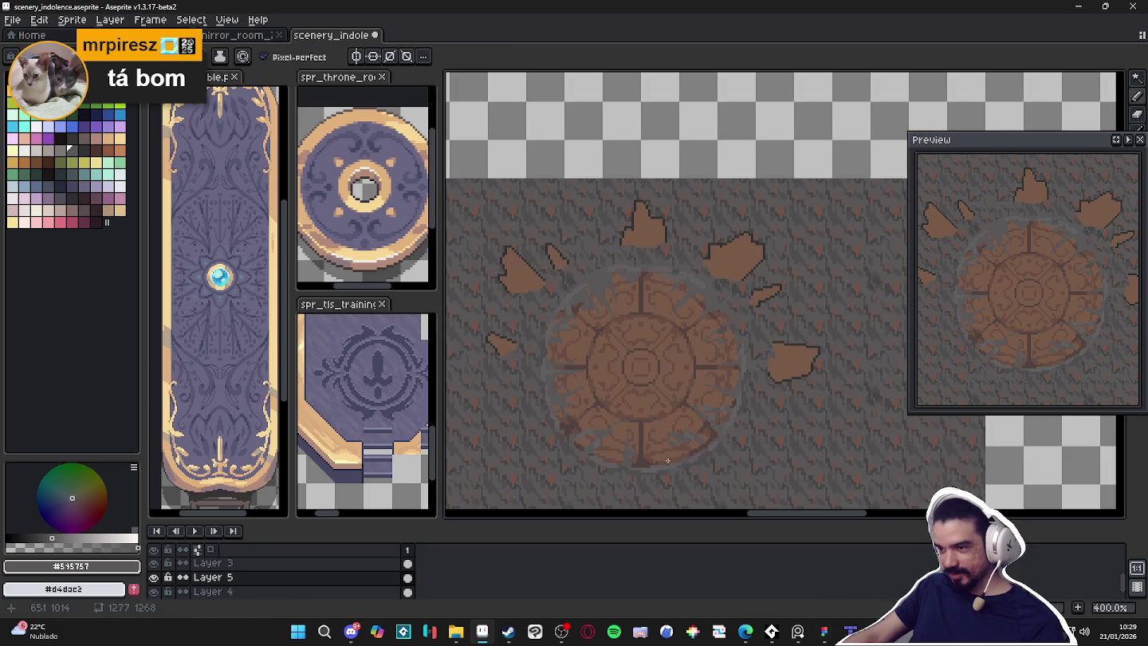
pyautogui.scroll(5, 707, 358)
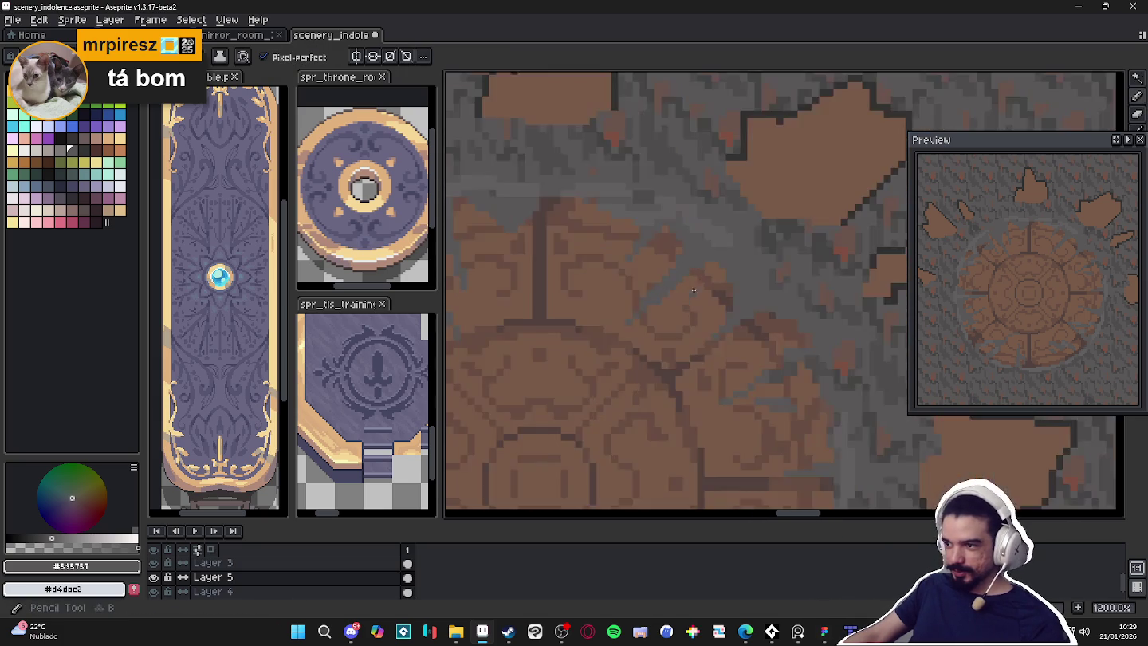
pyautogui.scroll(2, 659, 327)
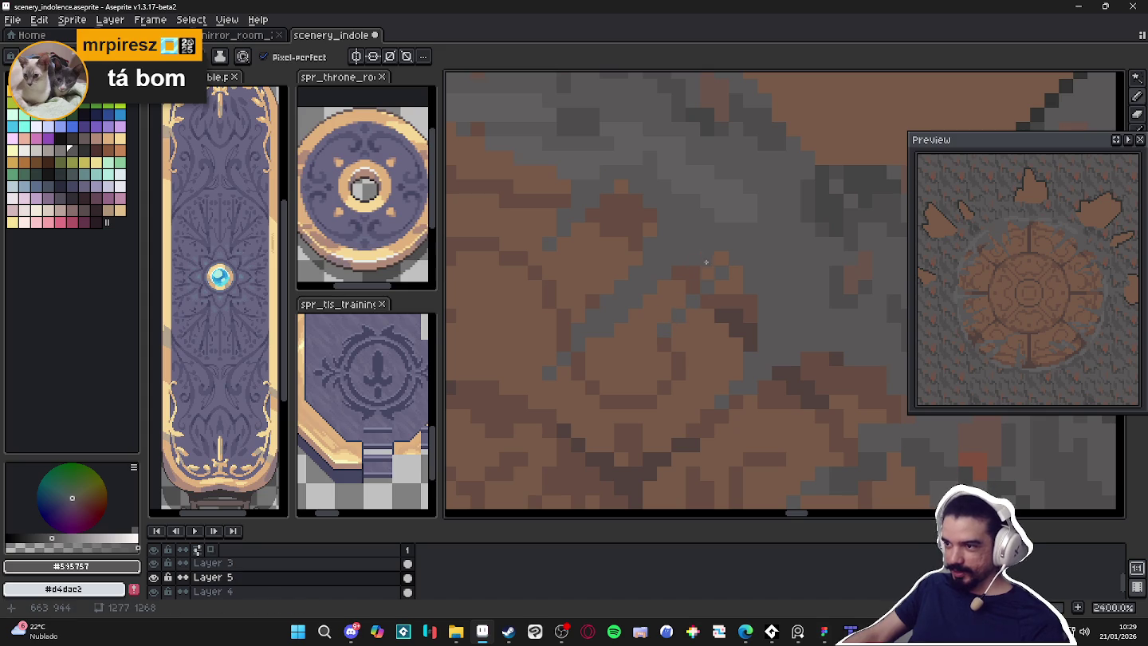
pyautogui.scroll(-2, 692, 278)
pyautogui.scroll(-2, 687, 320)
pyautogui.scroll(-2, 684, 343)
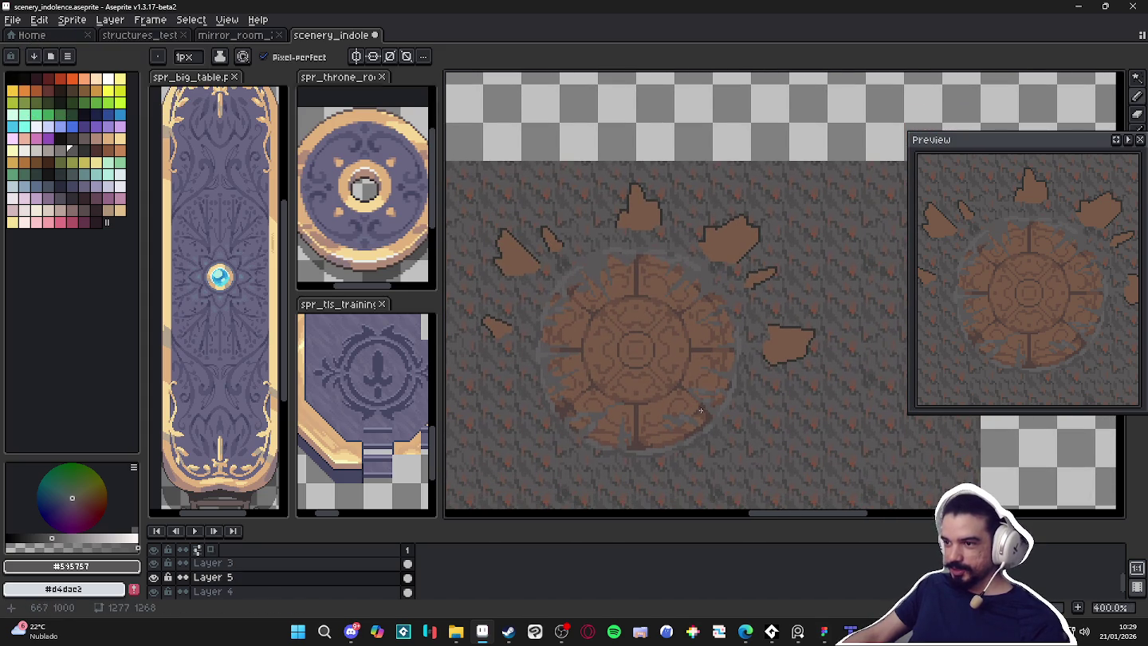
pyautogui.scroll(2, 549, 339)
pyautogui.scroll(2, 542, 320)
# Sample dark grey #4f4d4d from the ground and dot it along the seal's left edge
pyautogui.keyDown('alt'); pyautogui.click(526, 298); pyautogui.keyUp('alt')
pyautogui.scroll(-3, 527, 297)
pyautogui.scroll(1, 518, 335)
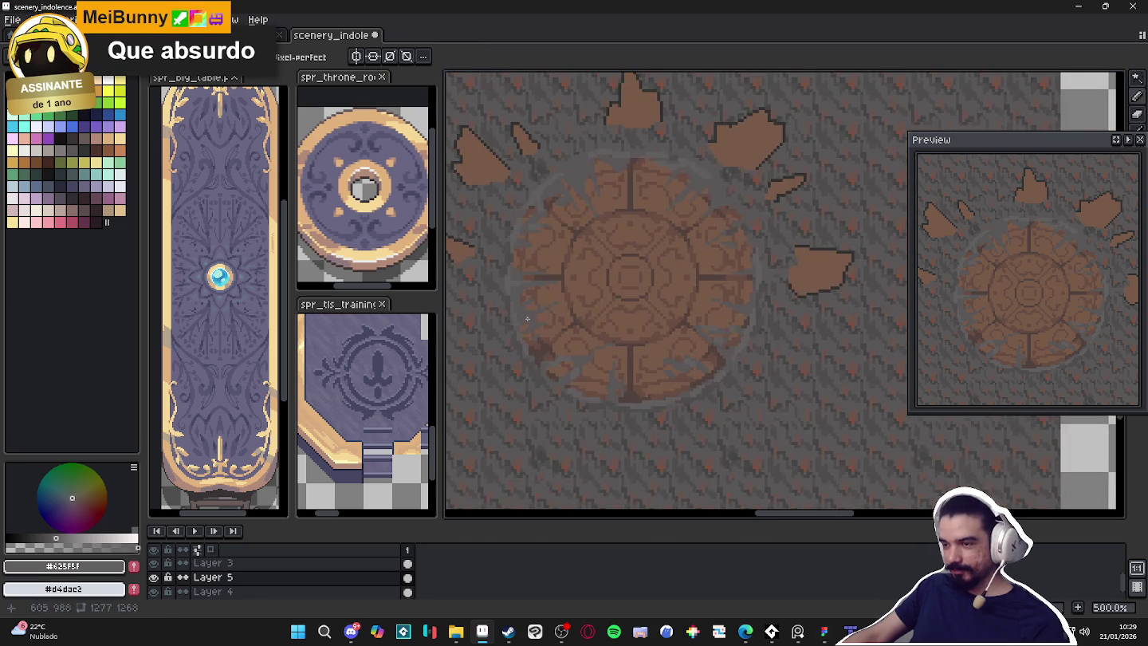
pyautogui.scroll(1, 515, 367)
pyautogui.scroll(2, 543, 355)
pyautogui.keyDown('alt'); pyautogui.click(543, 355); pyautogui.keyUp('alt')
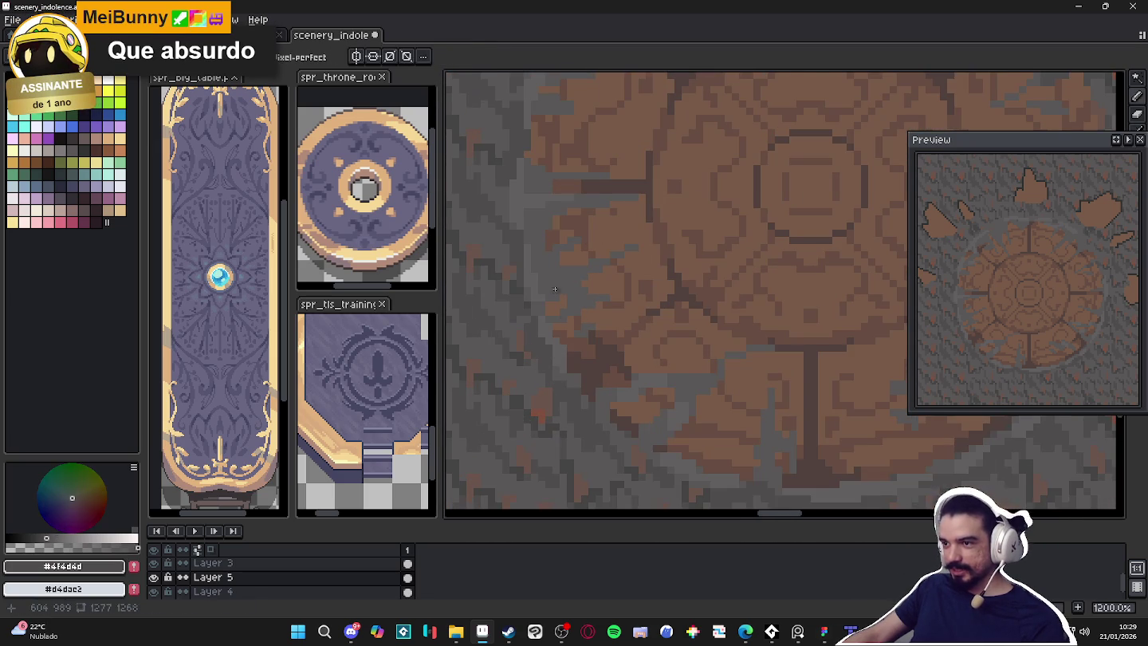
pyautogui.scroll(2, 568, 279)
pyautogui.moveTo(568, 279); pyautogui.dragTo(593, 277)
pyautogui.click(583, 291)
pyautogui.click(570, 292)
pyautogui.click(569, 279)
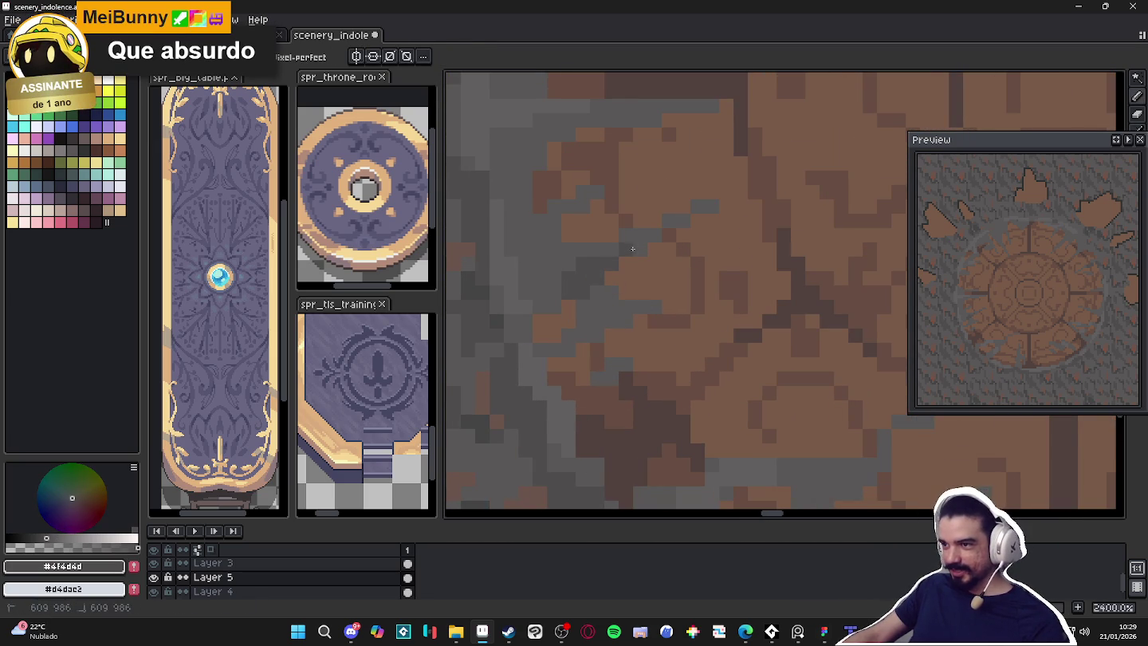
# Inspect the seal's left rim and sample the lighter ground grey #625f5f
pyautogui.scroll(-1, 638, 271)
pyautogui.scroll(-2, 649, 312)
pyautogui.scroll(-1, 661, 340)
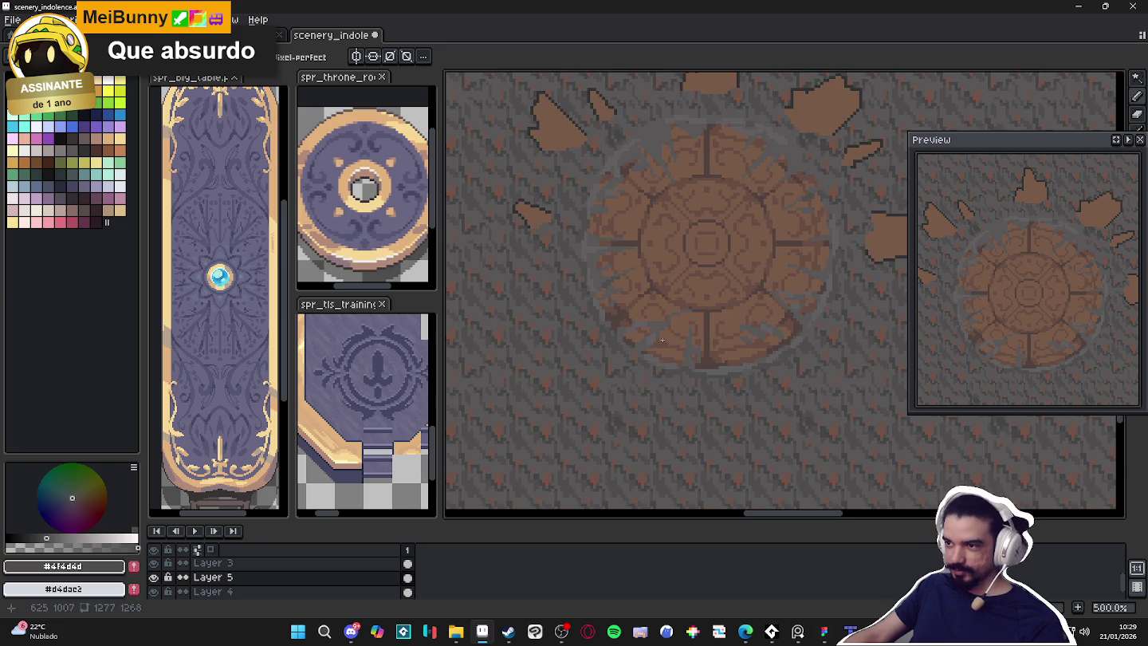
pyautogui.scroll(3, 733, 304)
pyautogui.scroll(4, 797, 331)
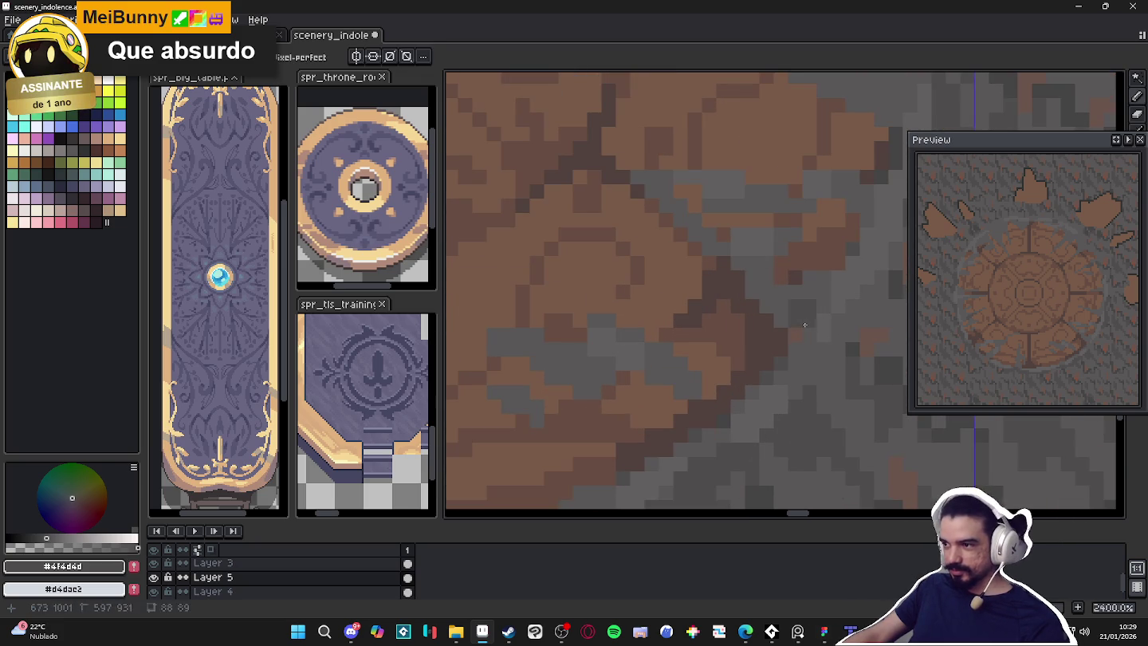
pyautogui.scroll(-3, 778, 299)
pyautogui.scroll(-3, 761, 315)
pyautogui.scroll(-1, 742, 334)
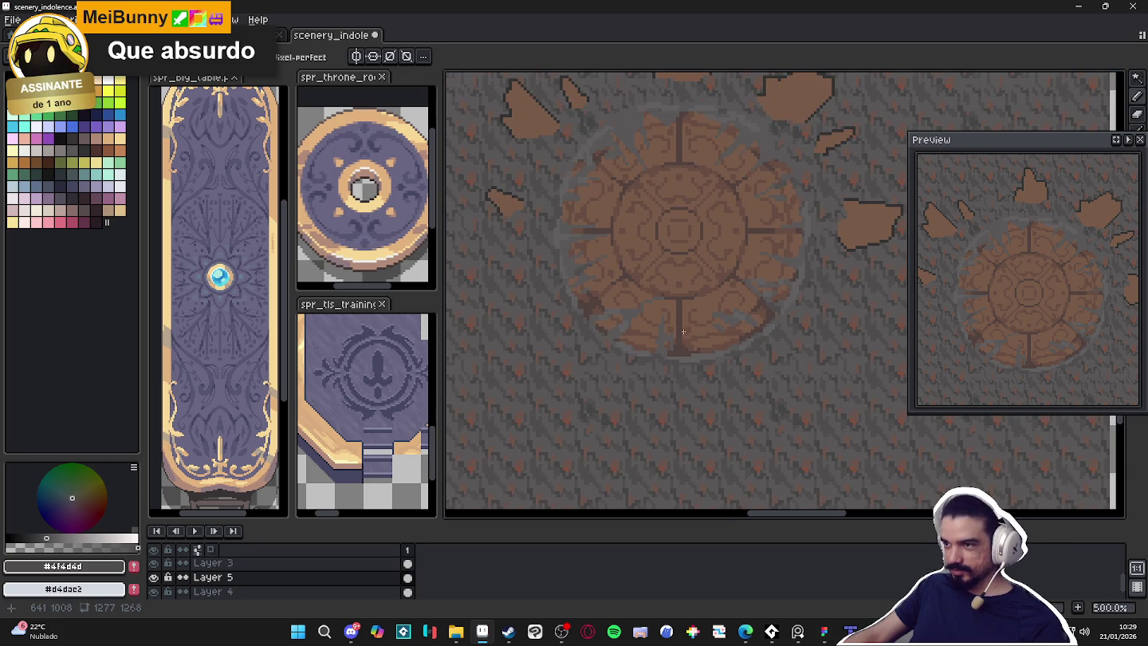
pyautogui.scroll(2, 638, 254)
pyautogui.scroll(2, 607, 199)
pyautogui.keyDown('alt'); pyautogui.click(589, 168); pyautogui.keyUp('alt')
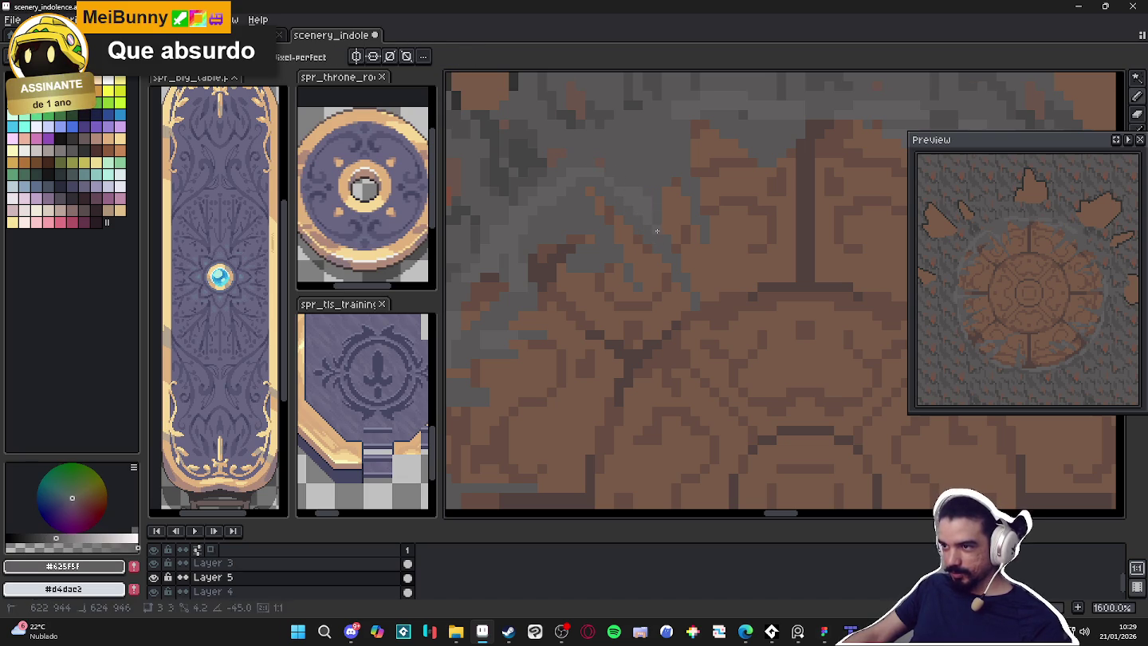
pyautogui.scroll(-2, 686, 190)
pyautogui.scroll(1, 685, 200)
pyautogui.scroll(3, 681, 206)
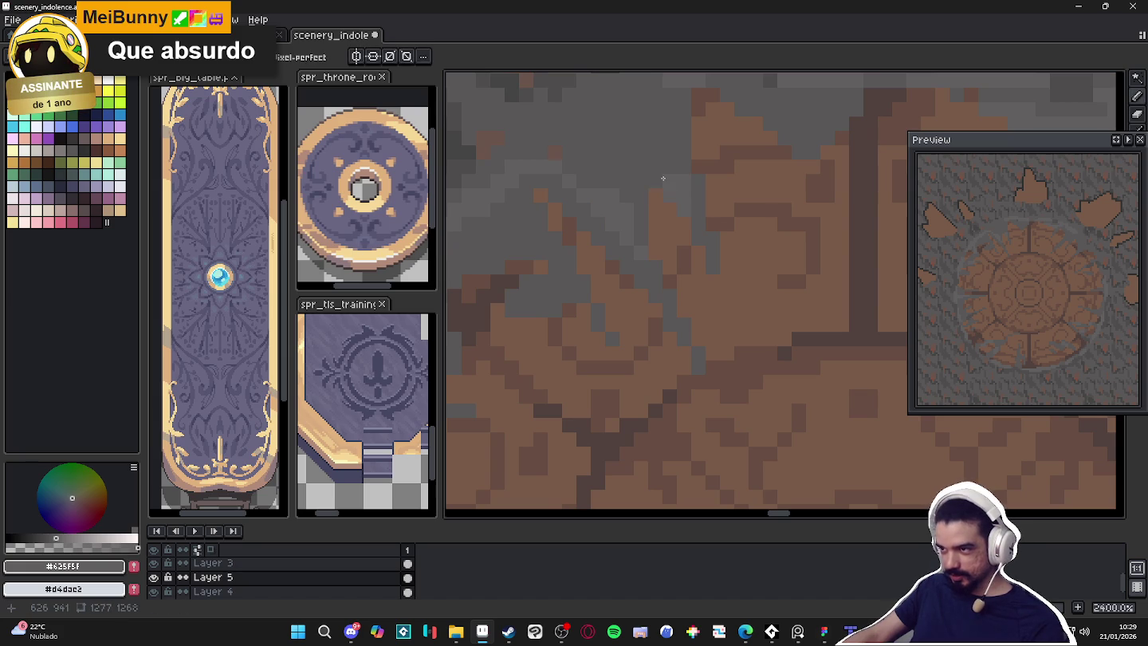
pyautogui.scroll(-2, 654, 170)
pyautogui.scroll(2, 652, 169)
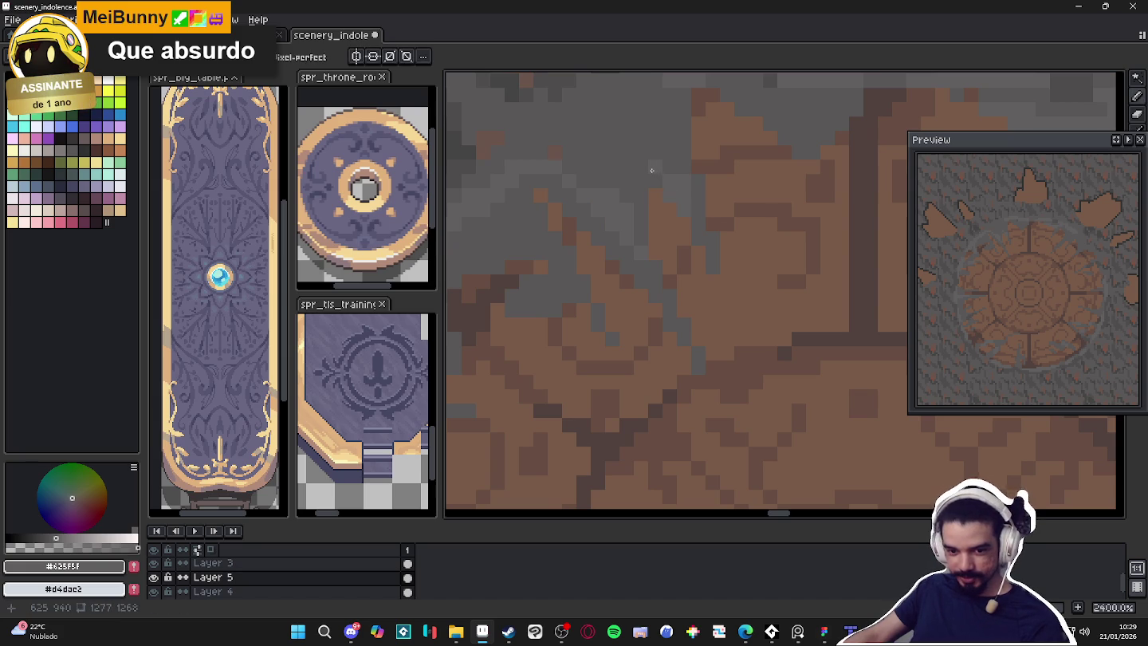
pyautogui.scroll(-2, 652, 169)
pyautogui.scroll(-1, 652, 198)
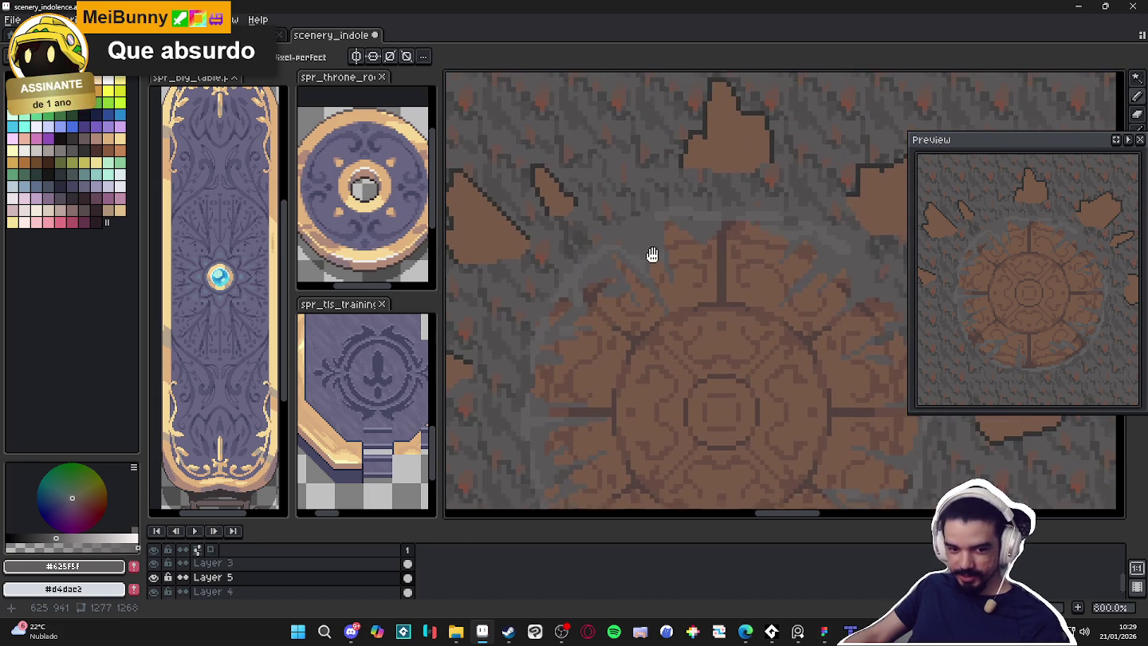
pyautogui.scroll(-2, 617, 258)
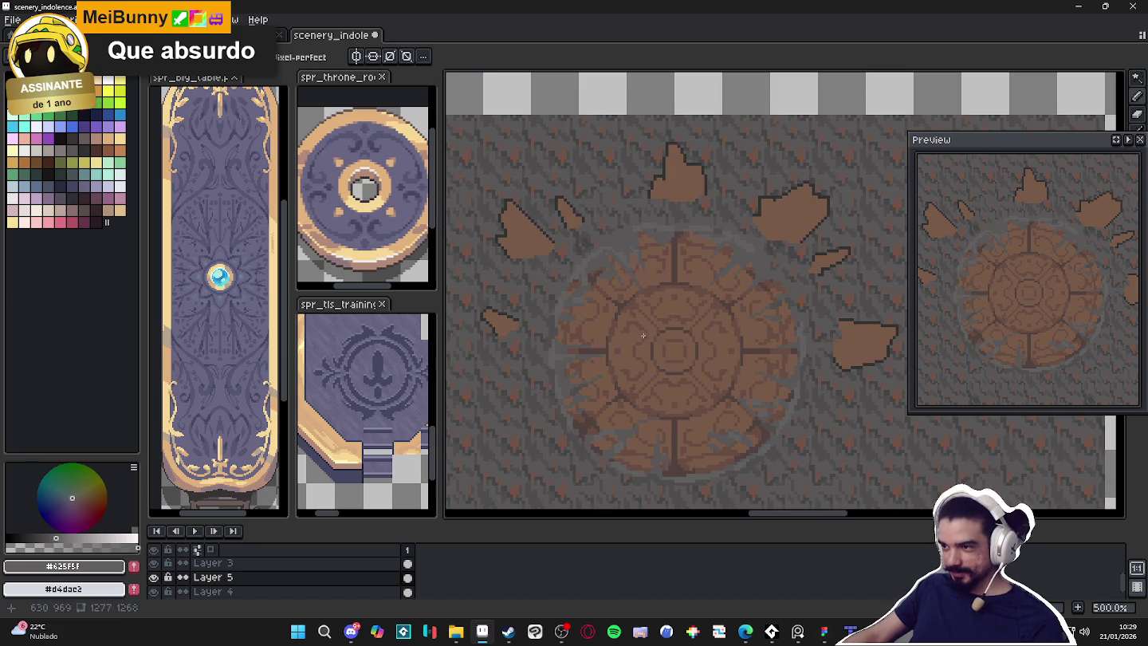
pyautogui.scroll(1, 649, 343)
pyautogui.scroll(1, 638, 334)
pyautogui.scroll(1, 574, 288)
pyautogui.scroll(1, 527, 248)
# Compare ground greys, settle on #4f4d4d, and darken one pixel at the seal's left edge
pyautogui.keyDown('alt'); pyautogui.click(519, 241); pyautogui.keyUp('alt')
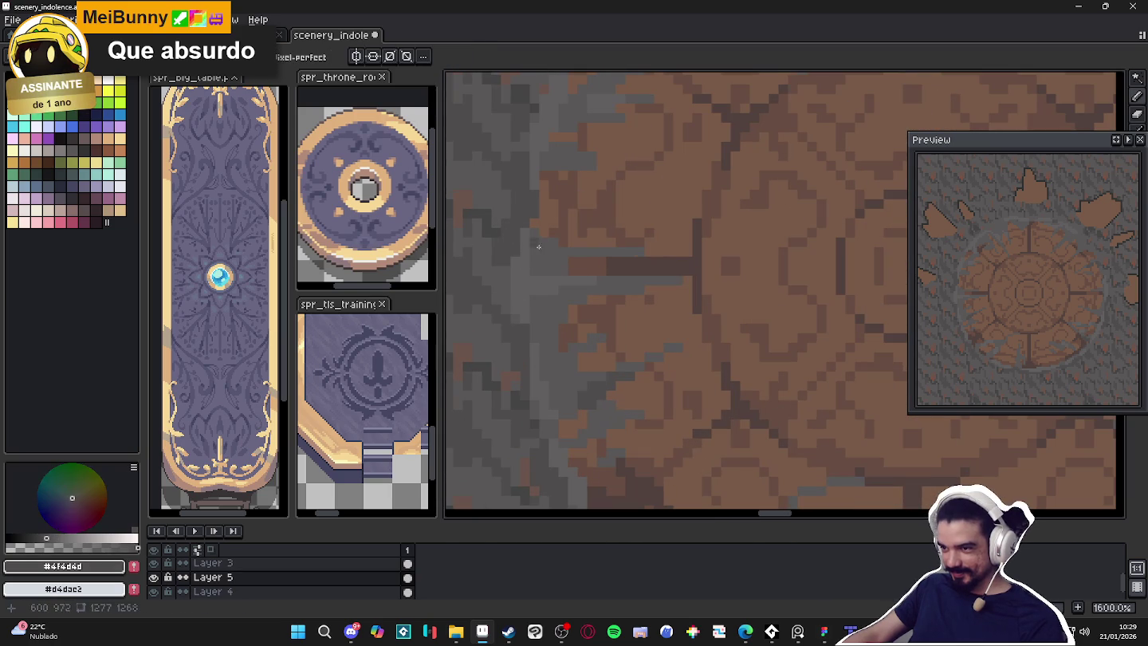
pyautogui.keyDown('alt'); pyautogui.click(539, 277); pyautogui.keyUp('alt')
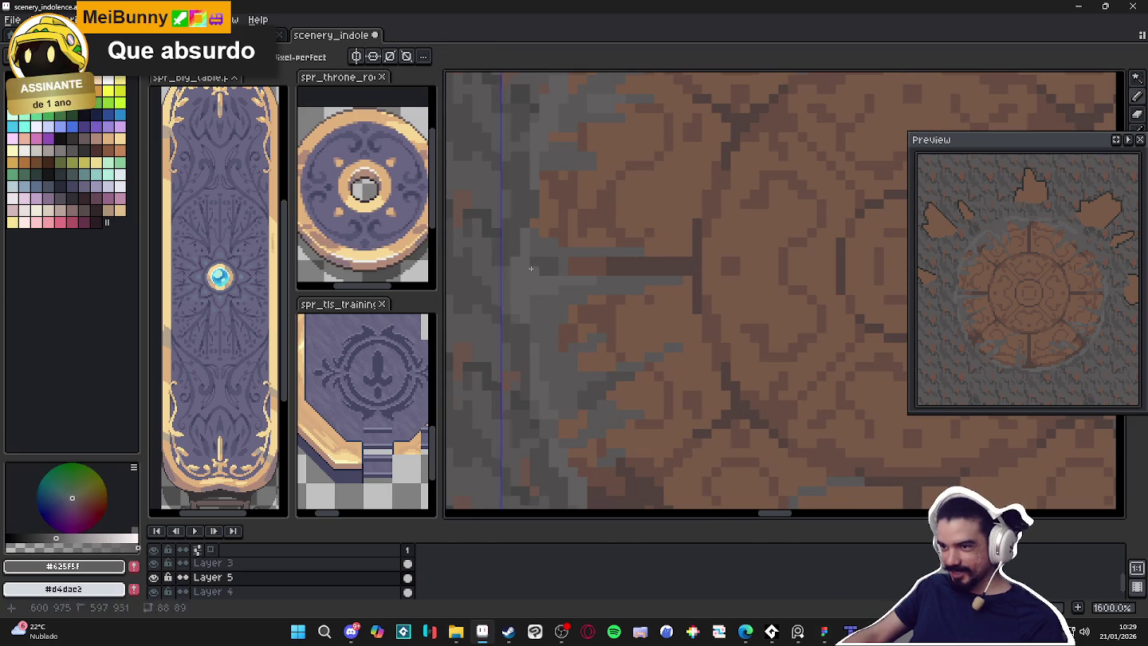
pyautogui.keyDown('alt'); pyautogui.click(557, 259); pyautogui.keyUp('alt')
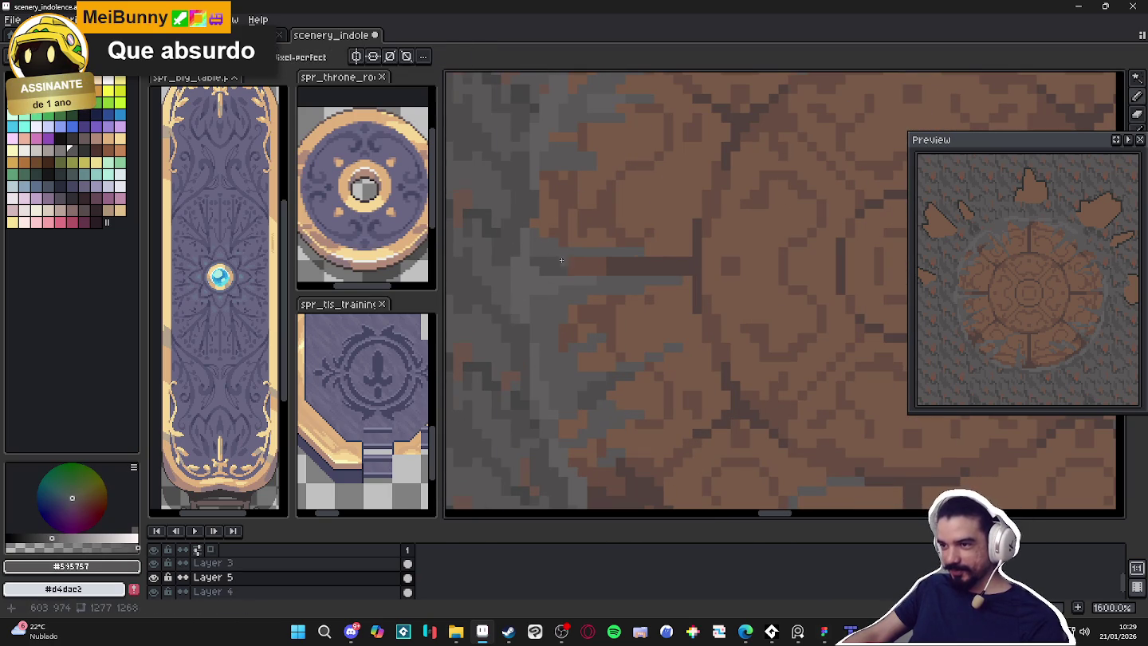
pyautogui.scroll(-1, 558, 263)
pyautogui.scroll(1, 542, 254)
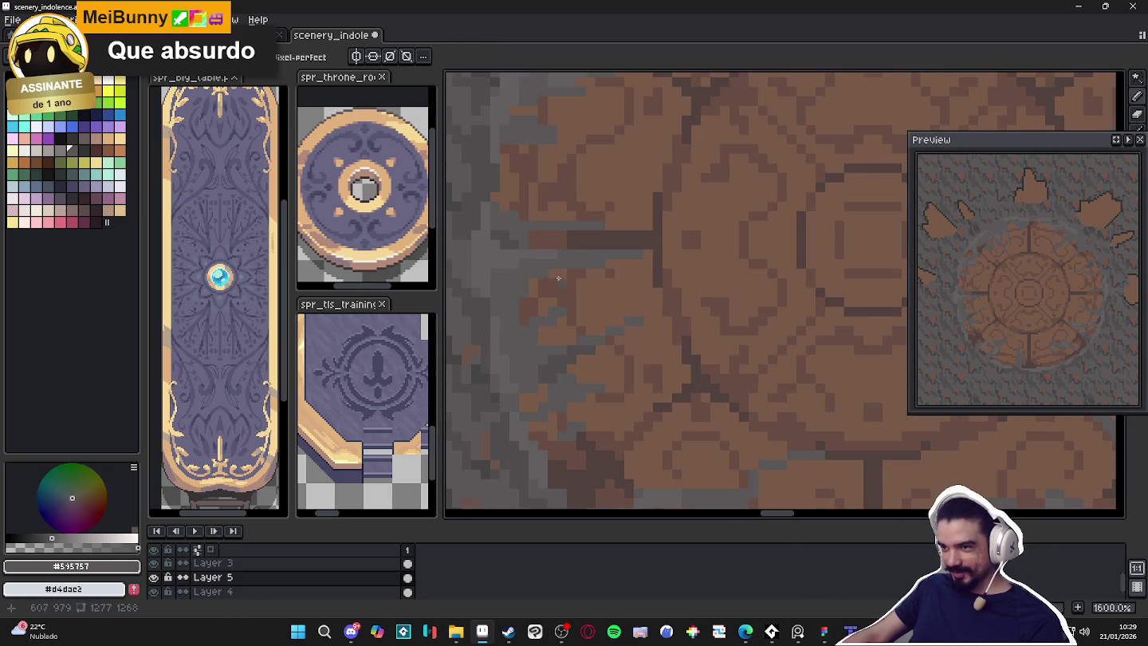
pyautogui.keyDown('alt'); pyautogui.click(515, 240); pyautogui.keyUp('alt')
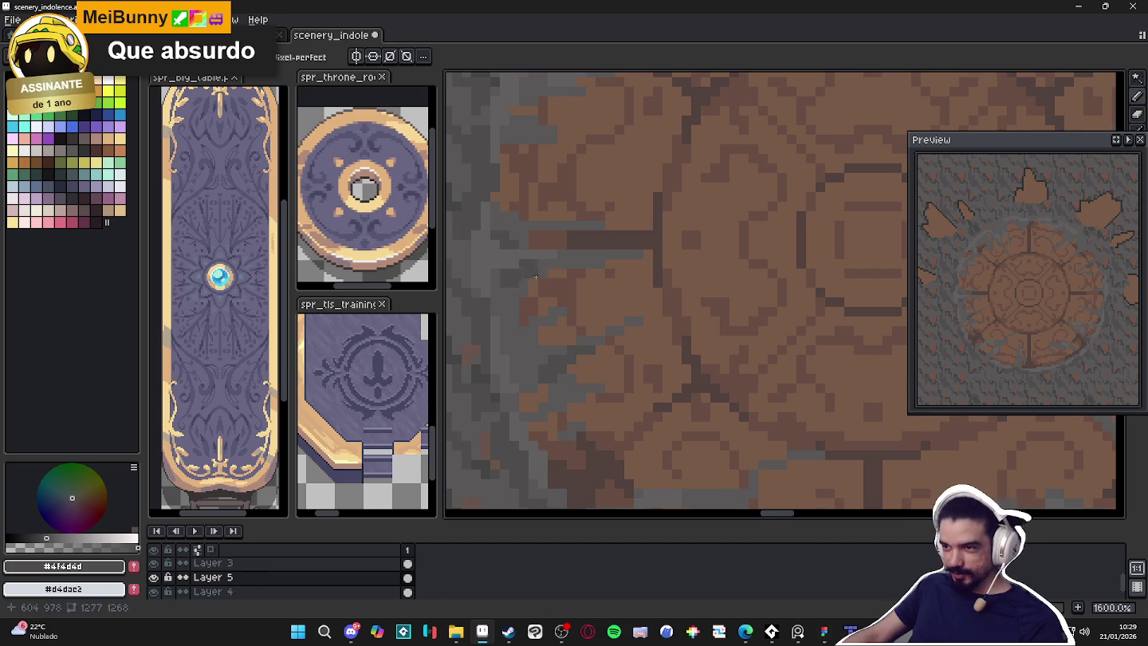
pyautogui.scroll(1, 522, 271)
pyautogui.click(519, 277)
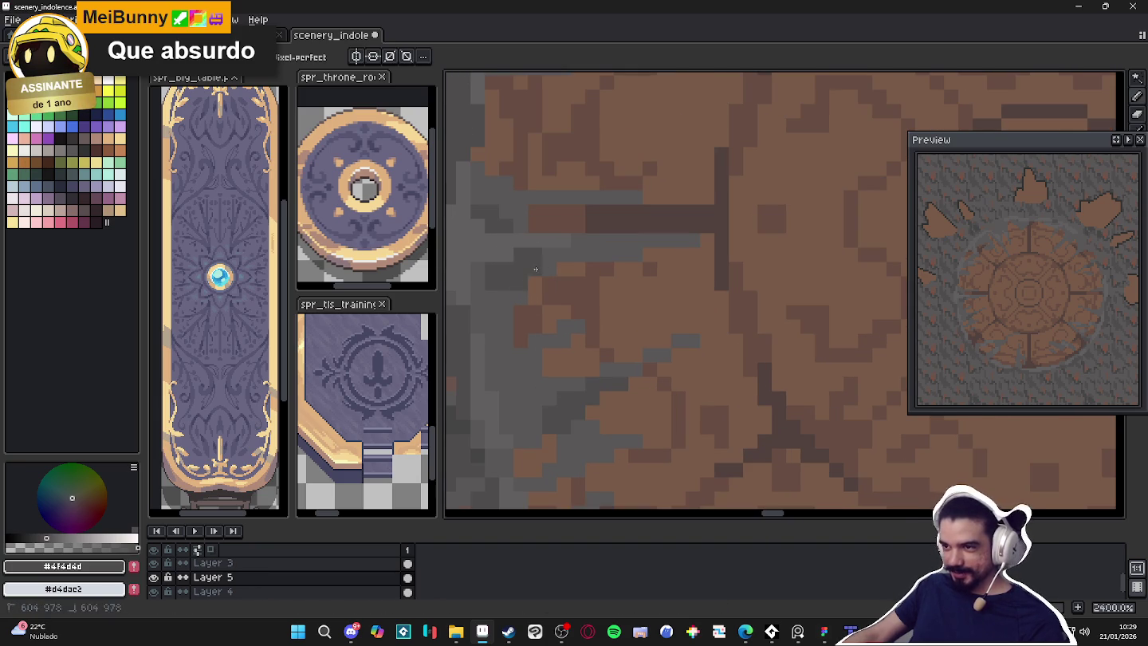
pyautogui.scroll(-5, 566, 251)
pyautogui.scroll(-2, 600, 287)
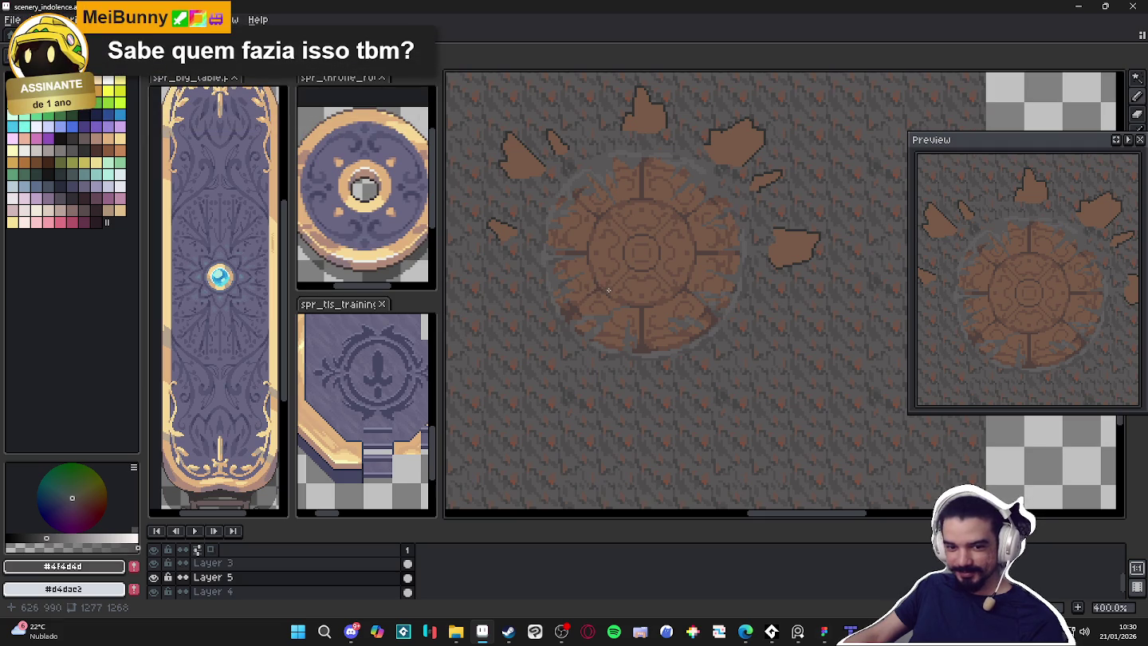
# Zoom around the floor seal, then eyedropper mid grey #595757 from the ground
pyautogui.scroll(5, 594, 181)
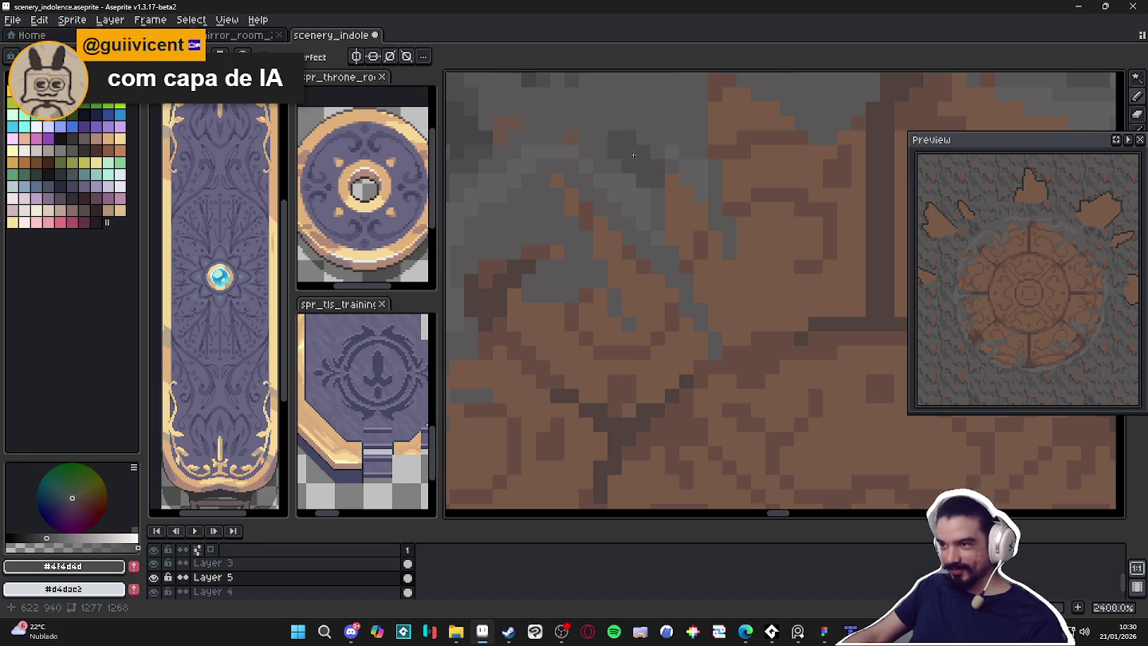
pyautogui.scroll(-6, 637, 153)
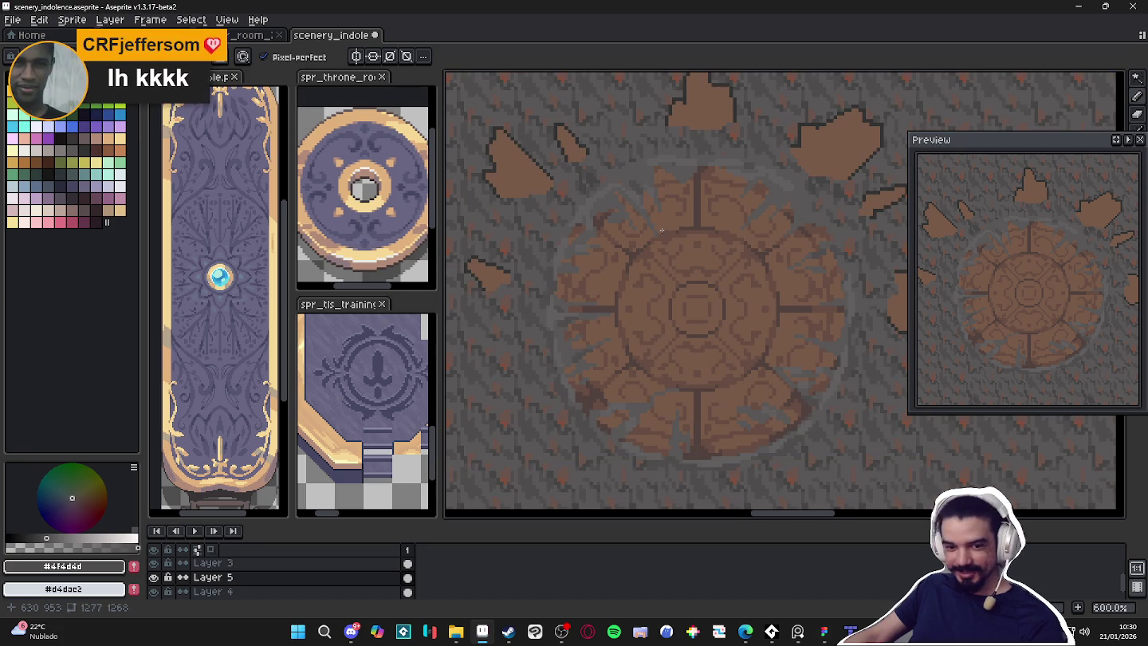
pyautogui.scroll(-1, 716, 298)
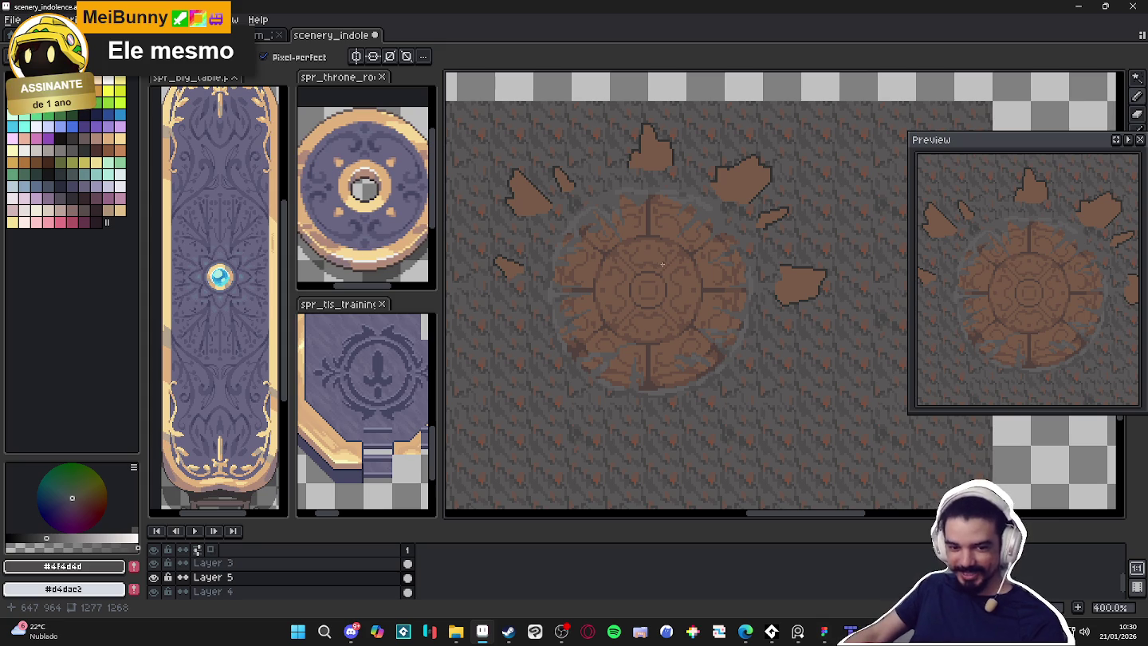
pyautogui.scroll(3, 635, 222)
pyautogui.scroll(4, 572, 251)
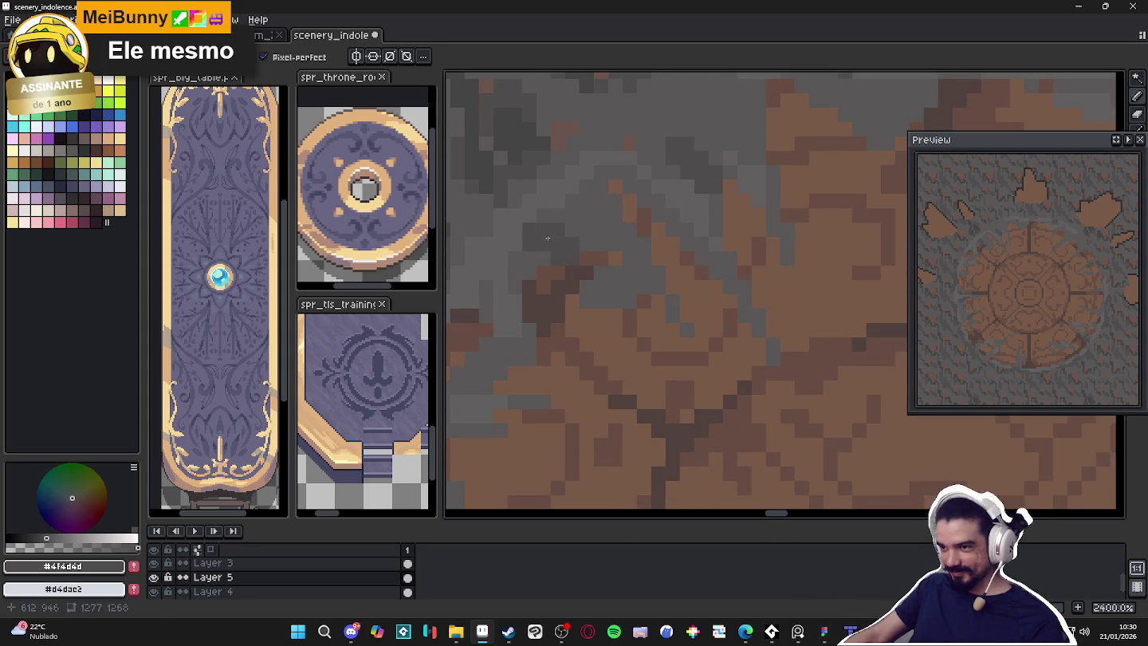
pyautogui.scroll(-3, 547, 254)
pyautogui.scroll(-2, 562, 255)
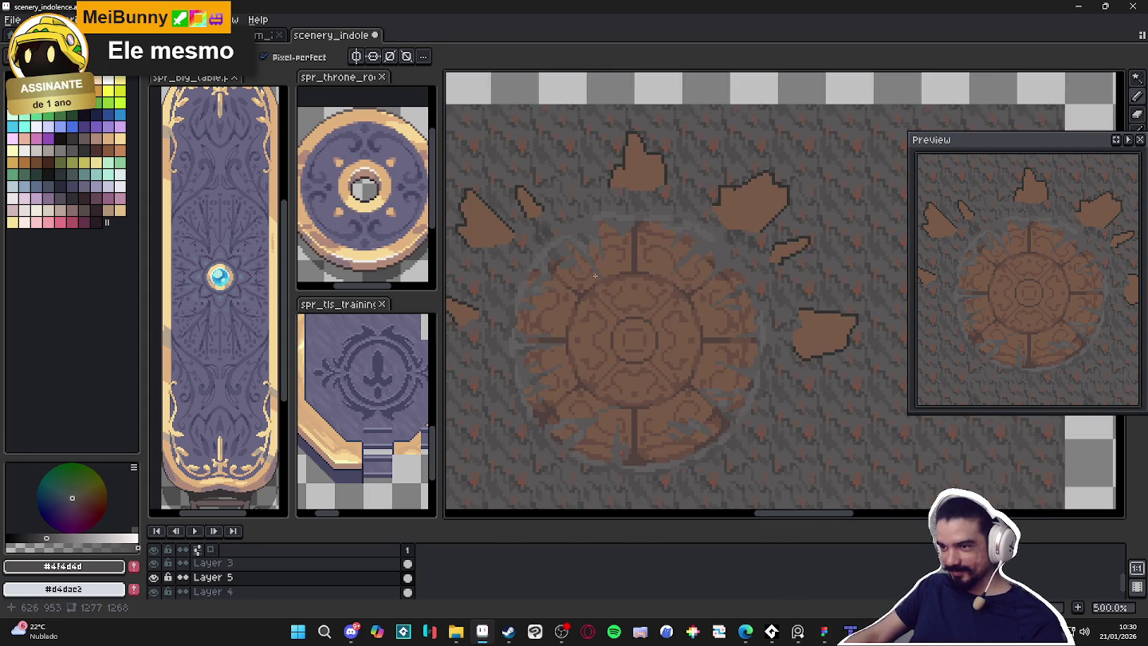
pyautogui.scroll(-1, 578, 258)
pyautogui.scroll(-2, 578, 257)
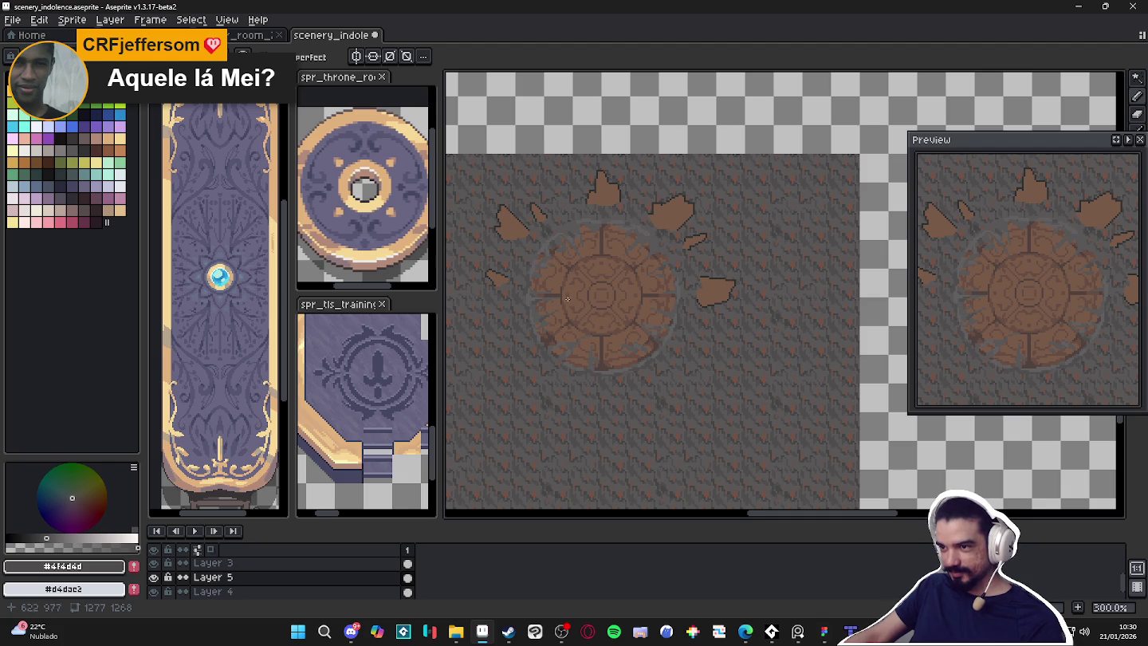
pyautogui.scroll(4, 572, 301)
pyautogui.scroll(2, 572, 301)
pyautogui.keyDown('alt'); pyautogui.click(498, 257); pyautogui.keyUp('alt')
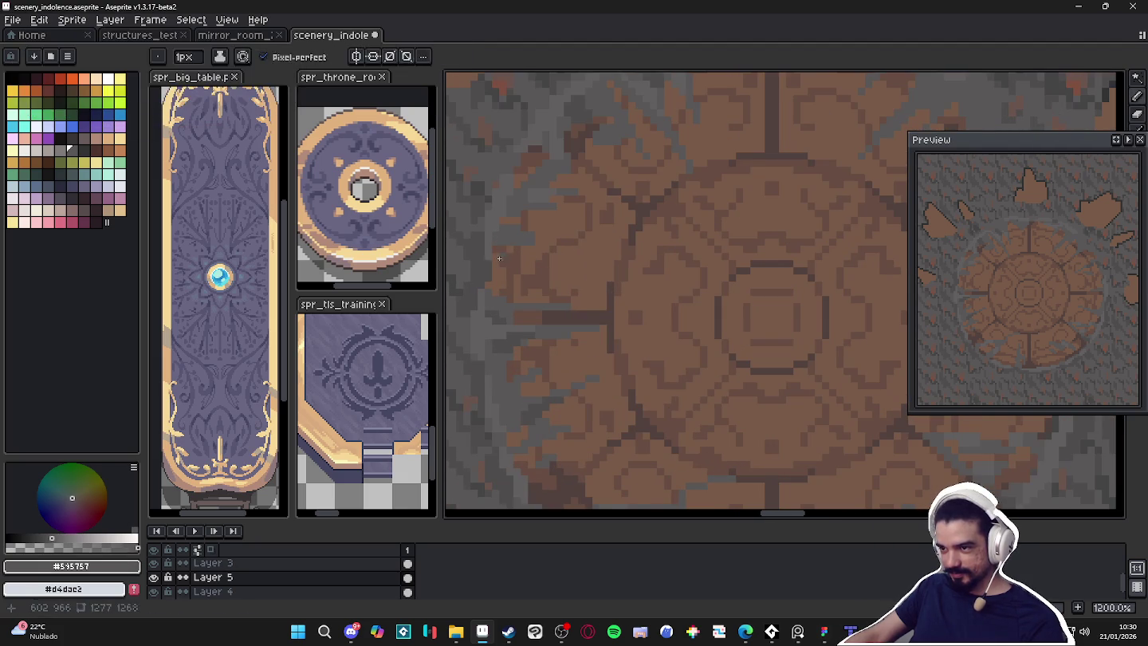
# Draw a 17×1 horizontal grey line cutting into the seal's left edge
pyautogui.scroll(1, 498, 256)
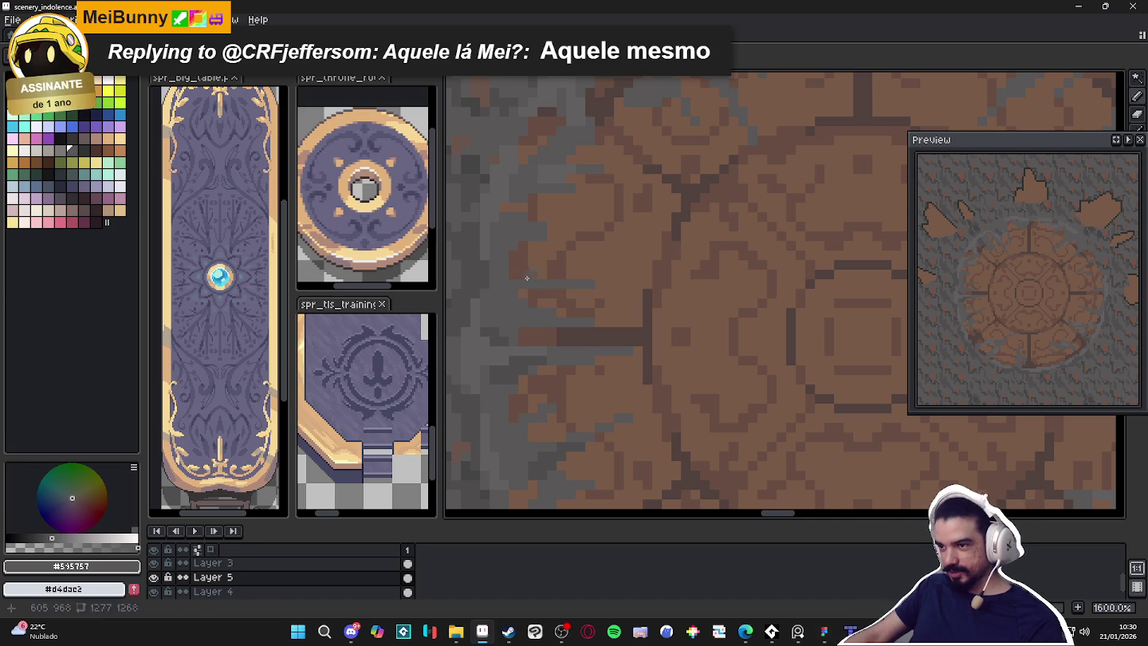
pyautogui.scroll(-2, 527, 284)
pyautogui.scroll(1, 514, 307)
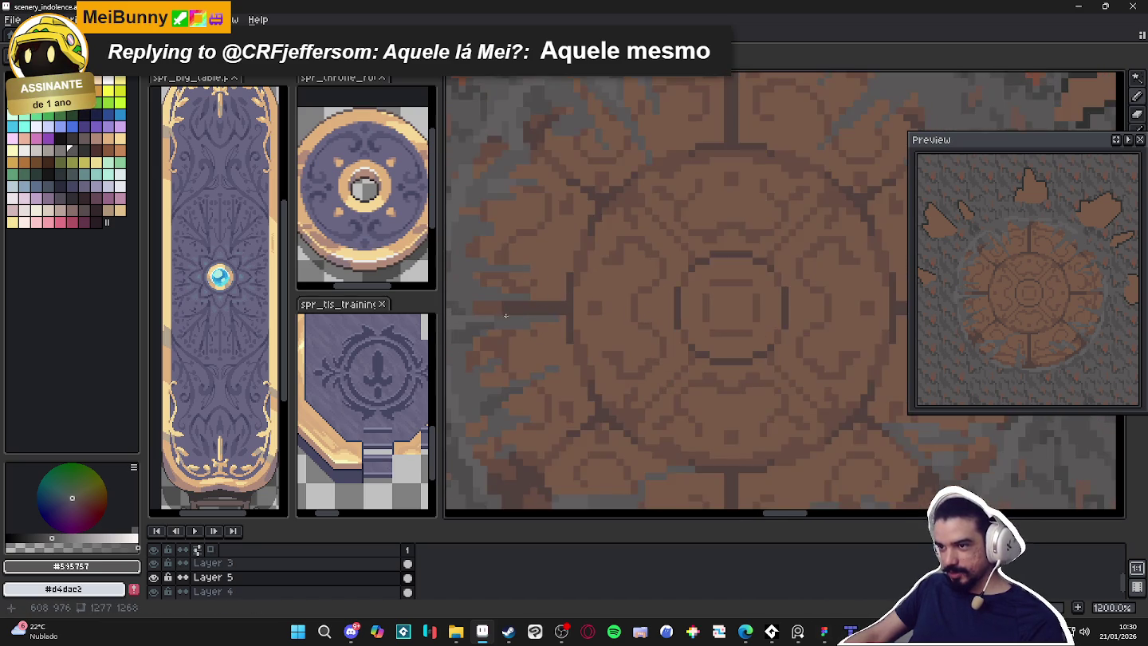
pyautogui.scroll(-1, 512, 311)
pyautogui.scroll(2, 478, 304)
pyautogui.moveTo(472, 301); pyautogui.dragTo(633, 302)
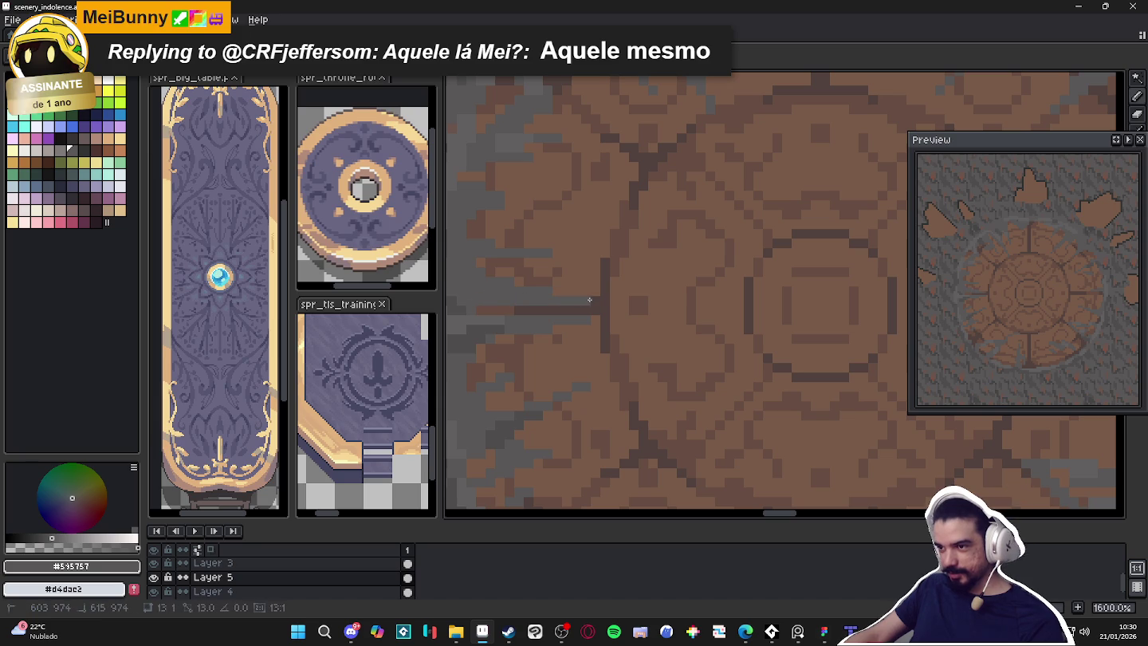
# Switch to darker grey #4f4d4d and darken a few ground pixels below the seal
pyautogui.scroll(-5, 643, 310)
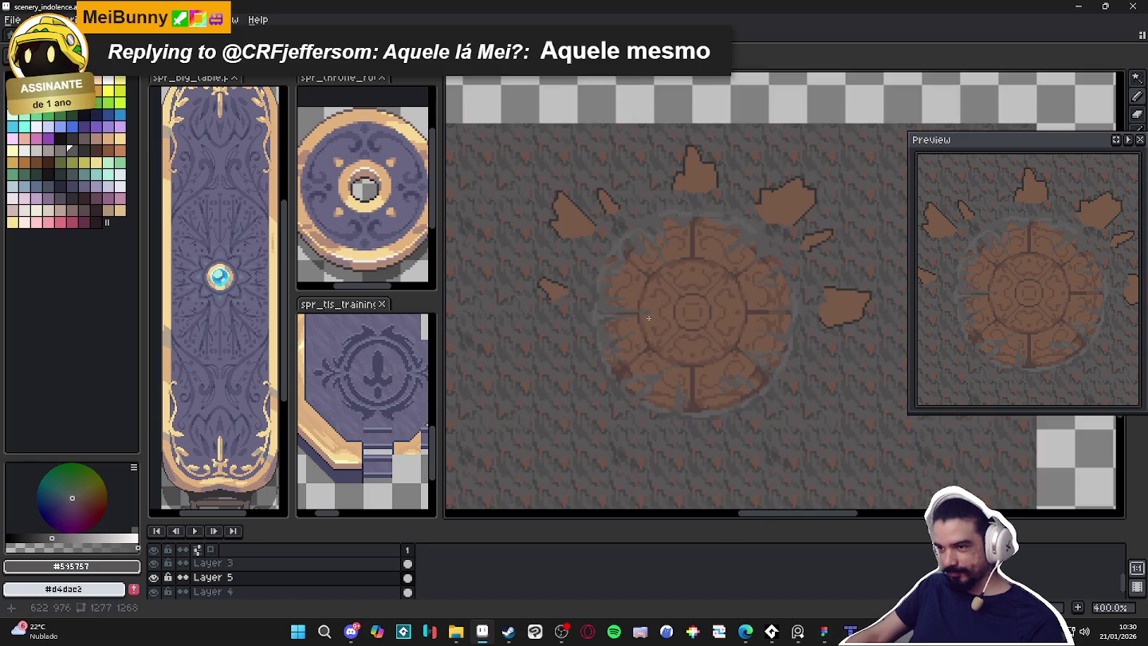
pyautogui.hscroll(1, 658, 349)
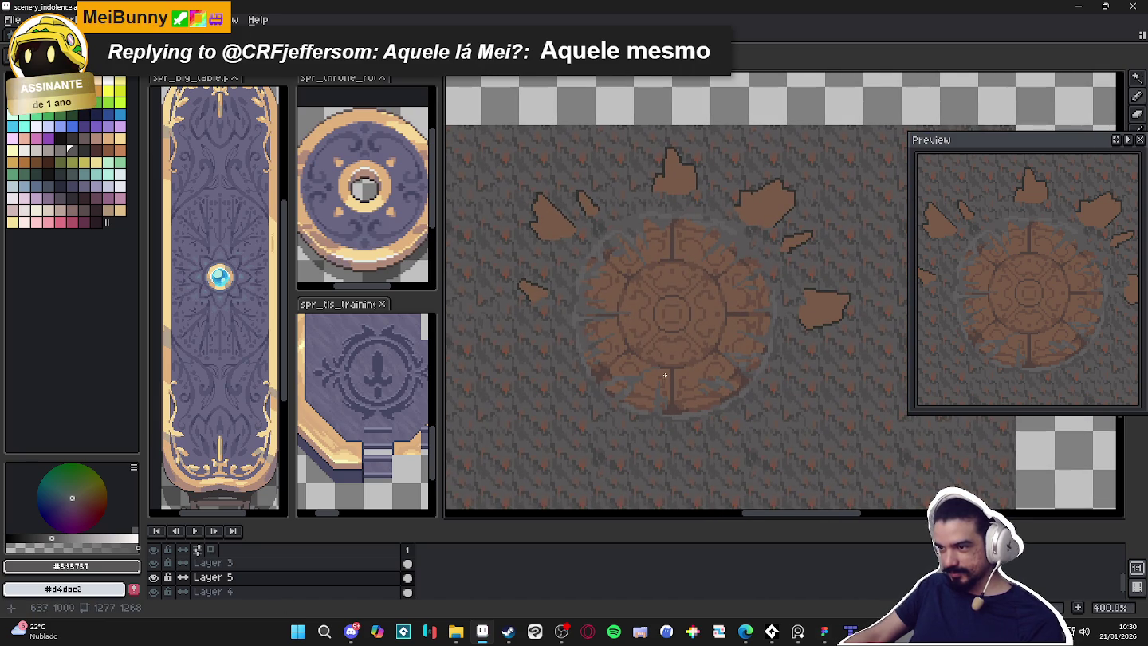
pyautogui.scroll(3, 668, 356)
pyautogui.keyDown('alt'); pyautogui.click(607, 384); pyautogui.keyUp('alt')
pyautogui.keyDown('alt'); pyautogui.click(662, 434); pyautogui.keyUp('alt')
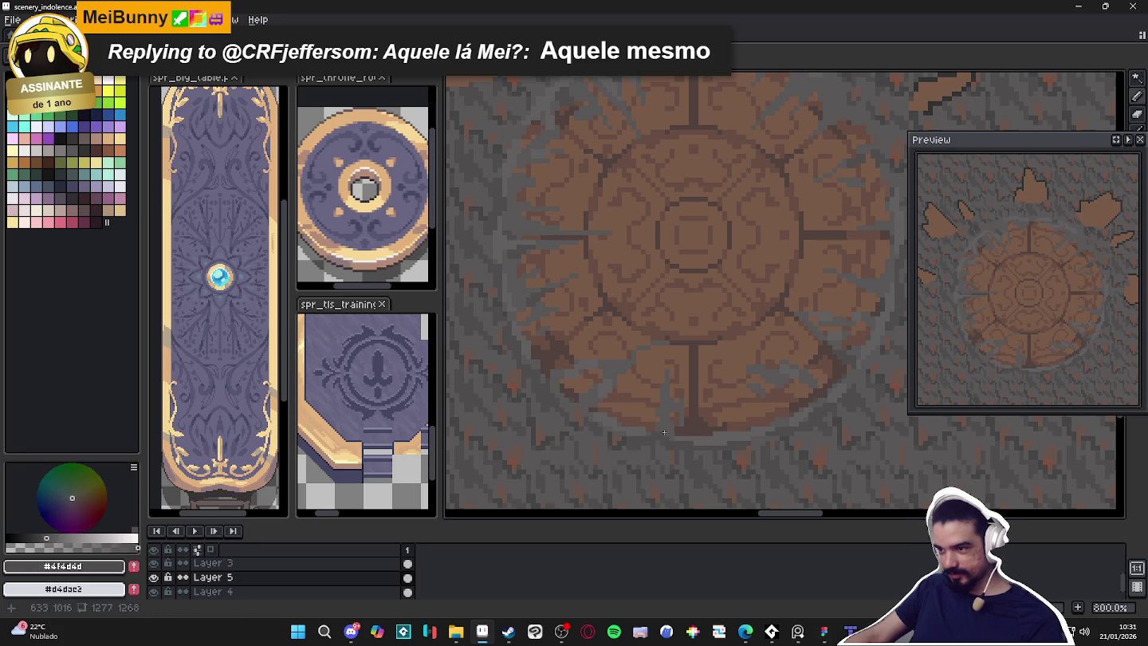
pyautogui.scroll(5, 671, 407)
pyautogui.click(665, 381)
# Darken a few more ground pixels beside the seal's lower spoke
pyautogui.click(645, 408)
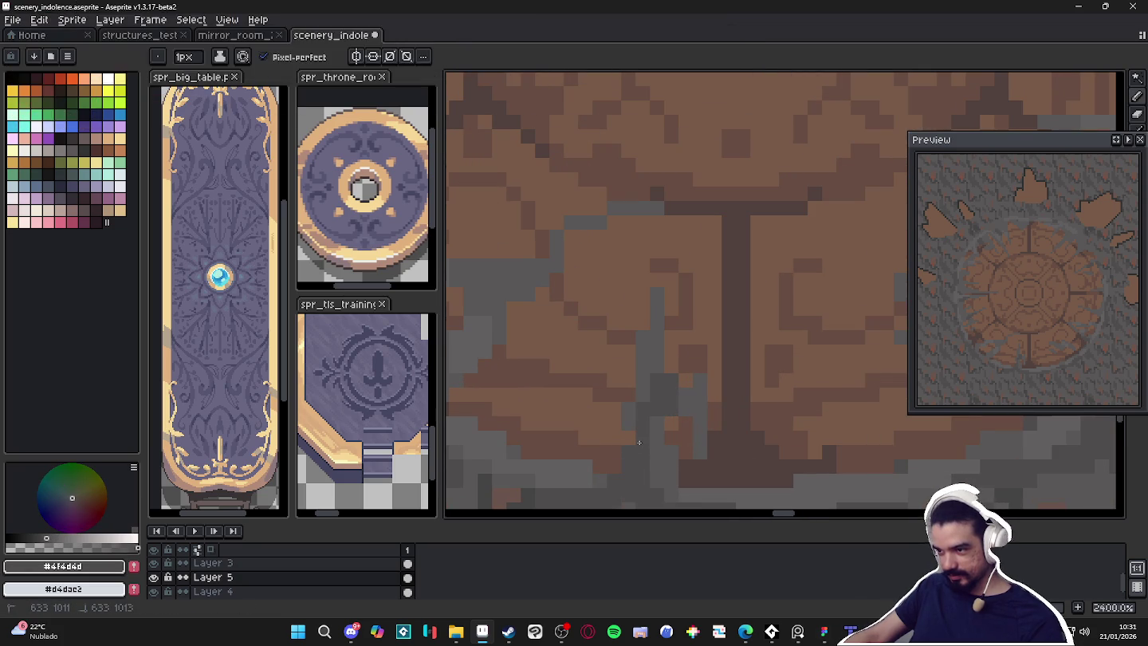
pyautogui.scroll(-4, 662, 423)
pyautogui.scroll(-2, 670, 413)
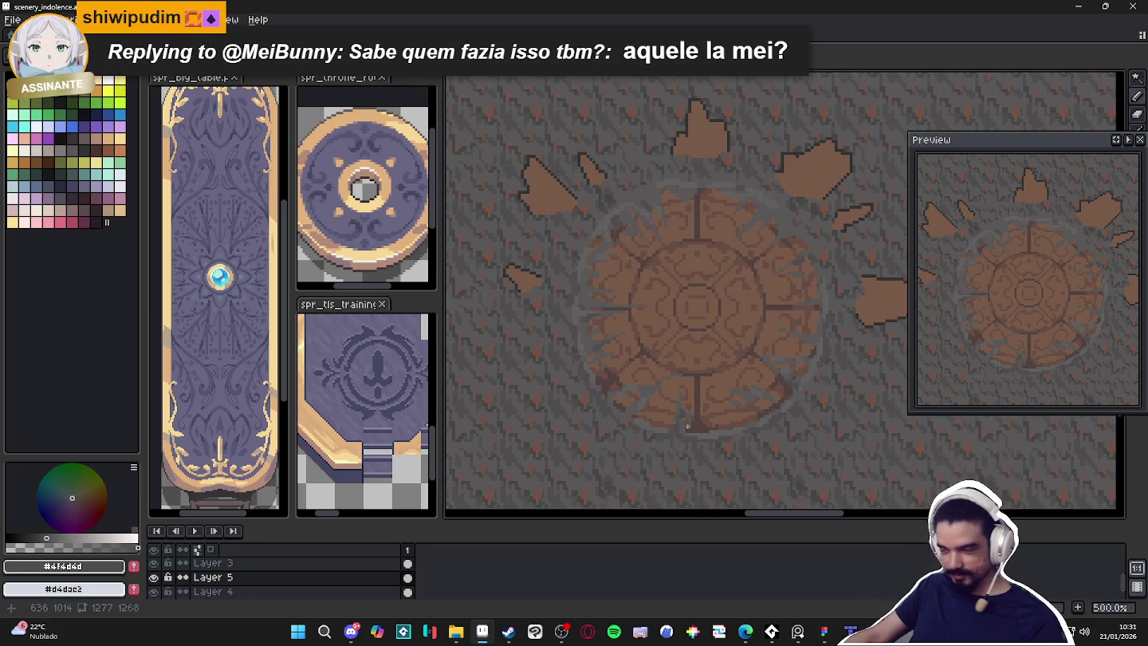
pyautogui.scroll(6, 674, 409)
pyautogui.scroll(-2, 686, 422)
pyautogui.scroll(-1, 701, 434)
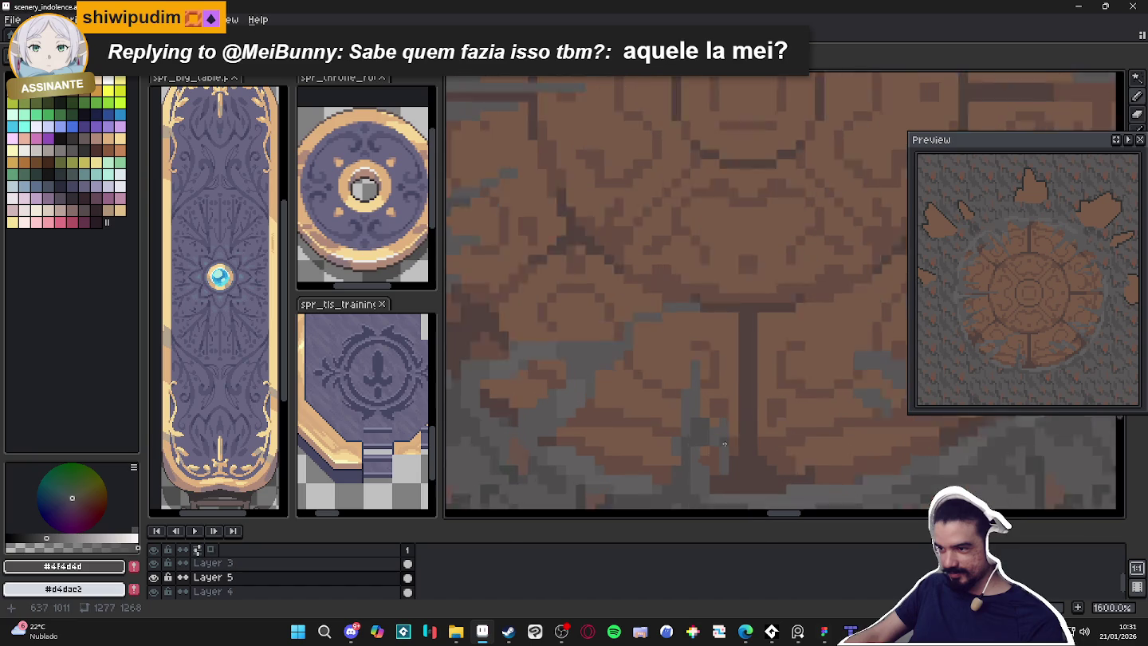
pyautogui.scroll(3, 723, 448)
pyautogui.scroll(-4, 724, 449)
pyautogui.scroll(-1, 707, 438)
pyautogui.scroll(-1, 720, 423)
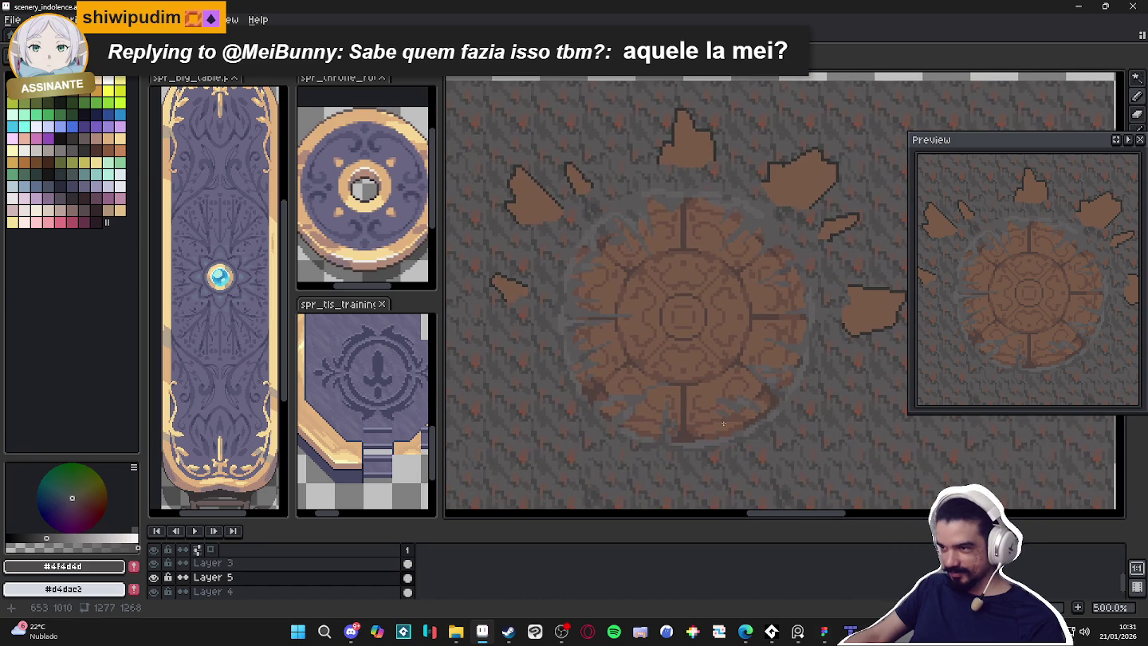
pyautogui.scroll(1, 637, 236)
pyautogui.scroll(-1, 648, 236)
pyautogui.scroll(5, 647, 236)
pyautogui.scroll(-2, 654, 215)
pyautogui.scroll(2, 653, 225)
pyautogui.scroll(-5, 662, 220)
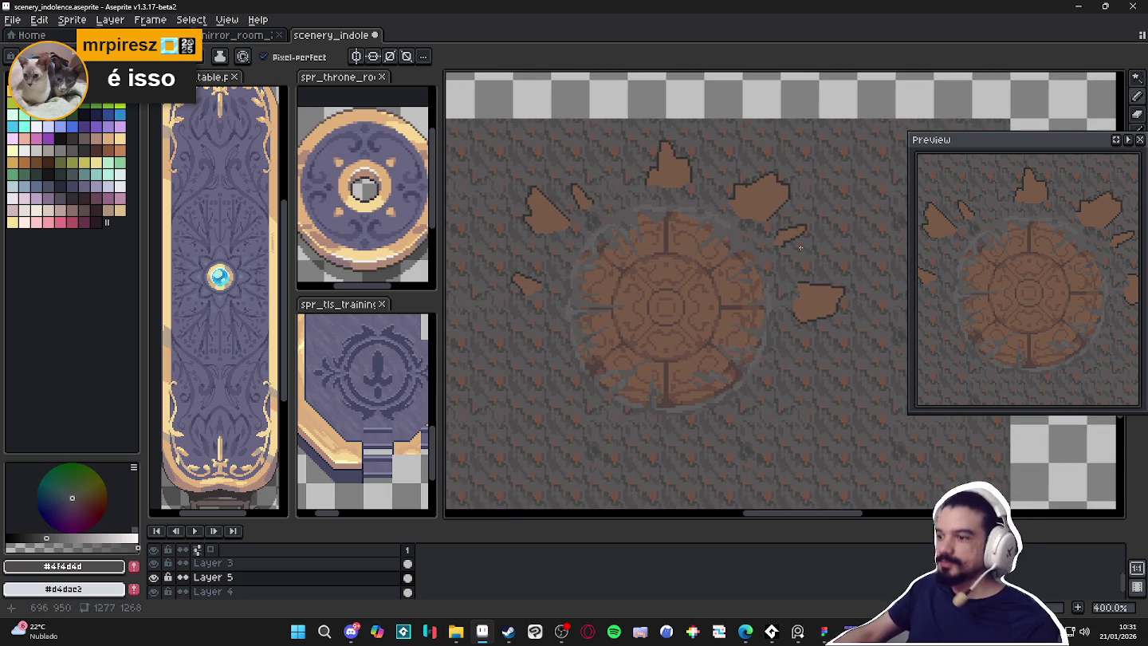
pyautogui.scroll(2, 741, 351)
pyautogui.scroll(2, 715, 334)
pyautogui.scroll(1, 697, 325)
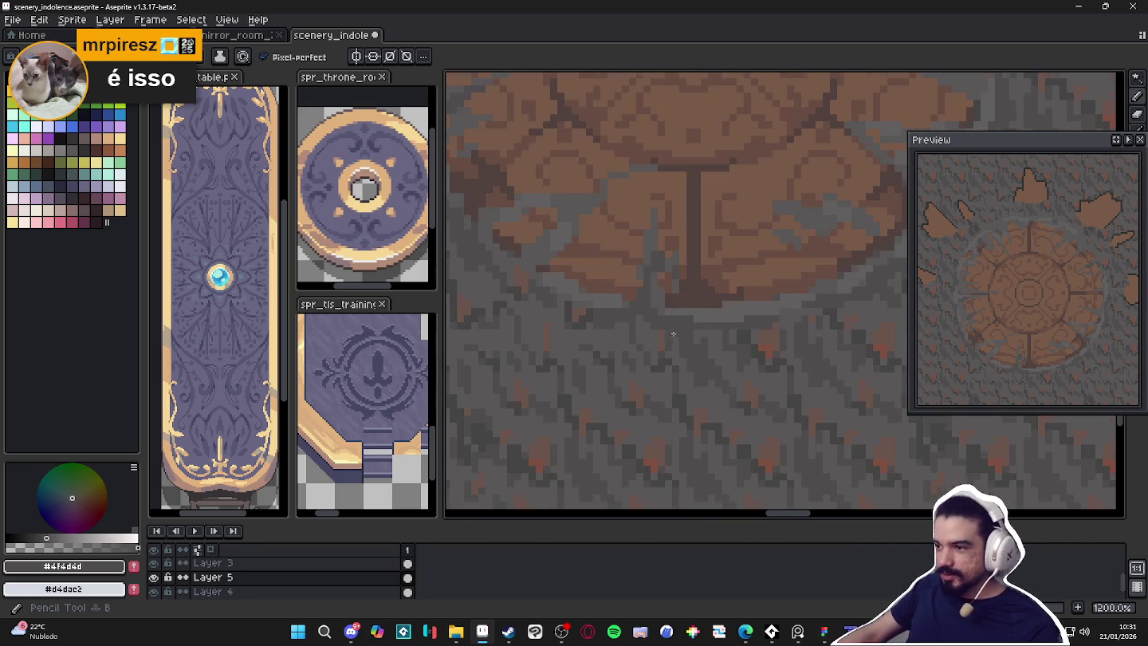
# Alternate between ground greys #625f5f and #4f4d4d, ending on mid grey #595757
pyautogui.keyDown('alt'); pyautogui.click(697, 325); pyautogui.keyUp('alt')
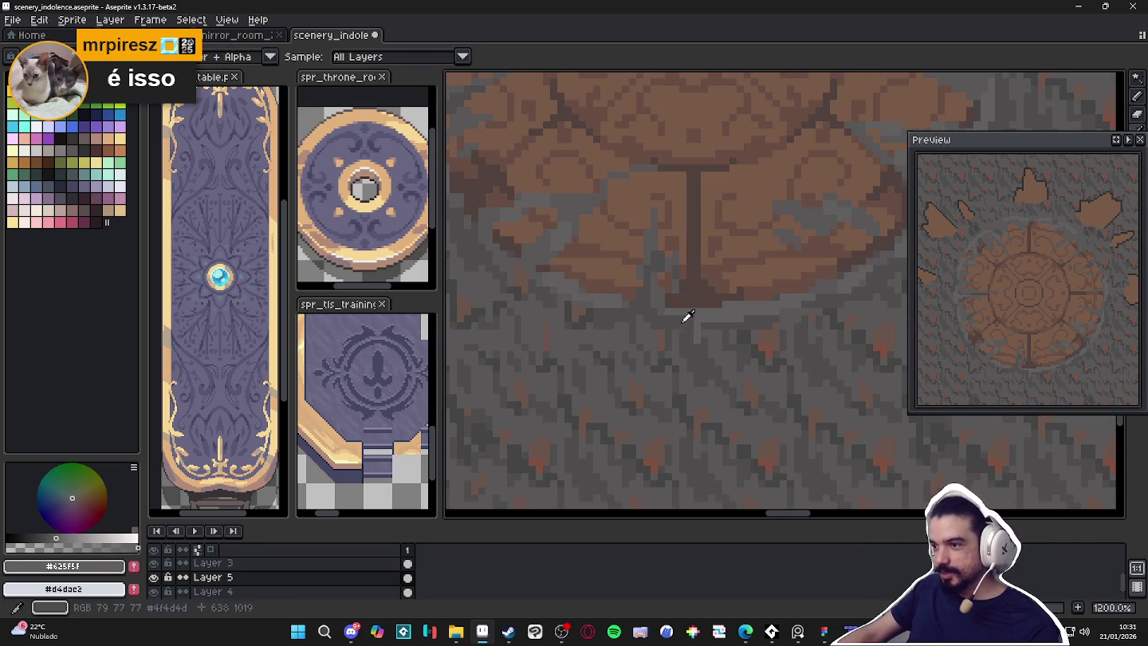
pyautogui.keyDown('alt'); pyautogui.click(686, 326); pyautogui.keyUp('alt')
pyautogui.keyDown('alt'); pyautogui.click(697, 326); pyautogui.keyUp('alt')
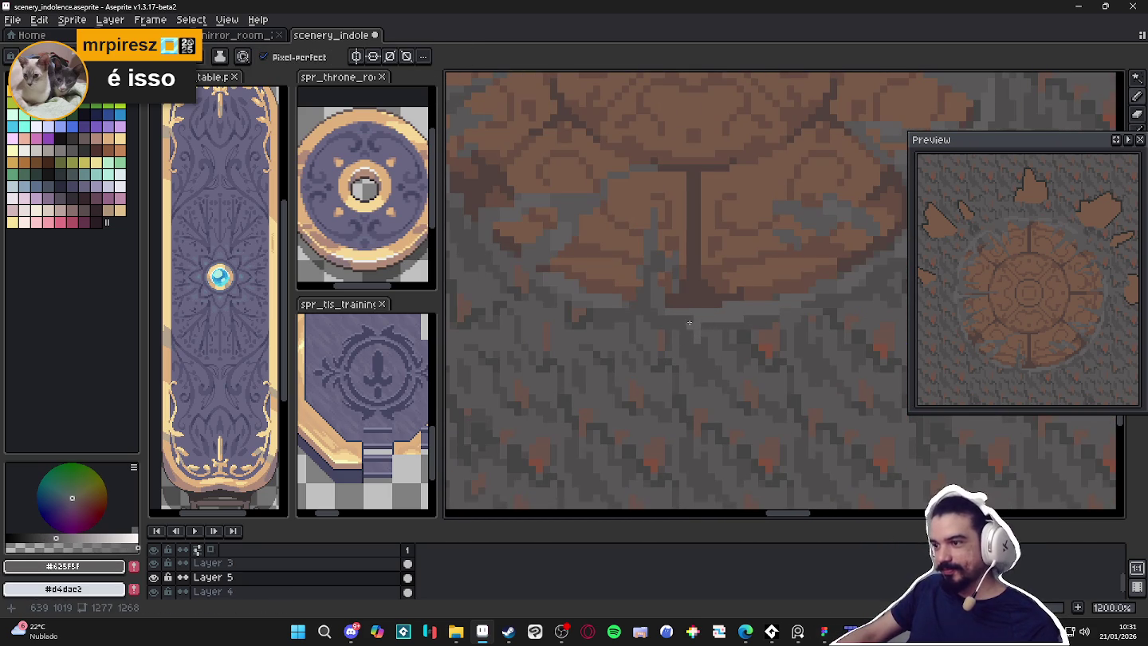
pyautogui.keyDown('alt'); pyautogui.click(688, 319); pyautogui.keyUp('alt')
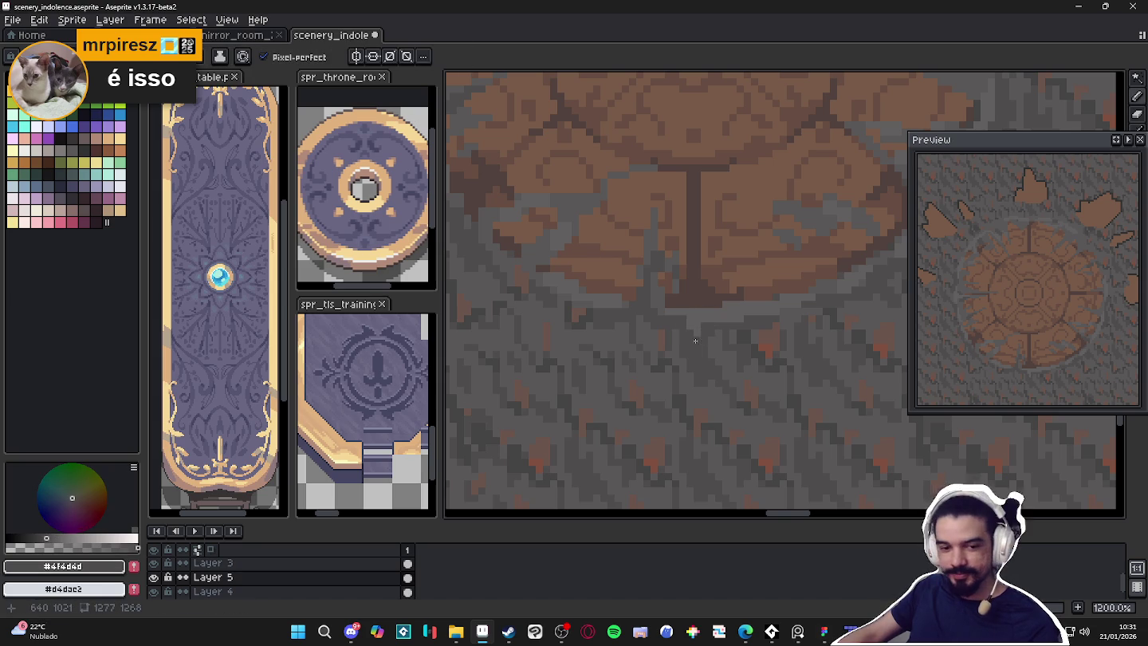
pyautogui.scroll(-1, 697, 332)
pyautogui.scroll(-3, 686, 350)
pyautogui.scroll(4, 701, 340)
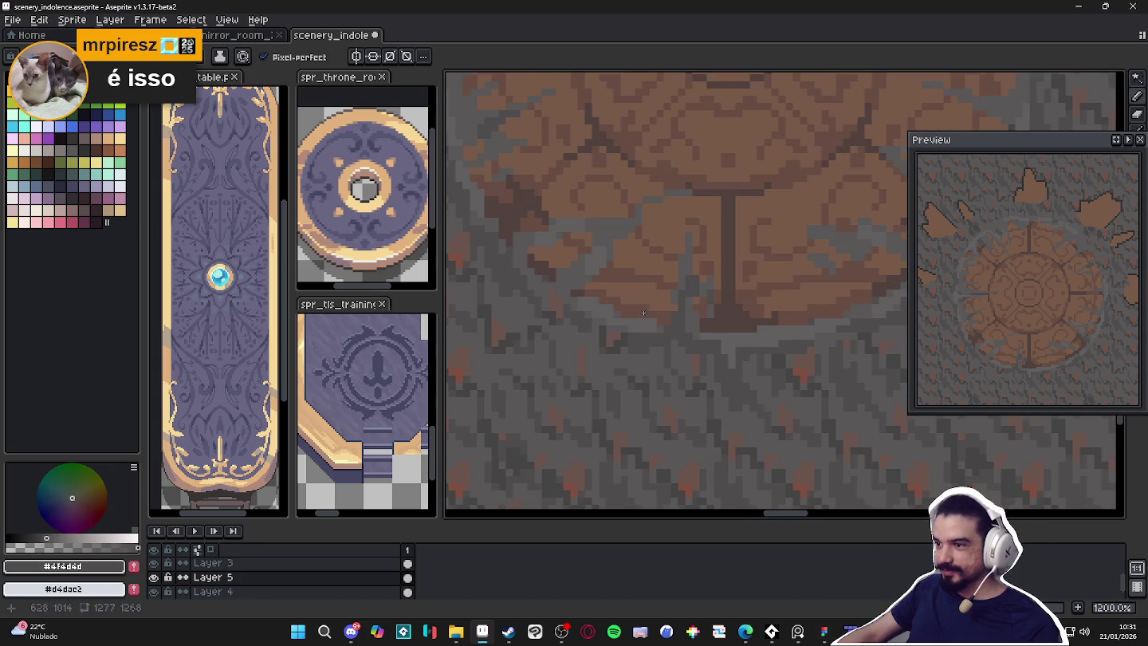
pyautogui.keyDown('alt'); pyautogui.click(734, 363); pyautogui.keyUp('alt')
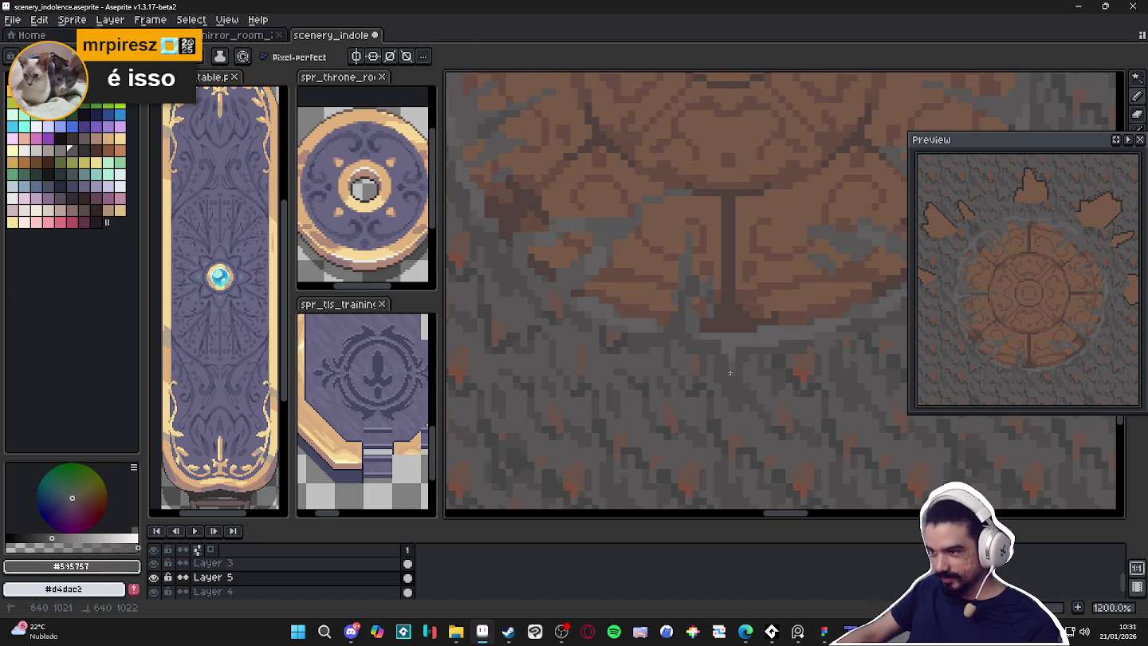
pyautogui.scroll(-2, 724, 352)
pyautogui.scroll(-2, 710, 355)
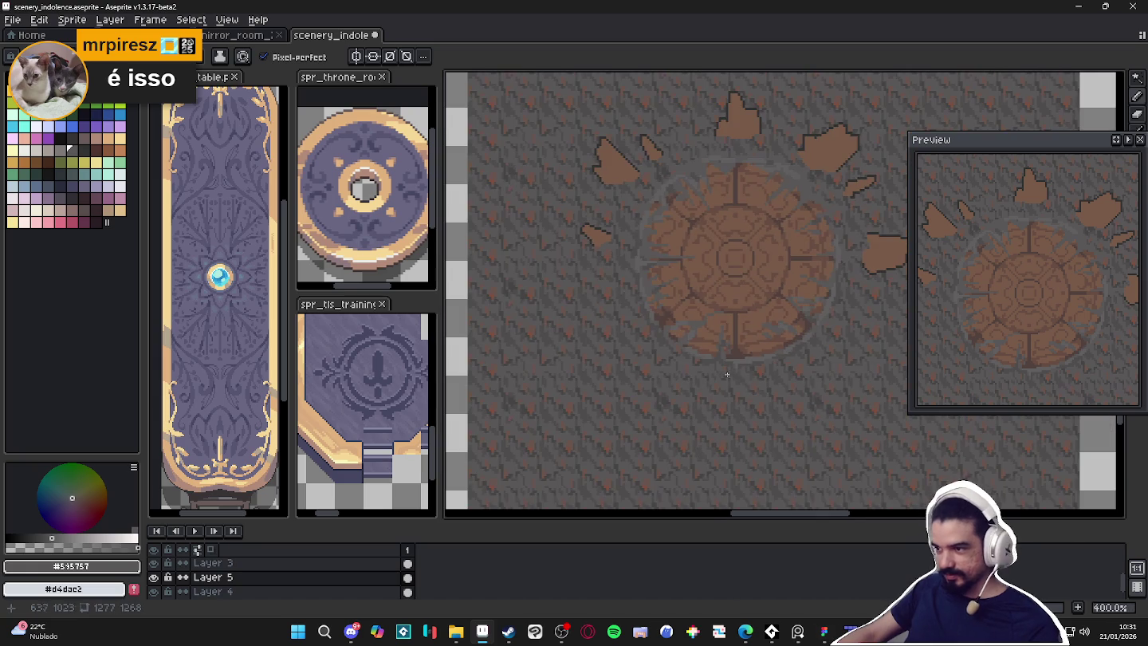
pyautogui.scroll(2, 691, 355)
pyautogui.keyDown('alt'); pyautogui.click(690, 355); pyautogui.keyUp('alt')
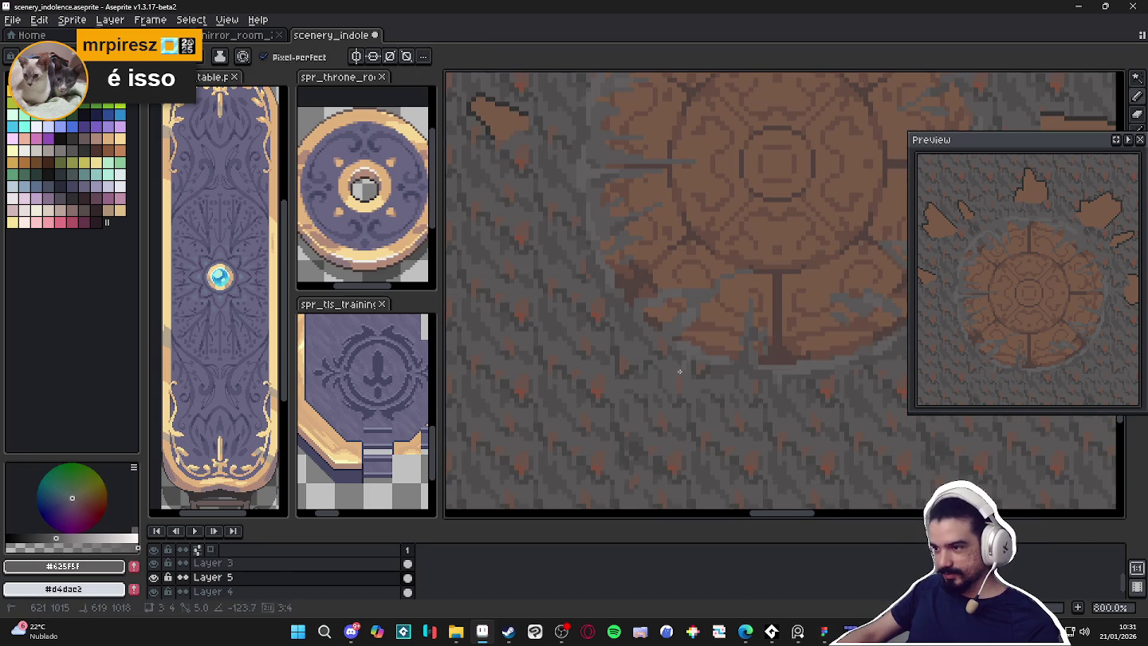
pyautogui.scroll(-3, 691, 354)
pyautogui.moveTo(686, 361); pyautogui.dragTo(665, 385)
pyautogui.scroll(-1, 665, 386)
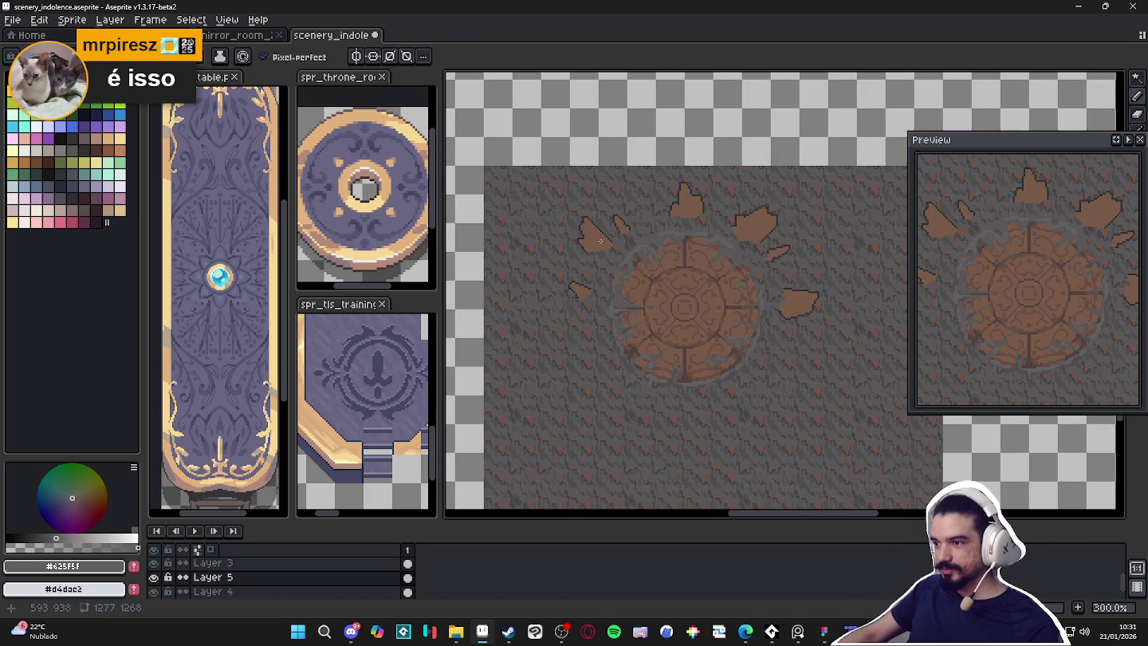
pyautogui.scroll(1, 606, 244)
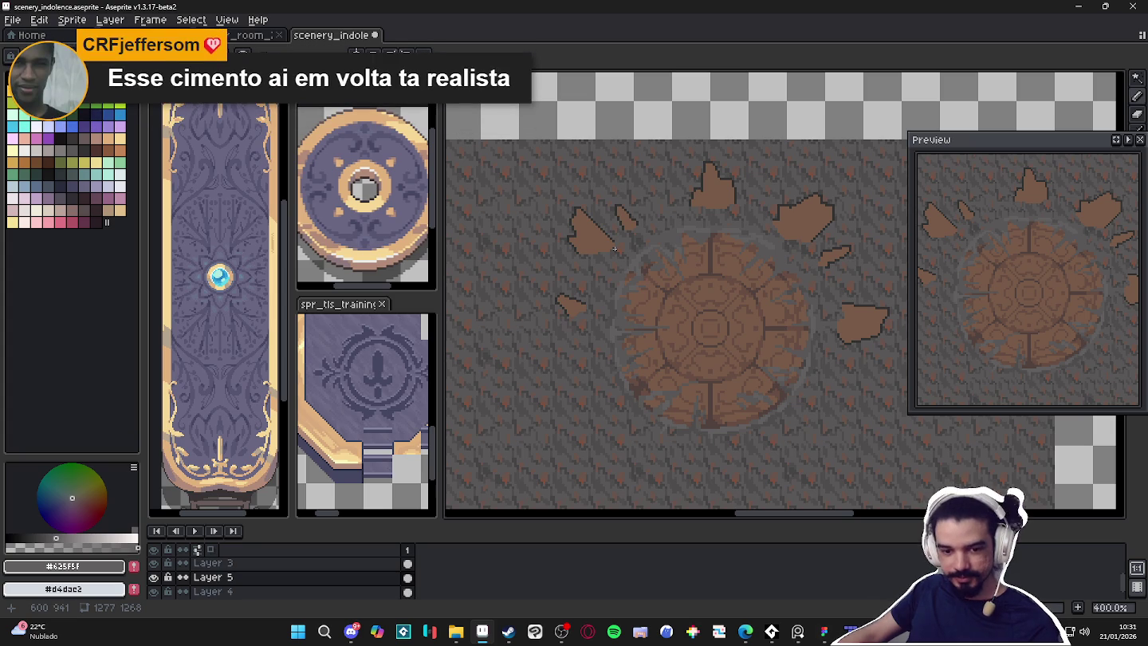
pyautogui.click(745, 632)
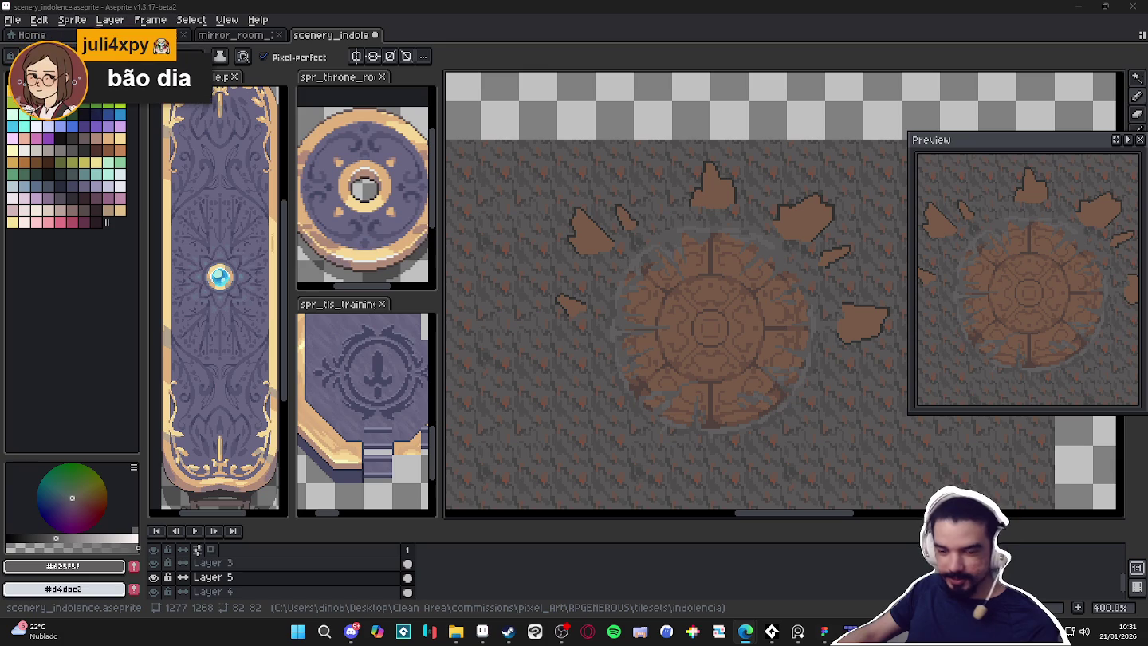
pyautogui.moveTo(709, 391)
pyautogui.mouseDown()
pyautogui.moveTo(679, 398)
pyautogui.moveTo(687, 384)
pyautogui.mouseUp()
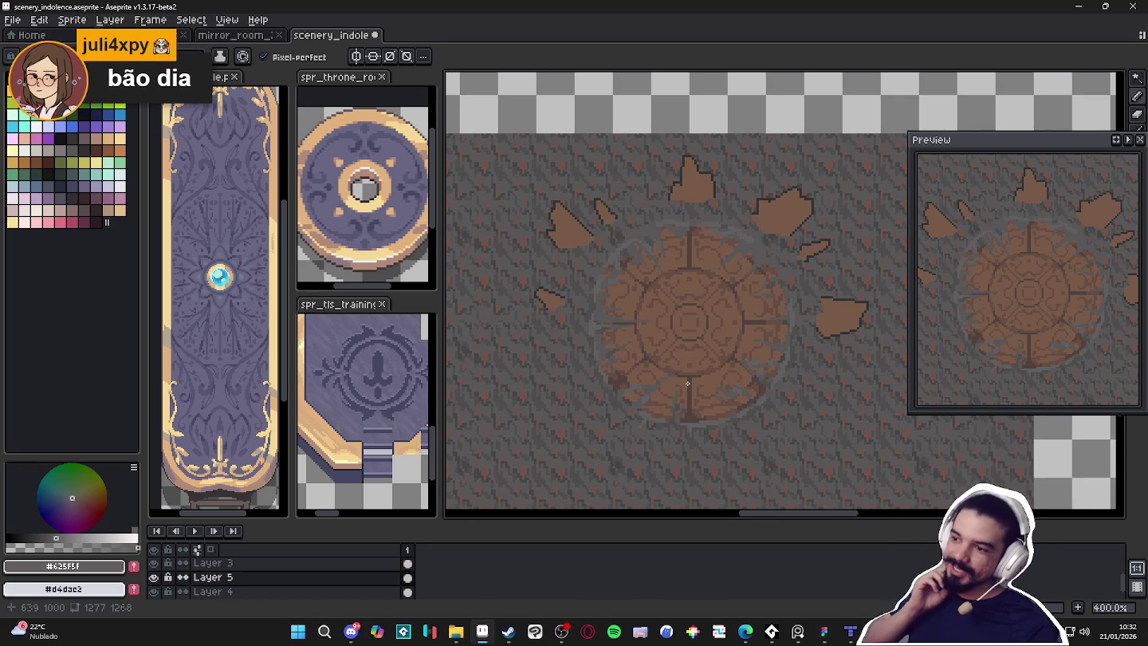
pyautogui.scroll(5, 661, 313)
# Extend the dark grey #4F4D4D crack further into the seal's left side
pyautogui.press('i')
pyautogui.click(635, 340)
pyautogui.press('b')
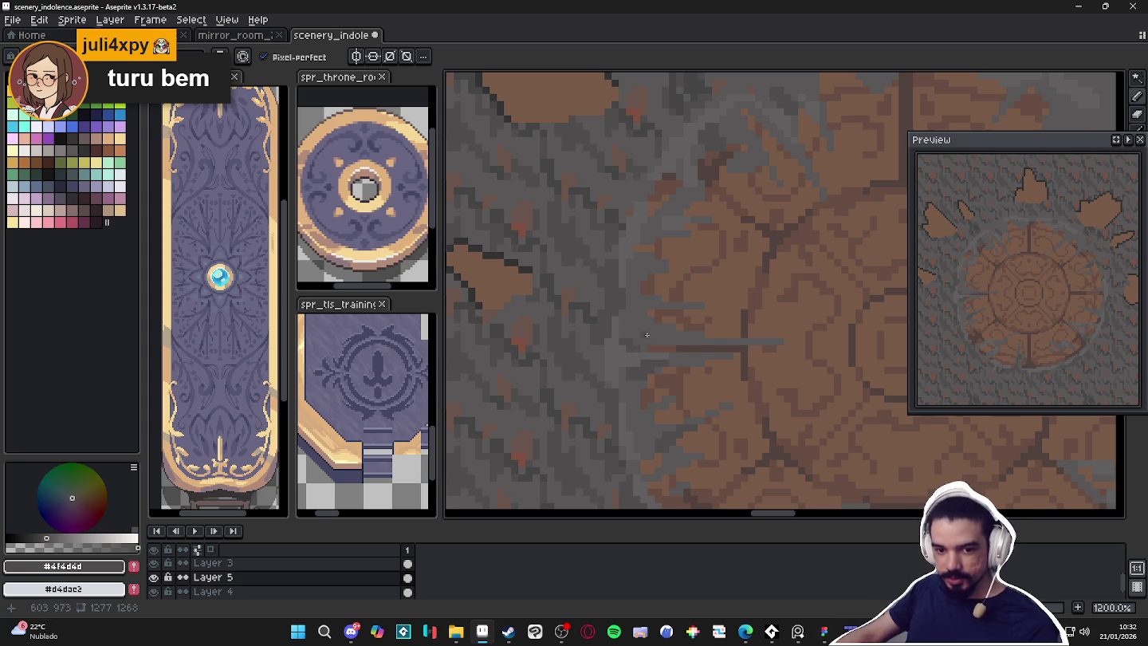
pyautogui.moveTo(636, 343); pyautogui.dragTo(650, 344)
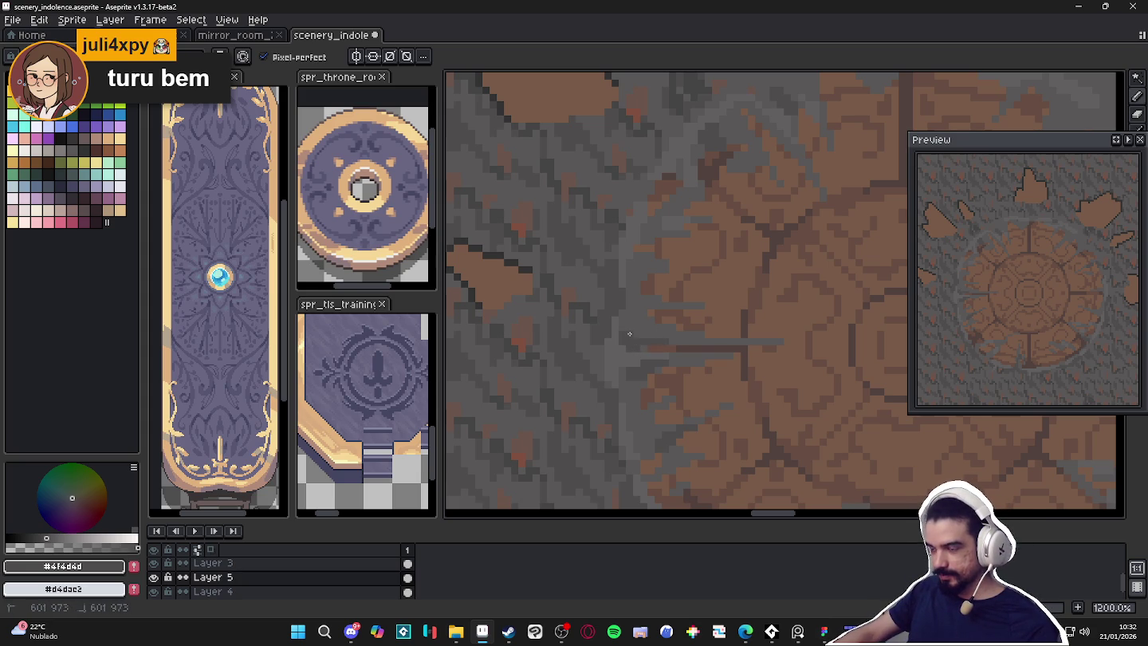
# Break the top spoke line with two short vertical grey strokes
pyautogui.scroll(-4, 629, 334)
pyautogui.scroll(5, 626, 323)
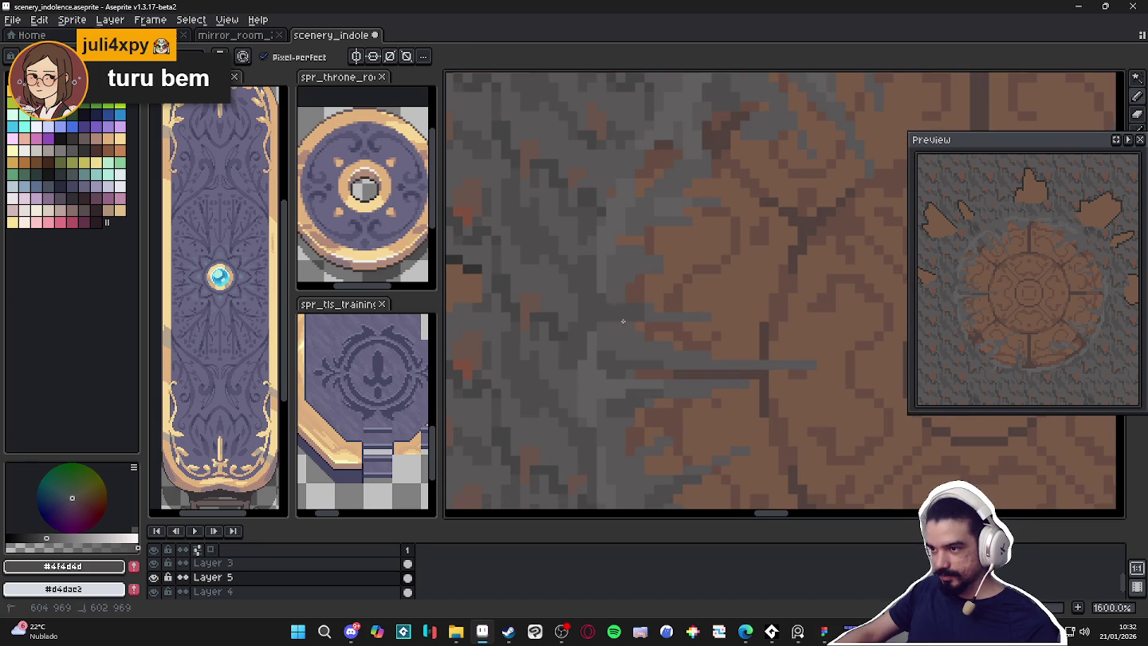
pyautogui.scroll(-3, 664, 317)
pyautogui.scroll(-2, 657, 319)
pyautogui.scroll(-1, 651, 319)
pyautogui.scroll(-1, 648, 319)
pyautogui.scroll(3, 648, 319)
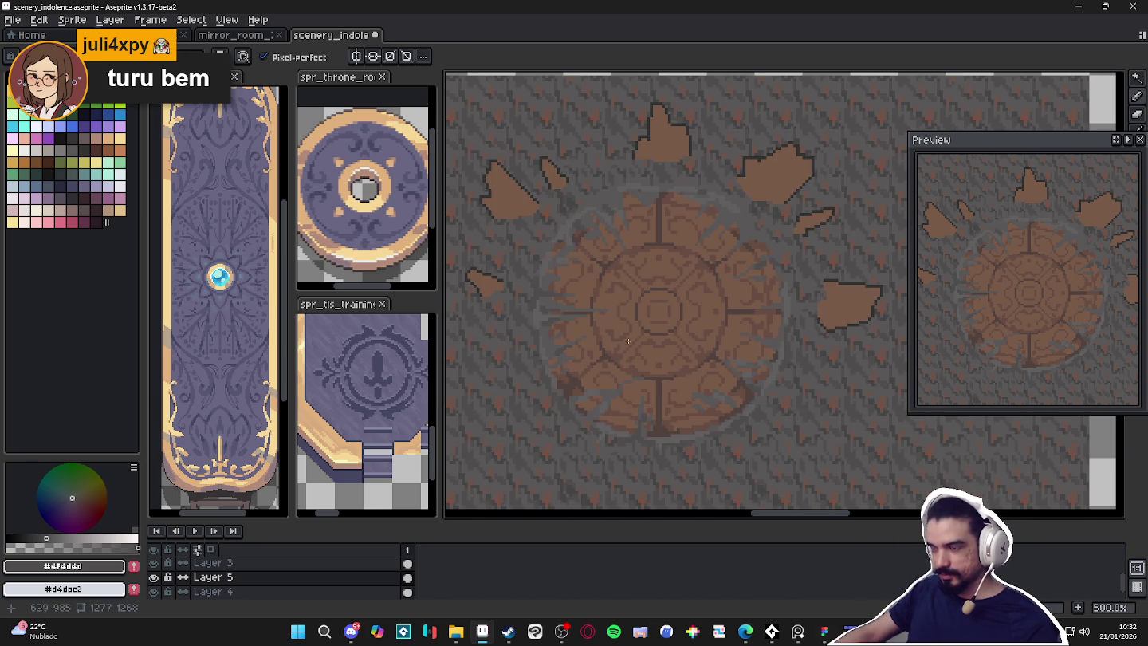
pyautogui.scroll(-1, 589, 278)
pyautogui.scroll(2, 614, 239)
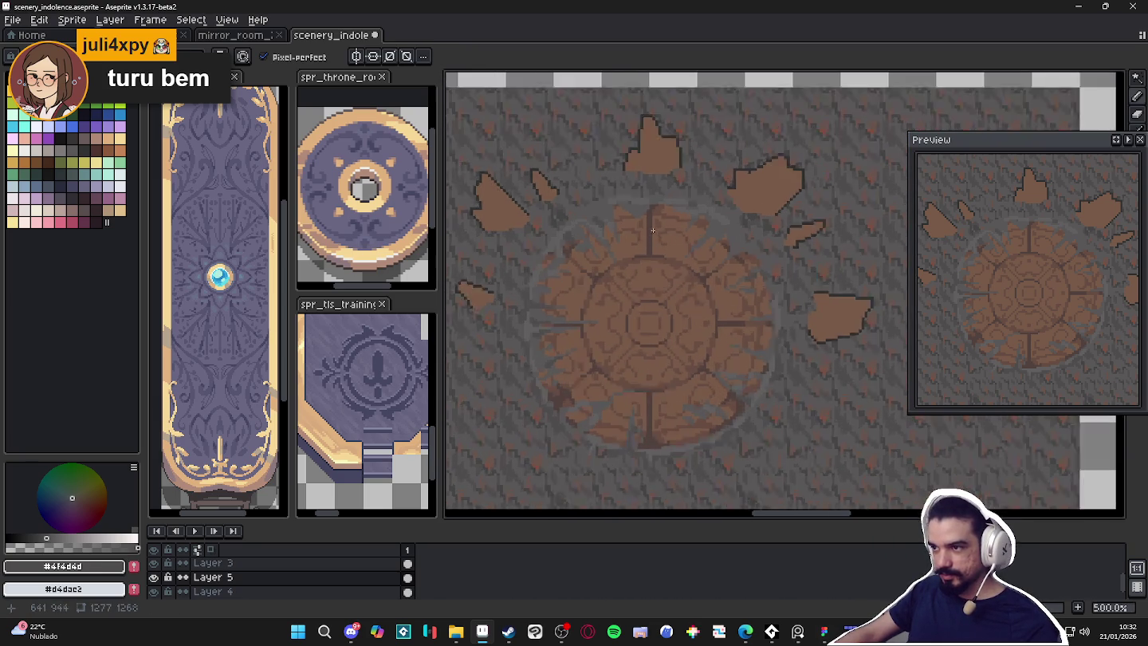
pyautogui.scroll(2, 641, 193)
pyautogui.scroll(1, 659, 218)
pyautogui.moveTo(646, 219); pyautogui.dragTo(646, 226)
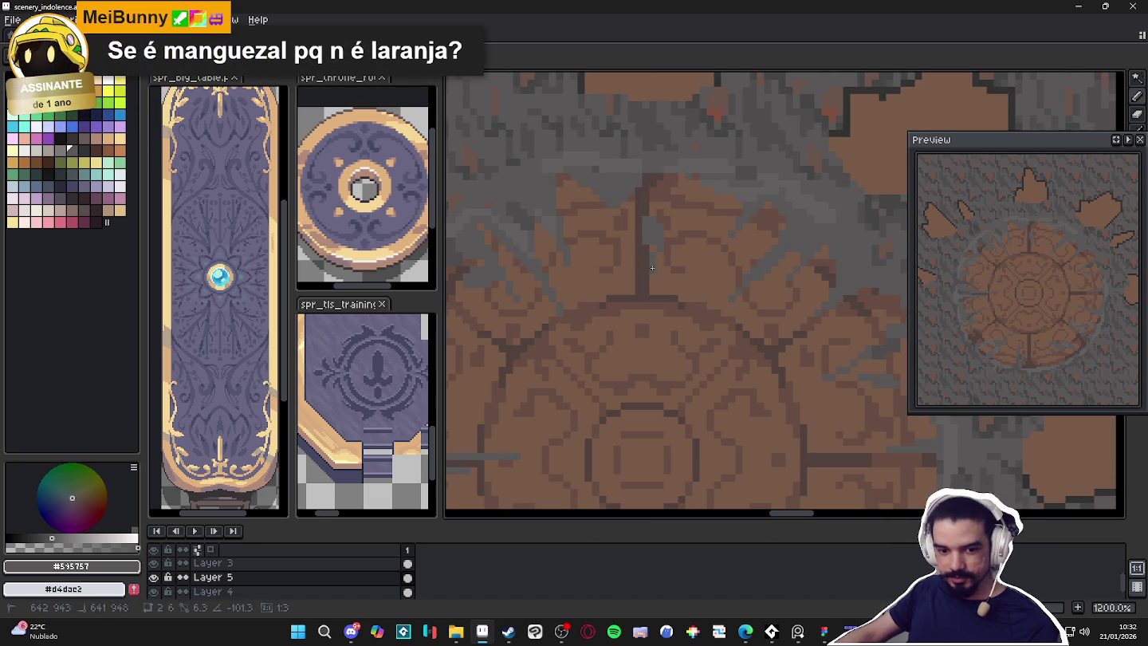
pyautogui.moveTo(657, 236); pyautogui.dragTo(657, 241)
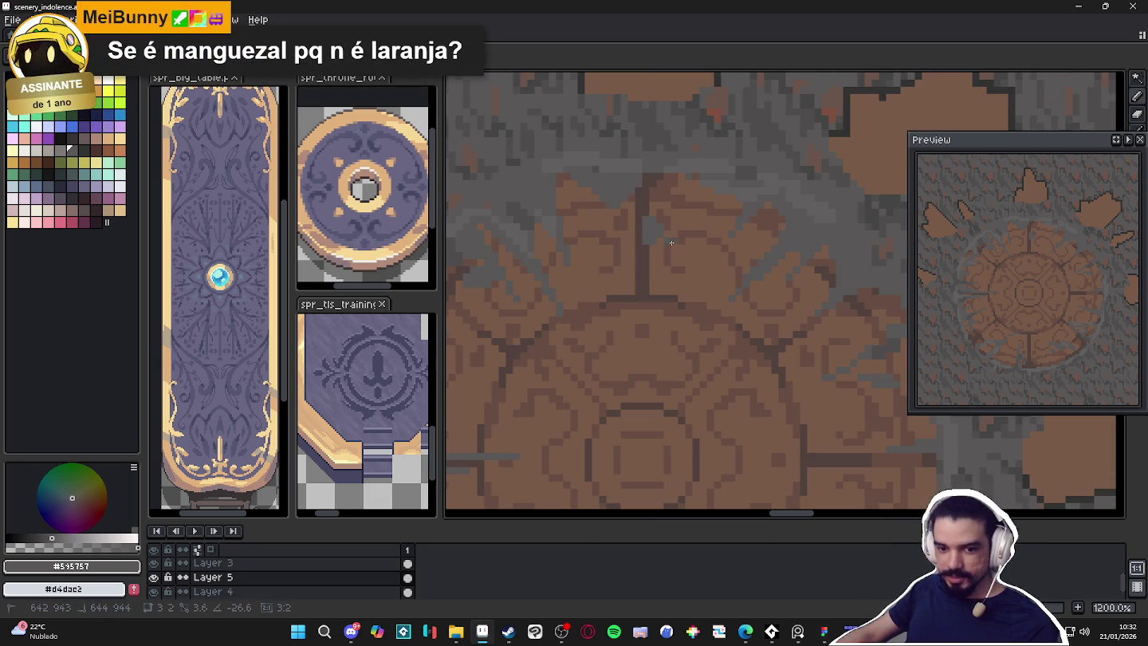
# Add one more grey pixel near the top spoke and save the file
pyautogui.click(660, 257)
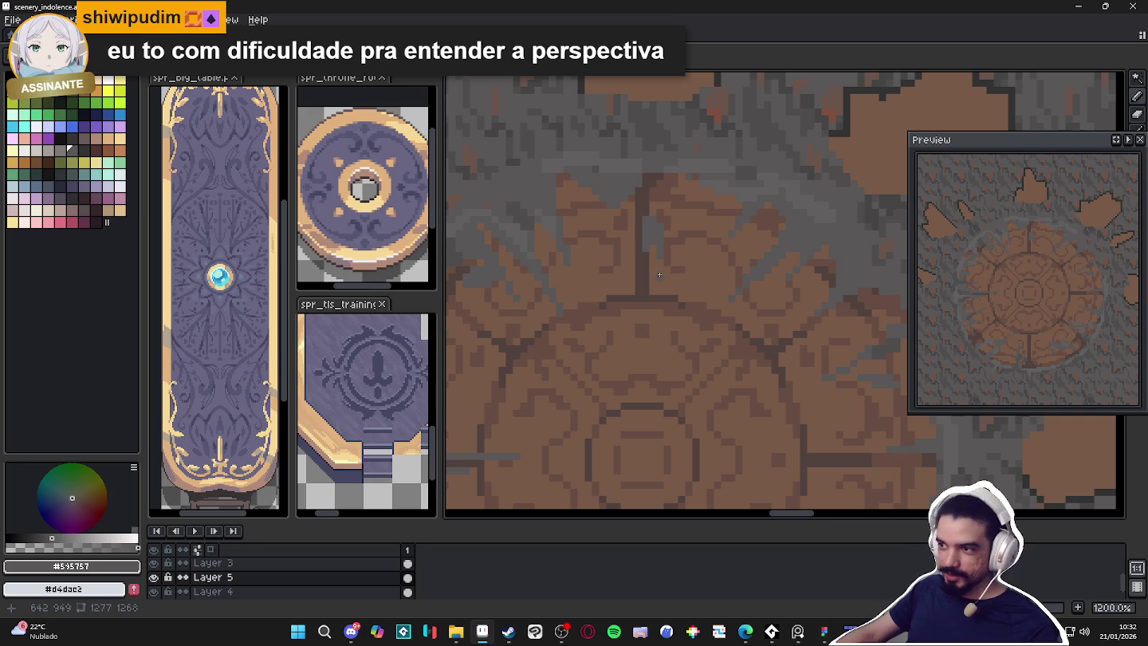
pyautogui.scroll(-4, 659, 262)
pyautogui.scroll(2, 660, 254)
pyautogui.scroll(2, 659, 251)
pyautogui.scroll(1, 660, 246)
pyautogui.scroll(-2, 660, 247)
pyautogui.scroll(-2, 664, 270)
pyautogui.scroll(-2, 670, 298)
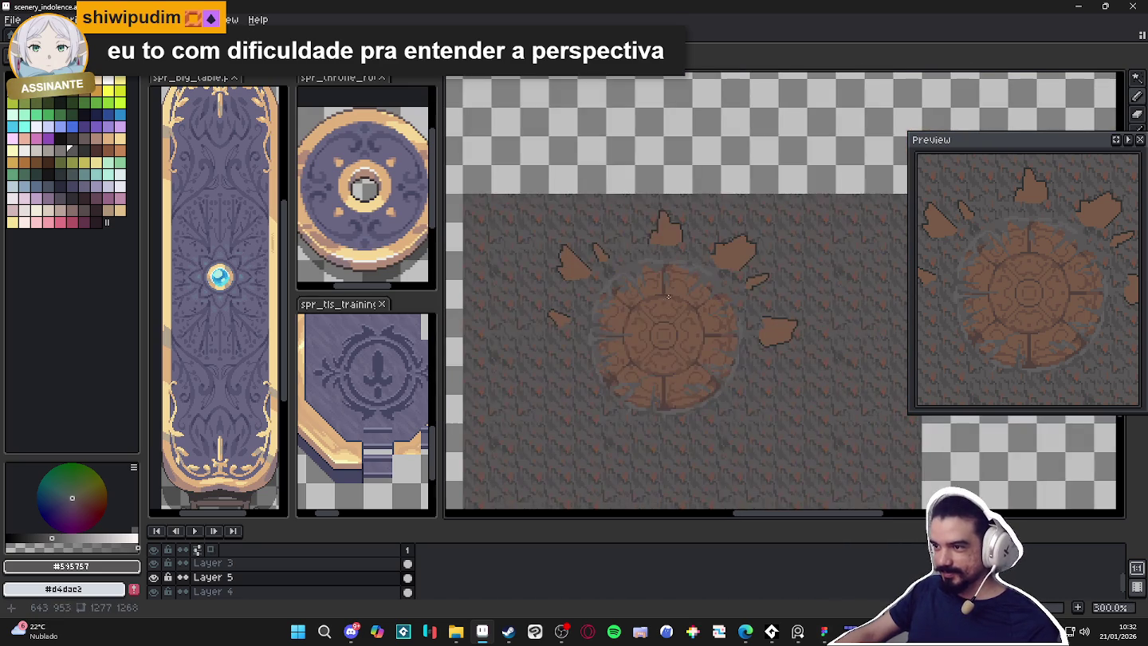
pyautogui.scroll(1, 666, 343)
pyautogui.hotkey('ctrl', 's')
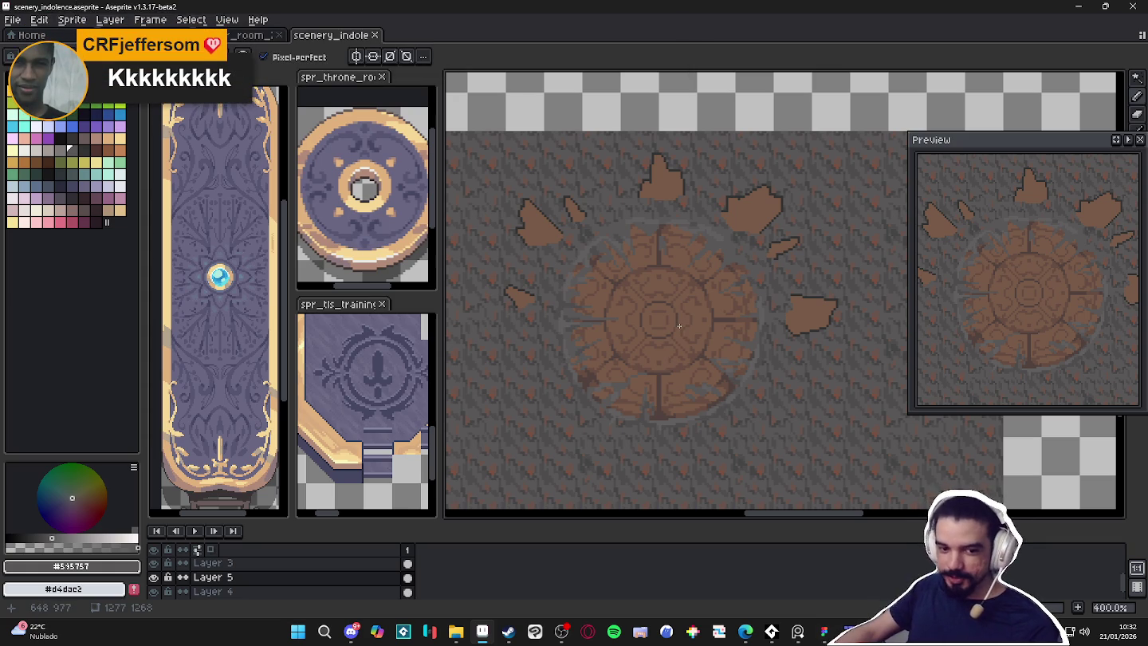
# Paint grey over the spoke top and add two short darker grey strokes beside it
pyautogui.scroll(3, 625, 241)
pyautogui.scroll(3, 702, 254)
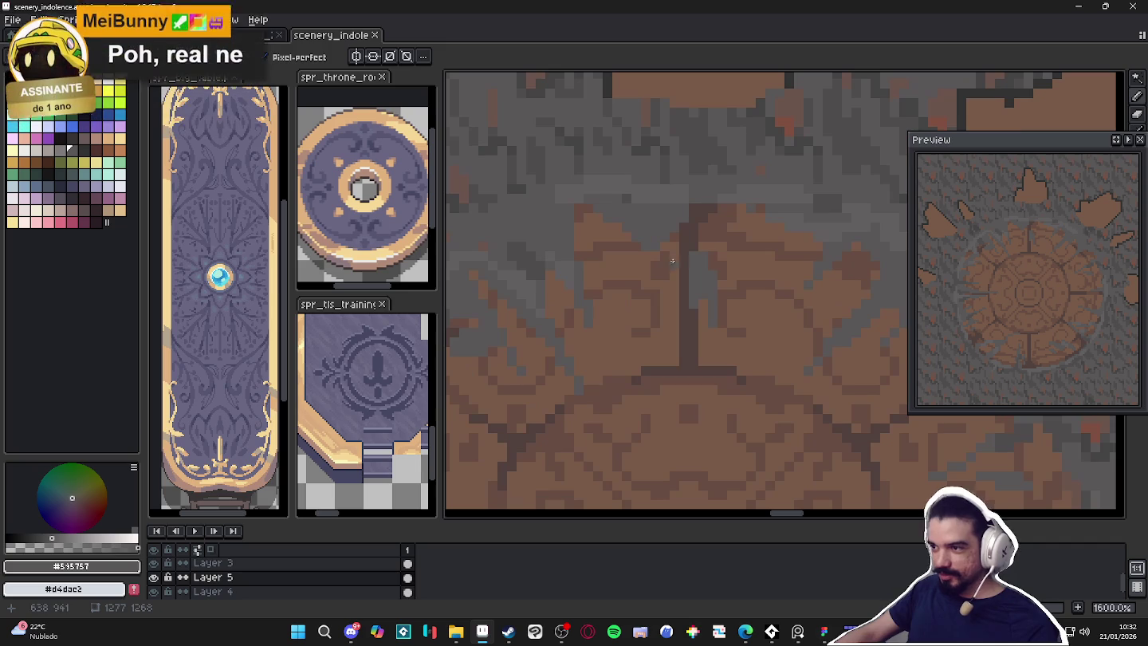
pyautogui.moveTo(695, 225); pyautogui.dragTo(707, 209)
pyautogui.keyDown('alt'); pyautogui.click(708, 205); pyautogui.keyUp('alt')
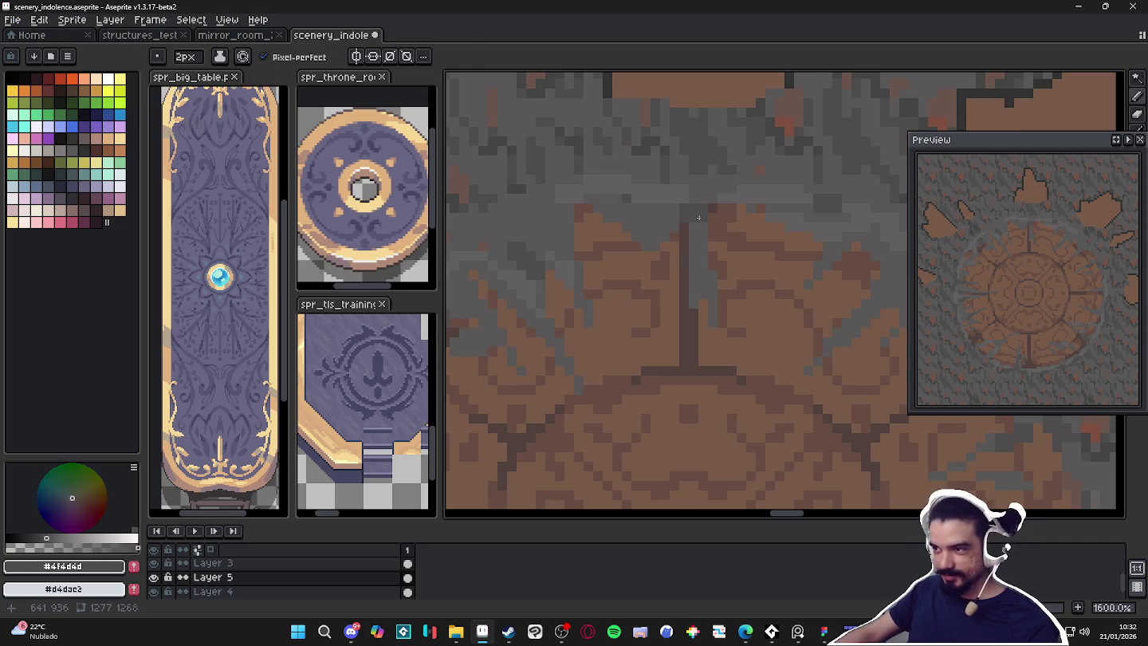
pyautogui.moveTo(699, 218)
pyautogui.mouseDown()
pyautogui.moveTo(696, 247)
pyautogui.moveTo(685, 225)
pyautogui.mouseUp()
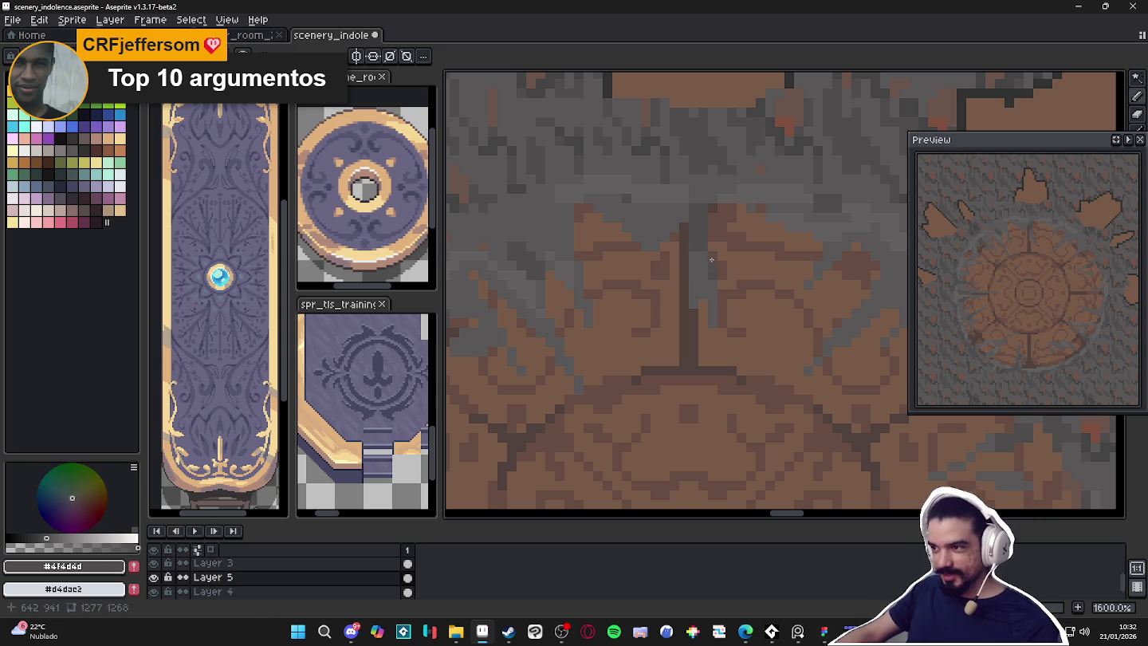
pyautogui.moveTo(711, 283); pyautogui.dragTo(715, 291)
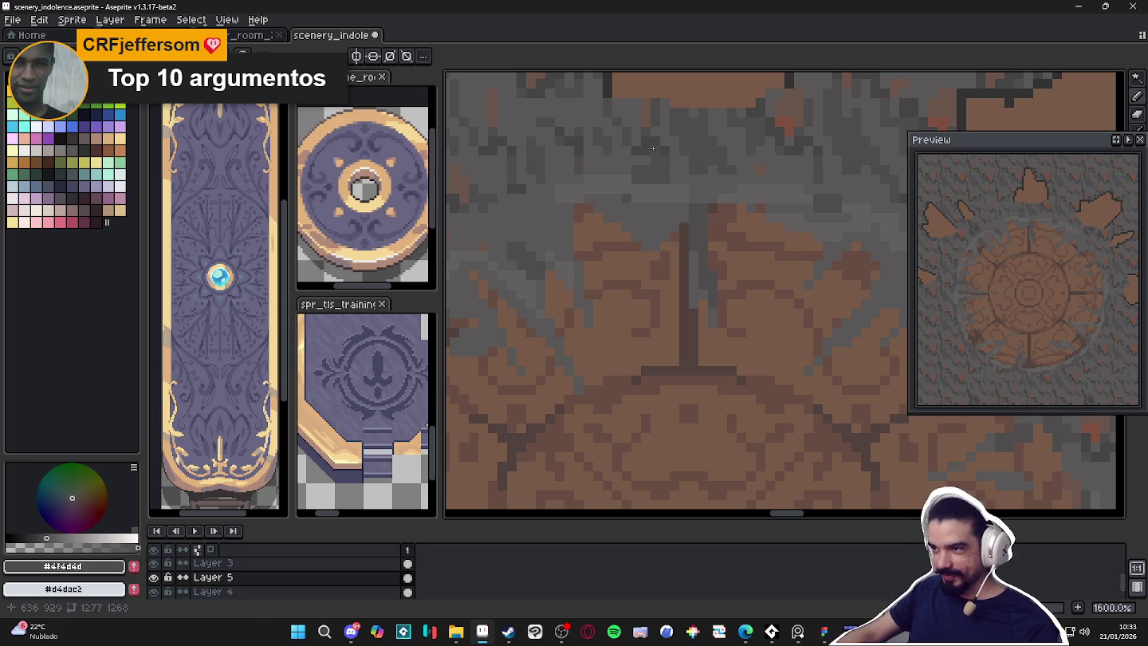
# Sample a lighter grey from the ground above the seal
pyautogui.scroll(-5, 656, 141)
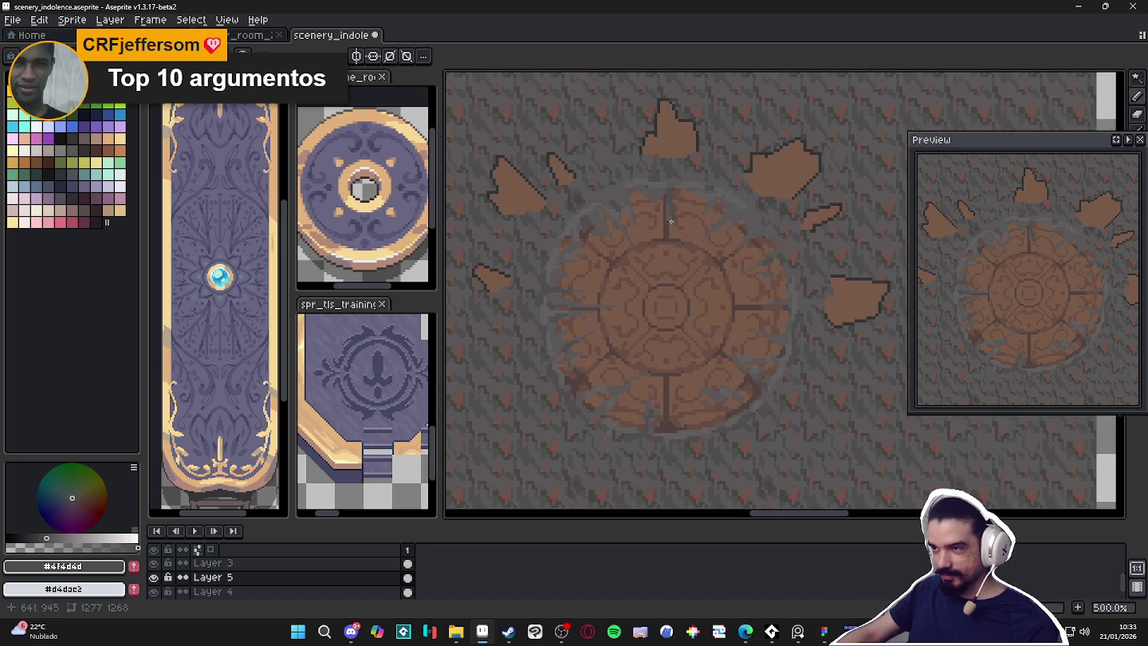
pyautogui.scroll(2, 665, 189)
pyautogui.scroll(-1, 653, 180)
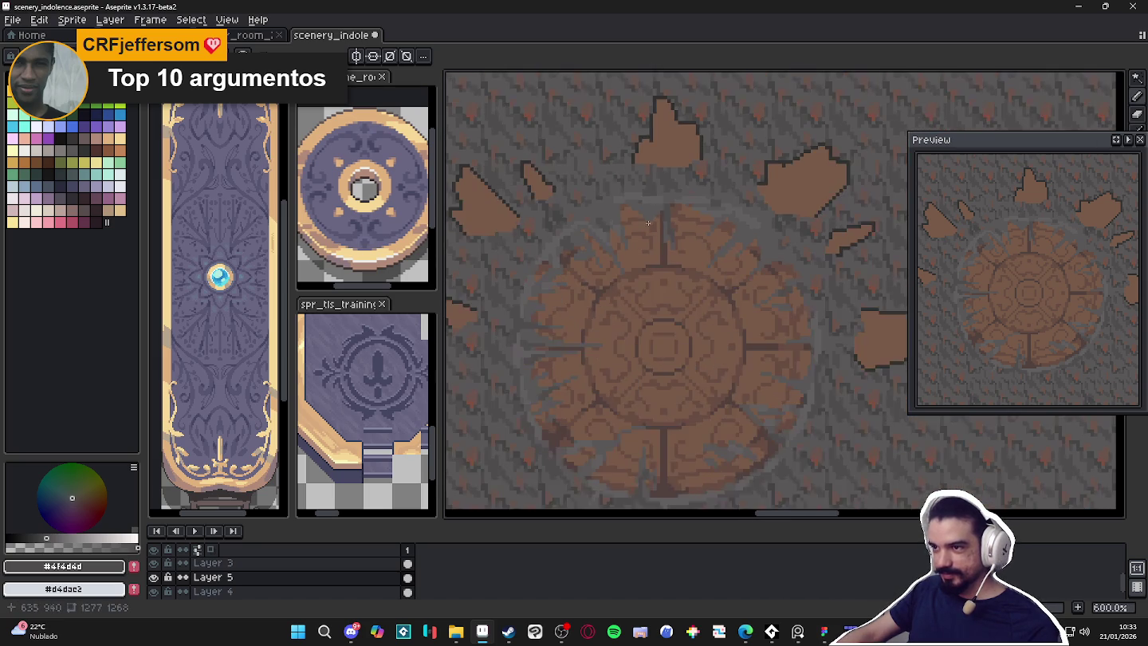
pyautogui.scroll(-1, 640, 216)
pyautogui.scroll(-1, 618, 251)
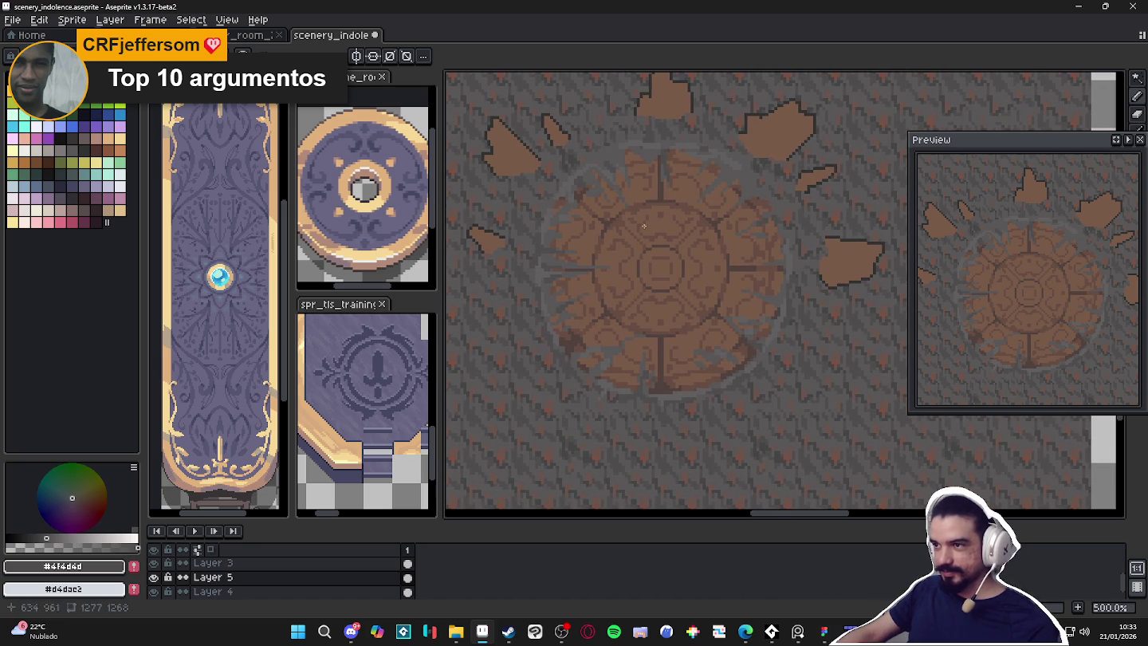
pyautogui.scroll(3, 641, 207)
pyautogui.scroll(-1, 646, 110)
pyautogui.scroll(-2, 646, 143)
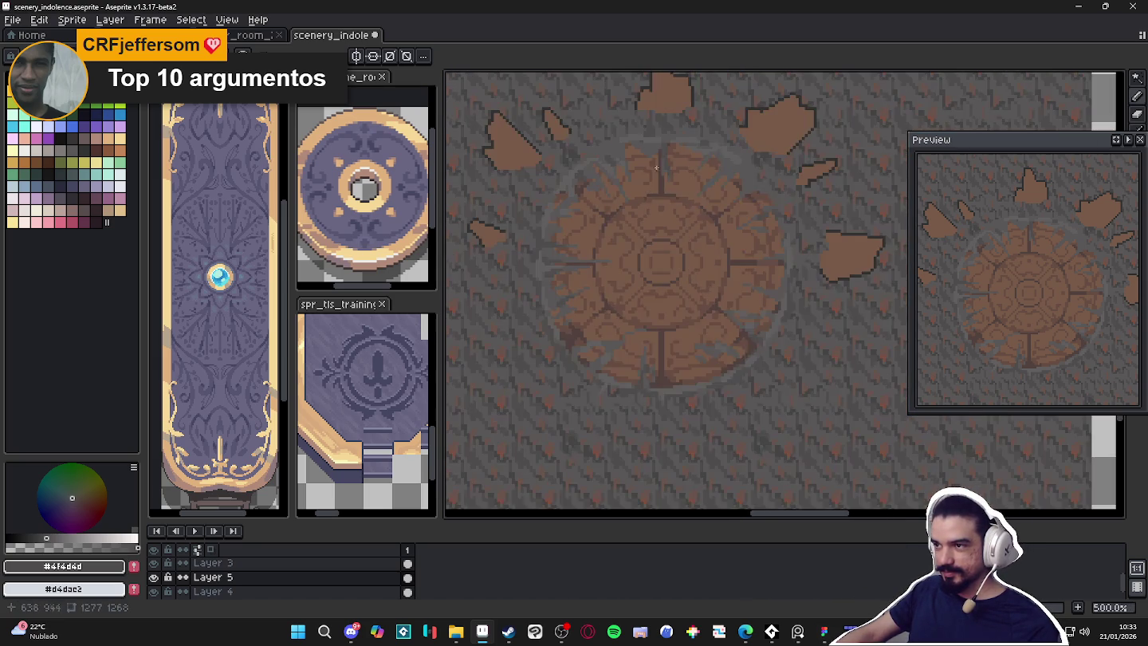
pyautogui.scroll(3, 642, 157)
pyautogui.keyDown('alt'); pyautogui.click(638, 161); pyautogui.keyUp('alt')
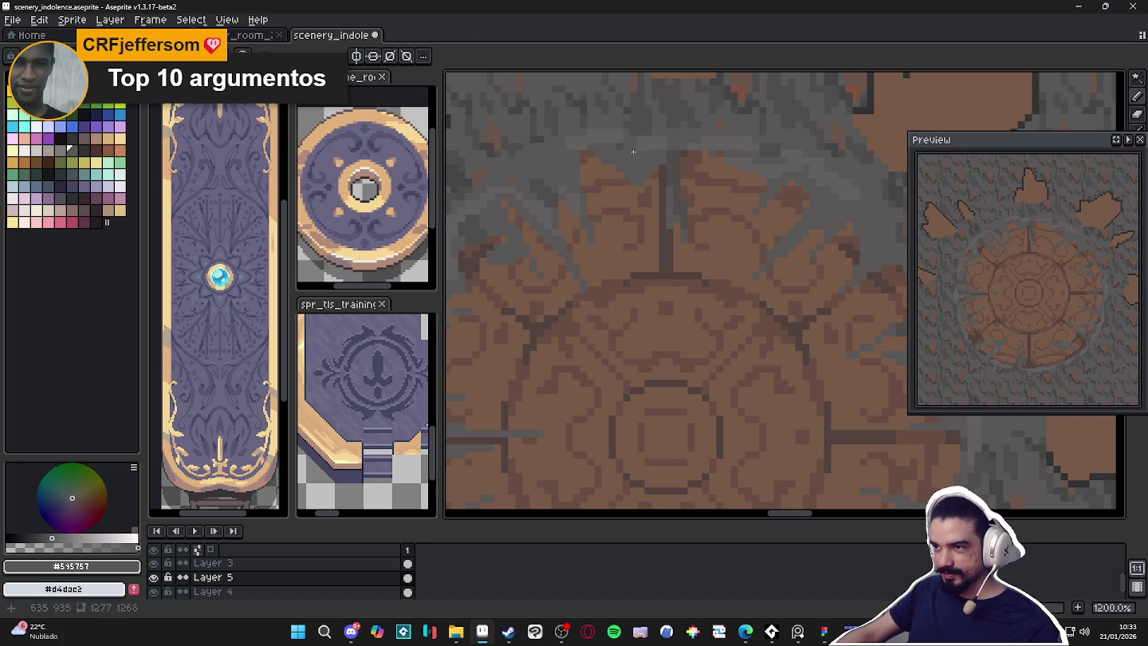
# Eyedrop ground grey #625F5F and save the tileset
pyautogui.keyDown('alt'); pyautogui.click(639, 155); pyautogui.keyUp('alt')
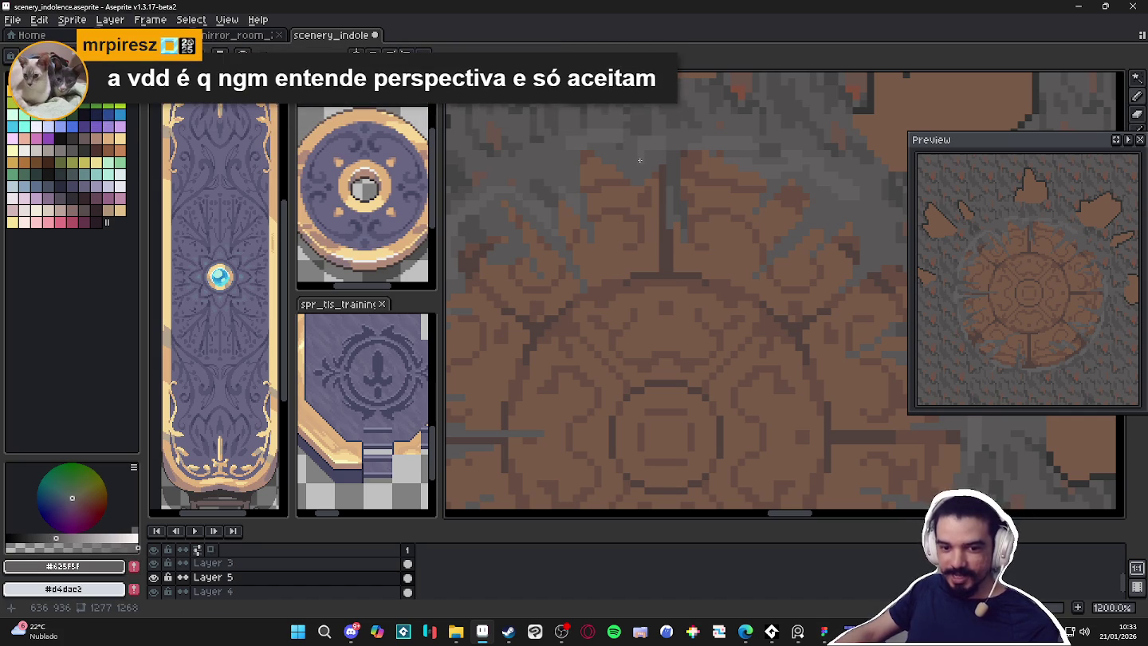
pyautogui.hotkey('ctrl', 's')
pyautogui.scroll(-3, 639, 160)
pyautogui.scroll(-1, 582, 213)
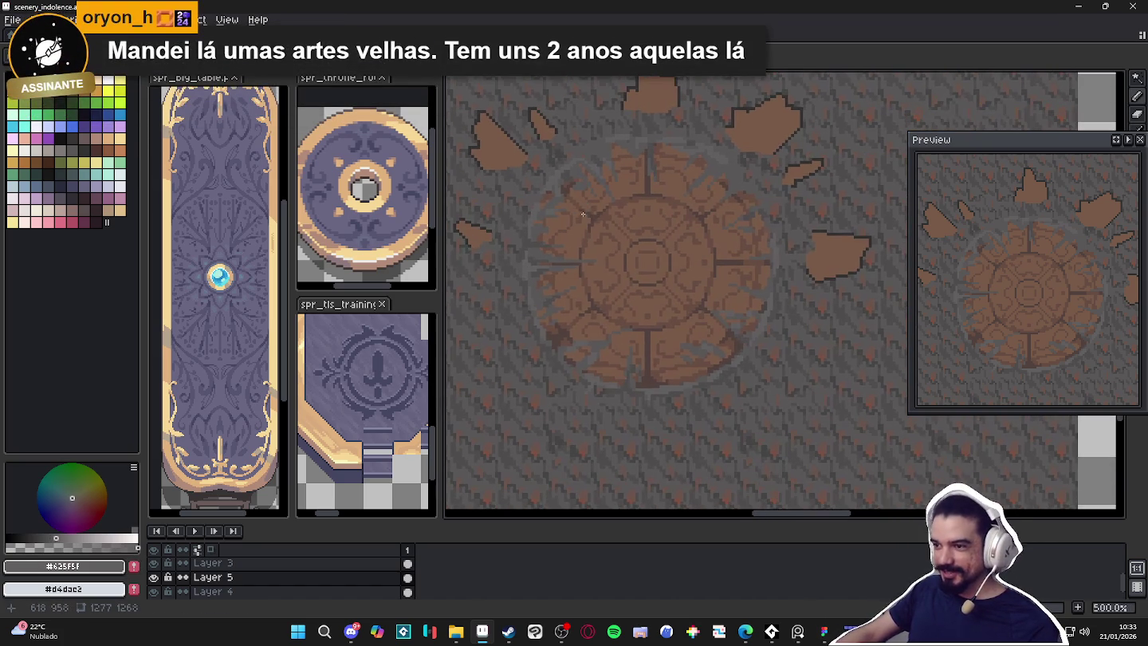
# Zoom out to 400% and view the shared gold coin pixel art in Discord
pyautogui.scroll(1, 574, 213)
pyautogui.scroll(-1, 574, 213)
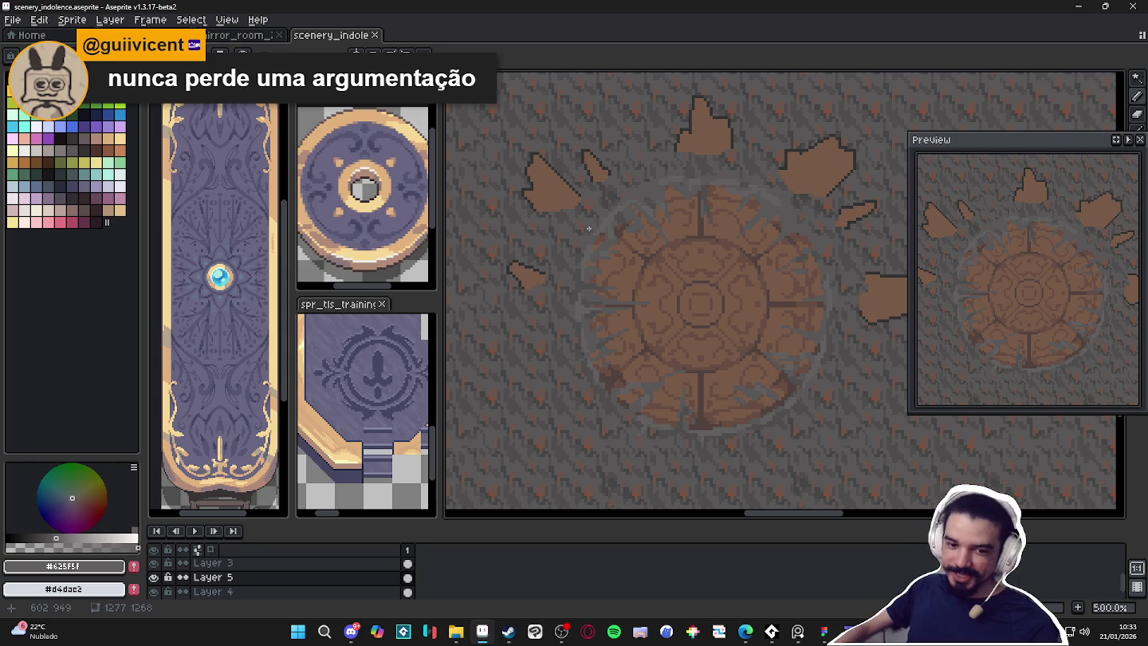
pyautogui.scroll(-1, 590, 213)
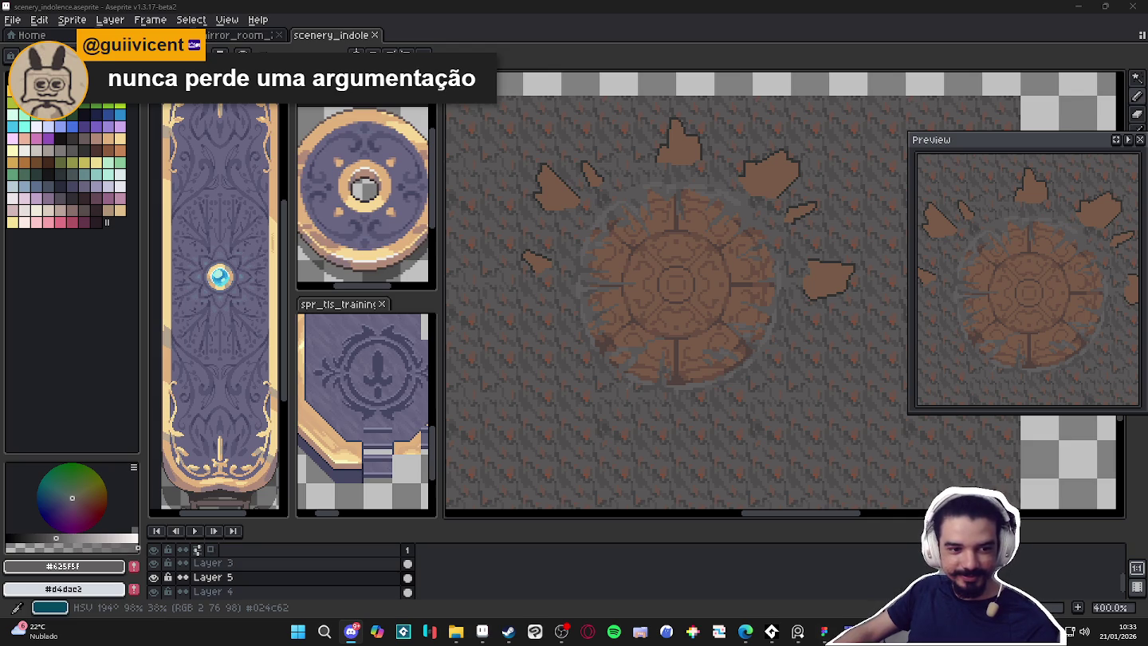
pyautogui.click(350, 631)
pyautogui.click(1122, 309)
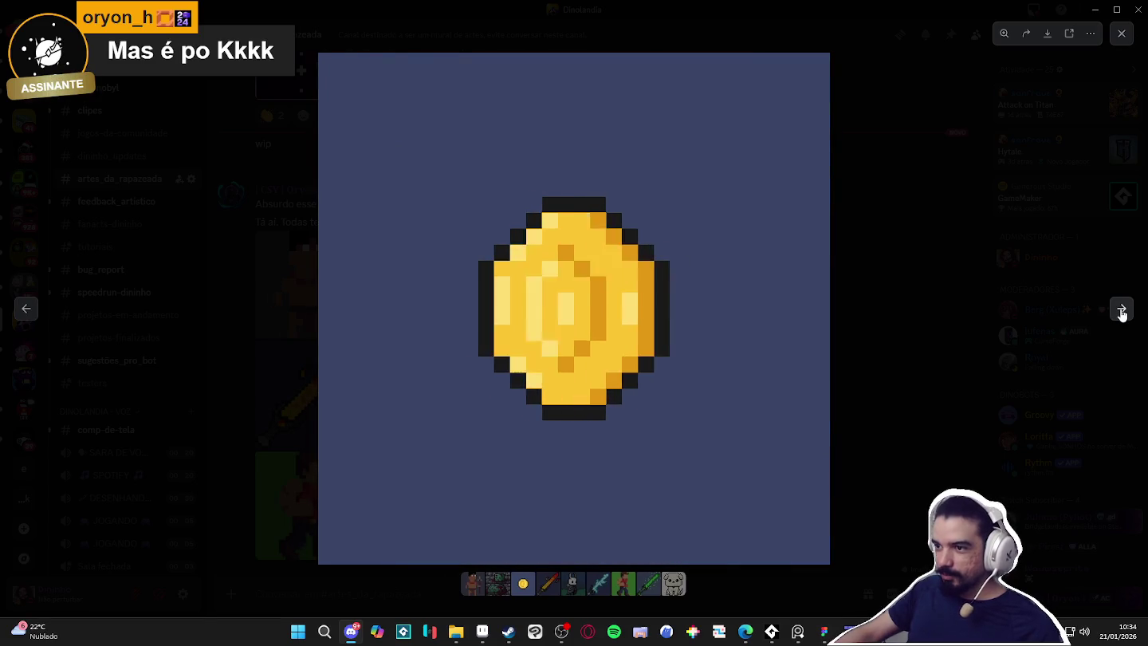
pyautogui.click(1122, 310)
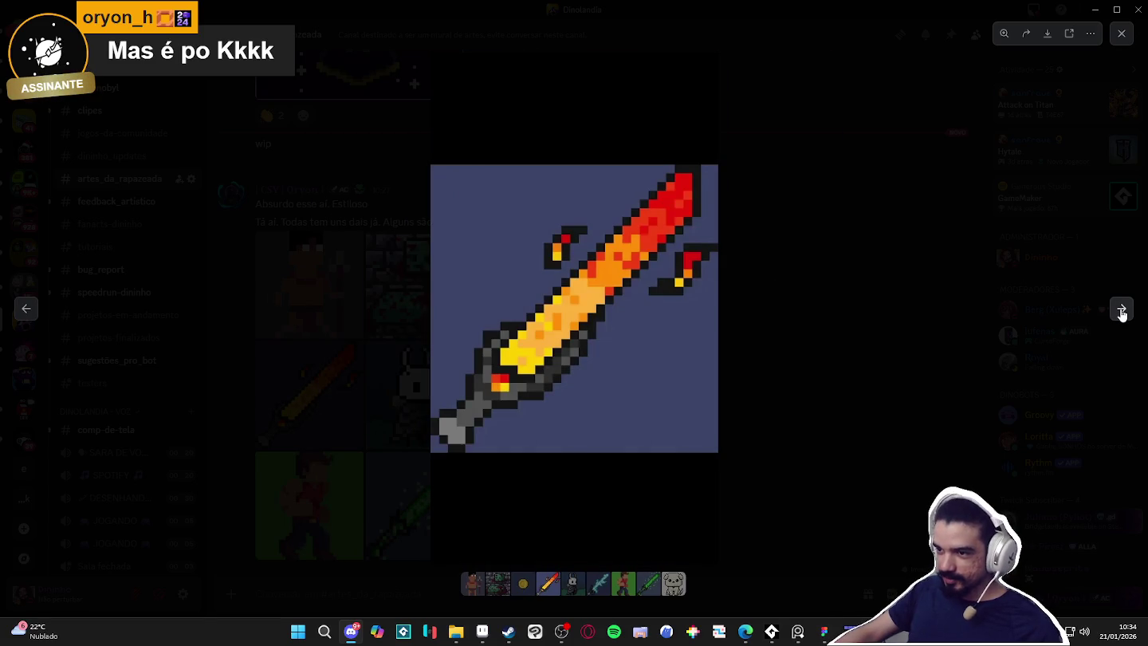
pyautogui.click(1122, 310)
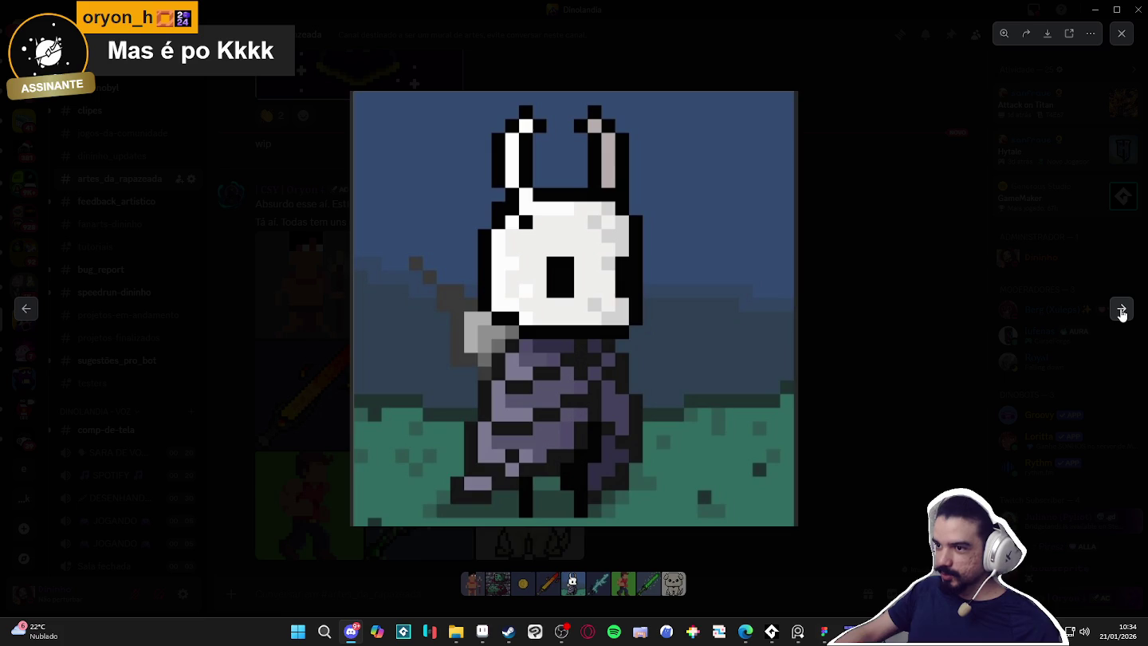
pyautogui.click(1122, 310)
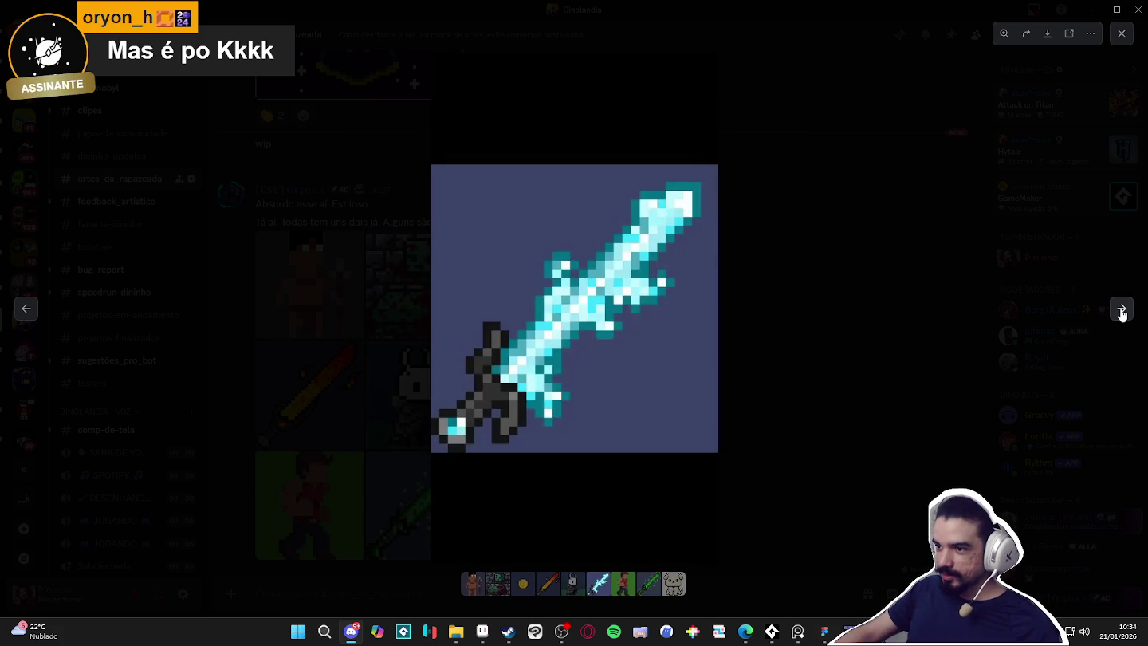
pyautogui.click(1121, 310)
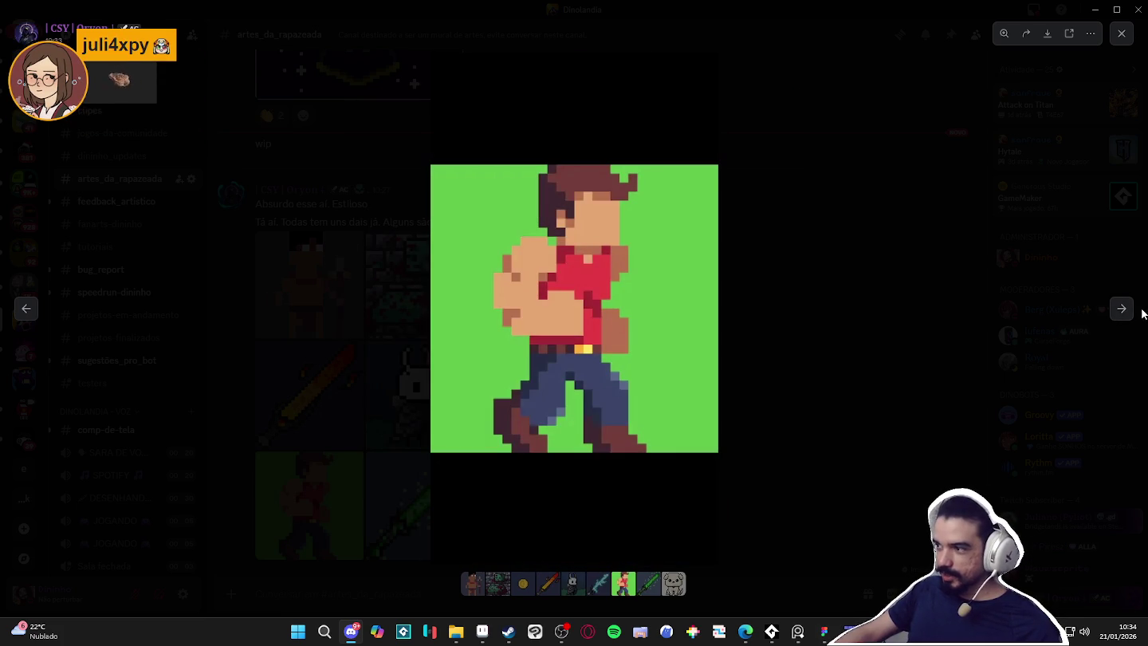
pyautogui.click(1121, 309)
pyautogui.click(1122, 310)
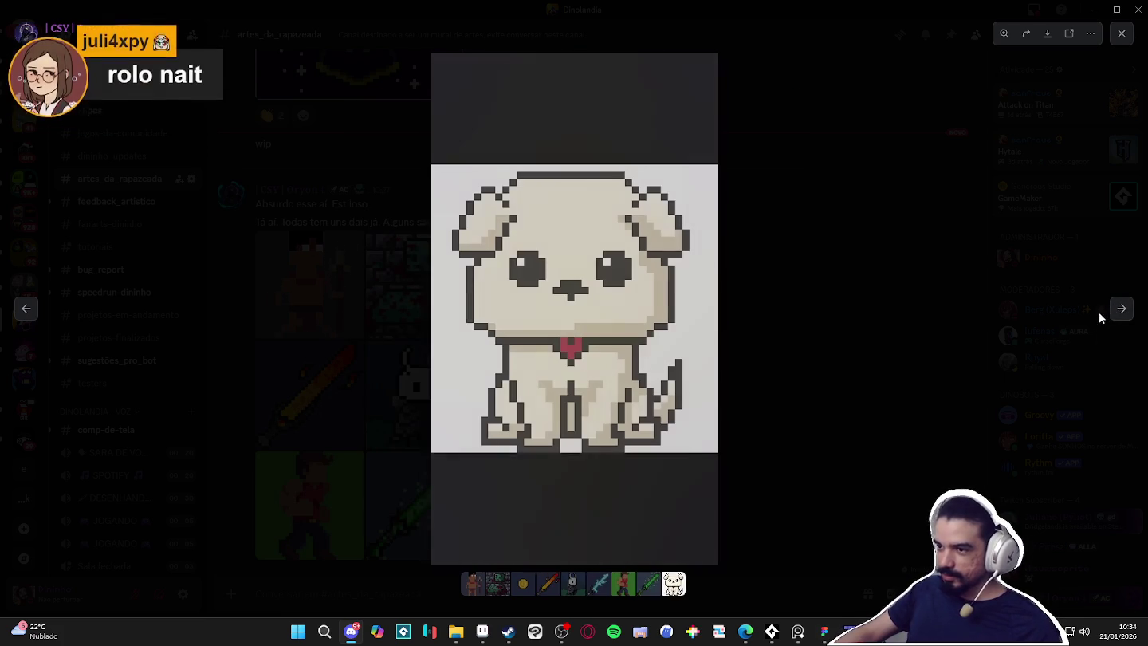
pyautogui.click(1120, 318)
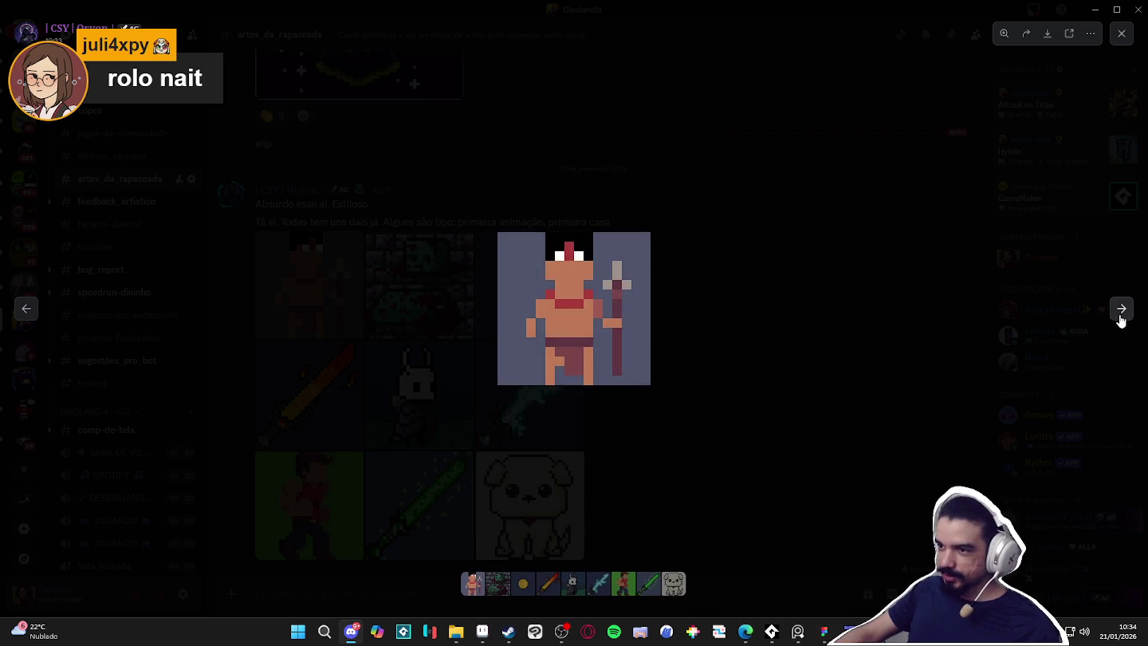
pyautogui.press('Escape')
pyautogui.hotkey('alt', 'Tab')
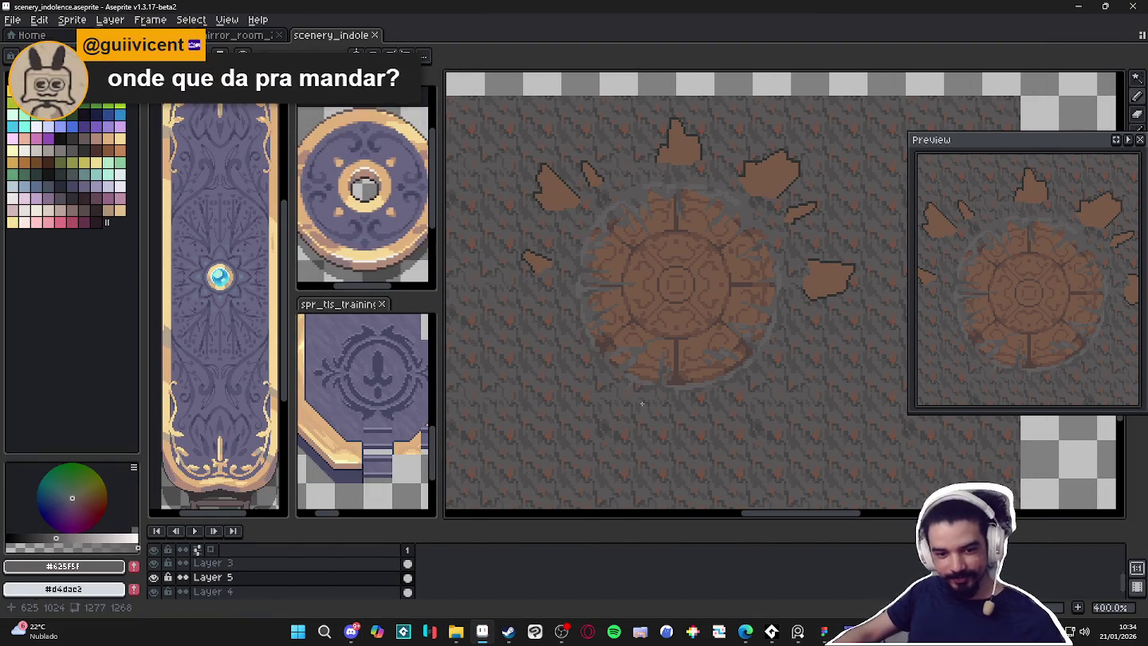
pyautogui.click(346, 636)
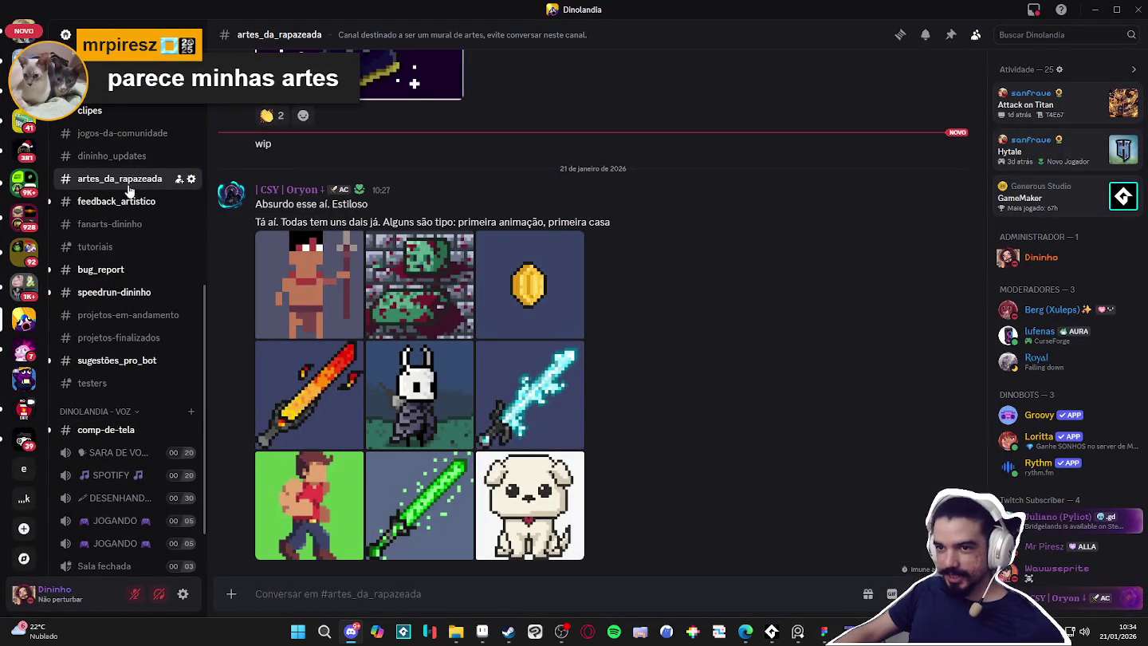
pyautogui.click(119, 203)
pyautogui.scroll(-5, 747, 390)
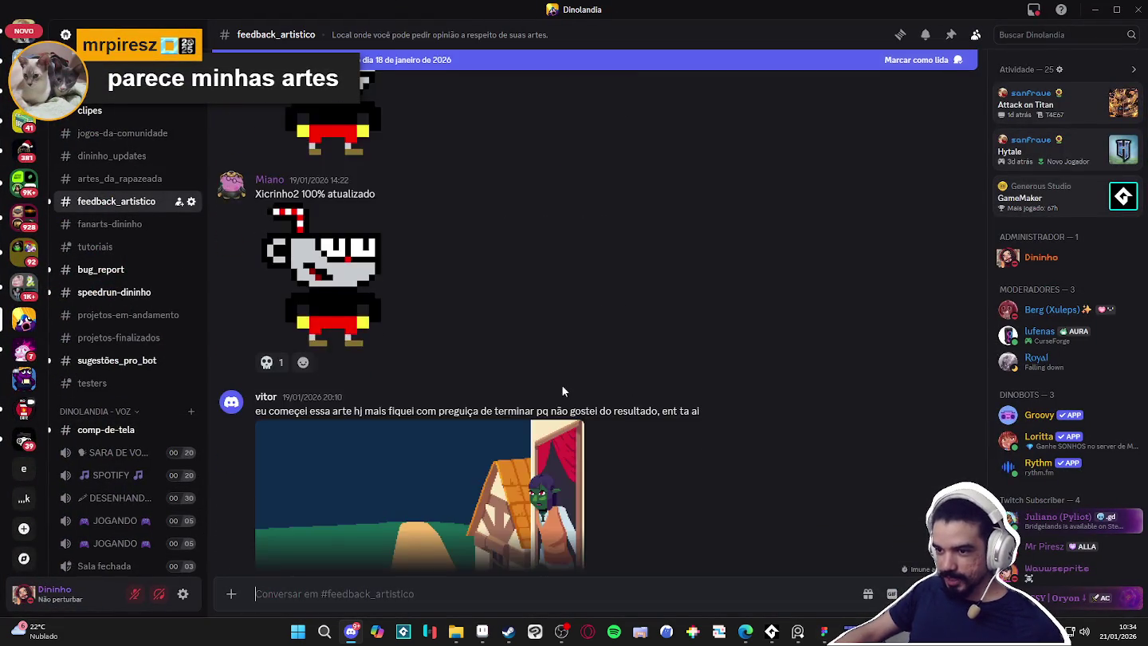
pyautogui.scroll(-4, 562, 386)
pyautogui.scroll(-4, 698, 376)
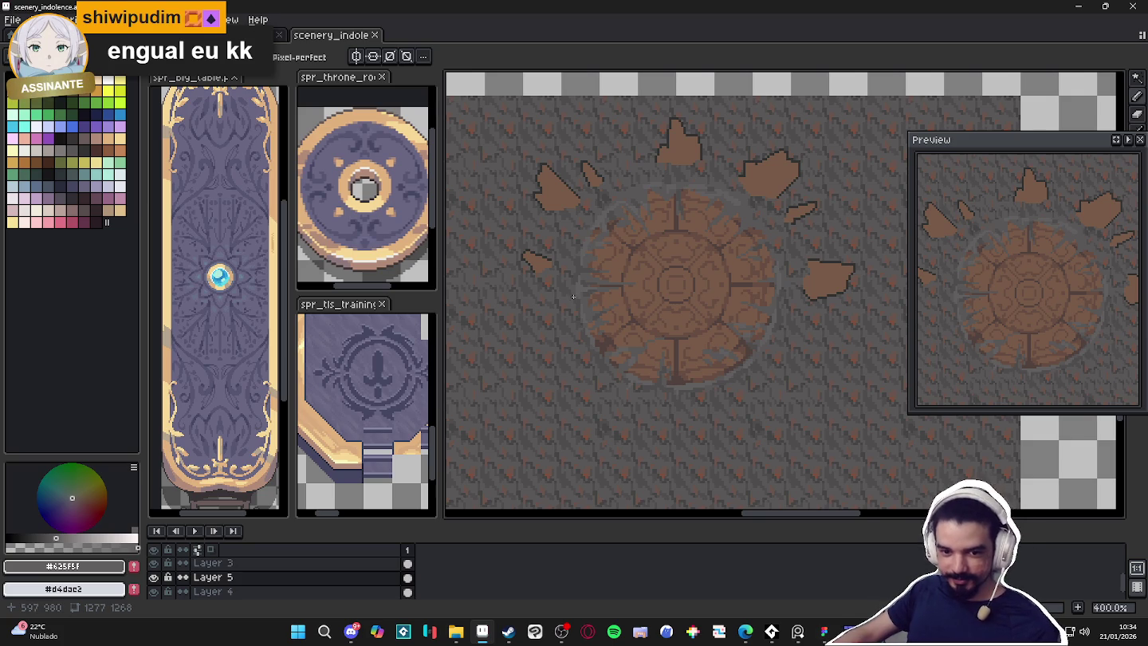
# Add mid-brown pixels to the small shard and along its left edge
pyautogui.moveTo(573, 297); pyautogui.dragTo(605, 320)
pyautogui.scroll(2, 592, 304)
pyautogui.scroll(2, 593, 303)
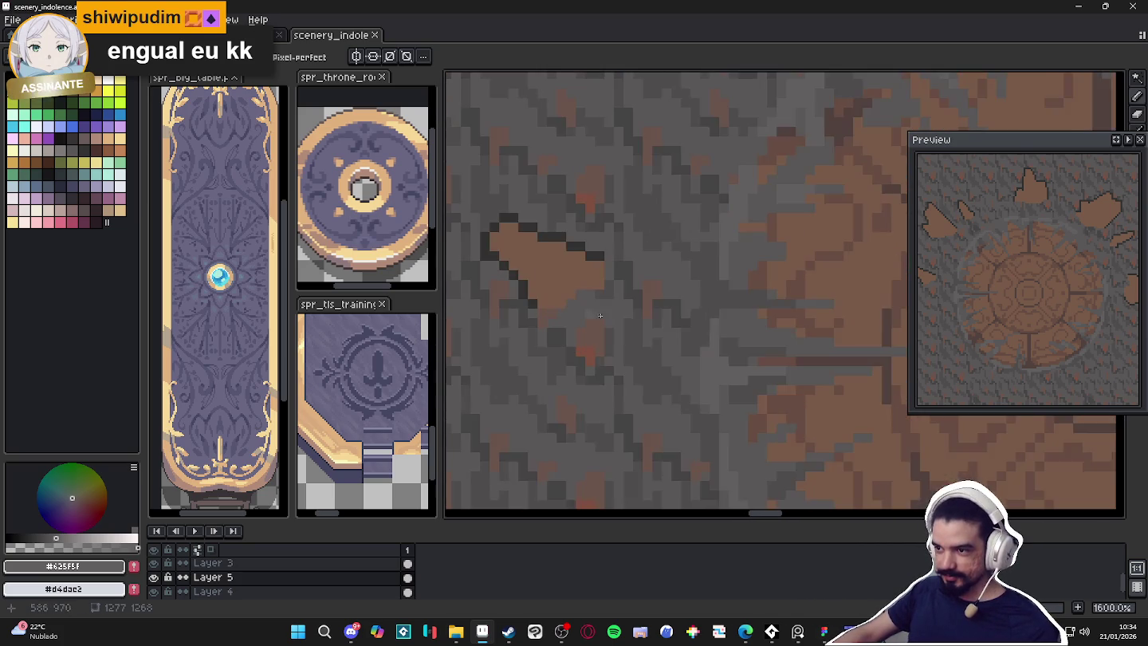
pyautogui.press('alt')
pyautogui.keyDown('alt'); pyautogui.click(765, 355); pyautogui.keyUp('alt')
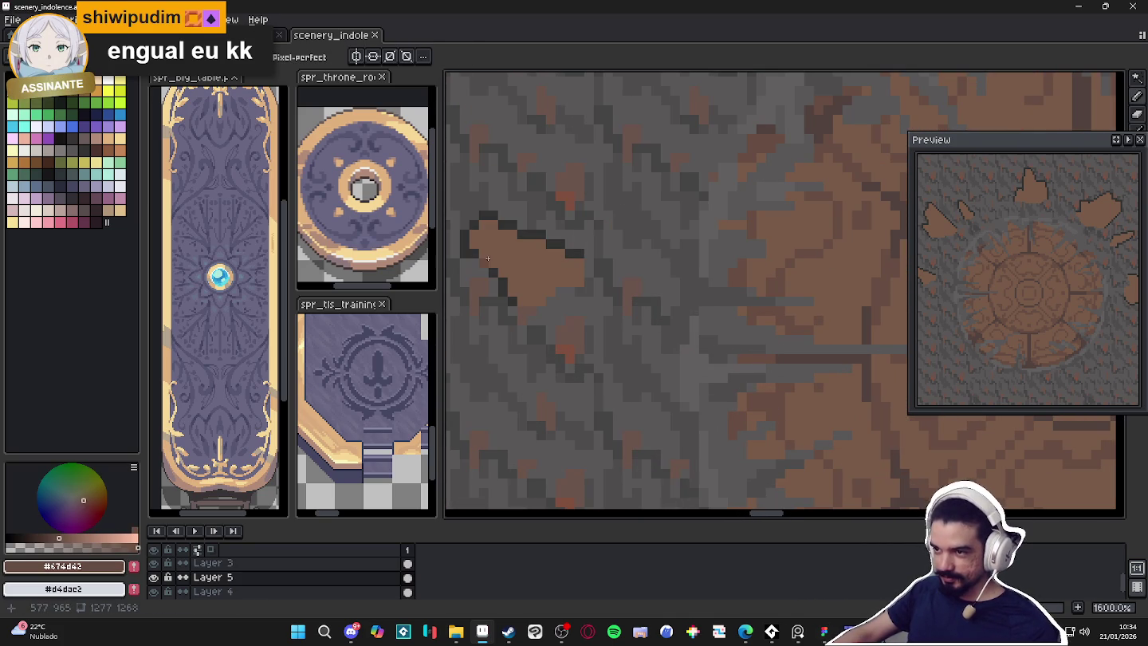
pyautogui.click(549, 284)
pyautogui.moveTo(530, 287); pyautogui.dragTo(511, 287)
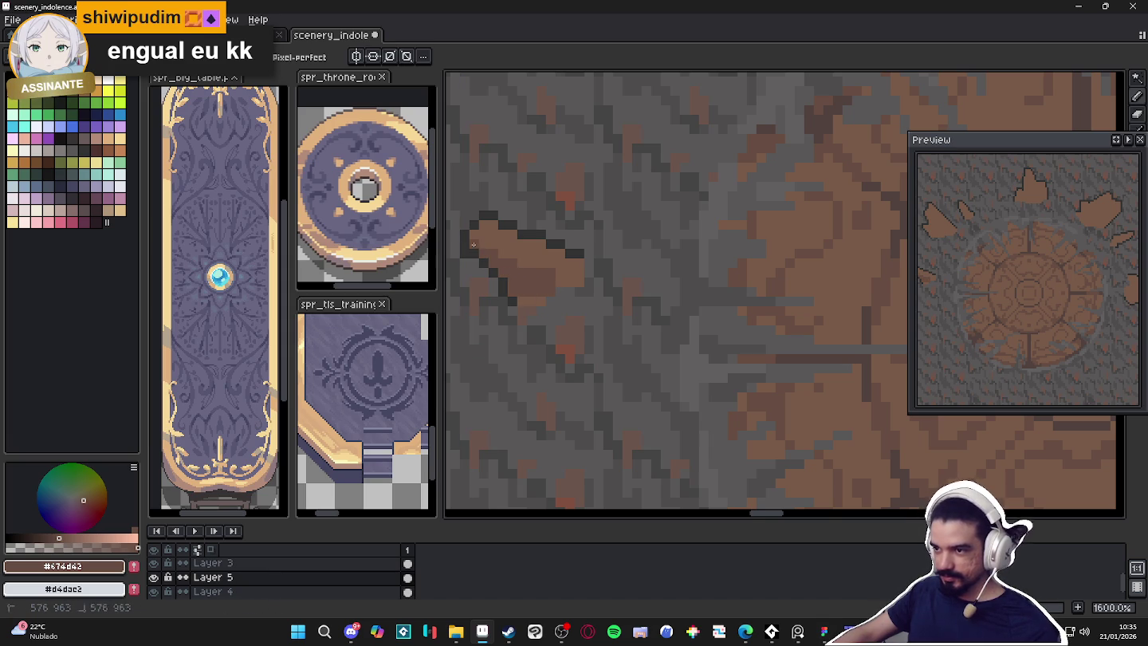
# Shade a few pixels inside the shard with dark brown
pyautogui.scroll(-3, 473, 245)
pyautogui.scroll(3, 558, 319)
pyautogui.scroll(-3, 599, 358)
pyautogui.scroll(2, 638, 412)
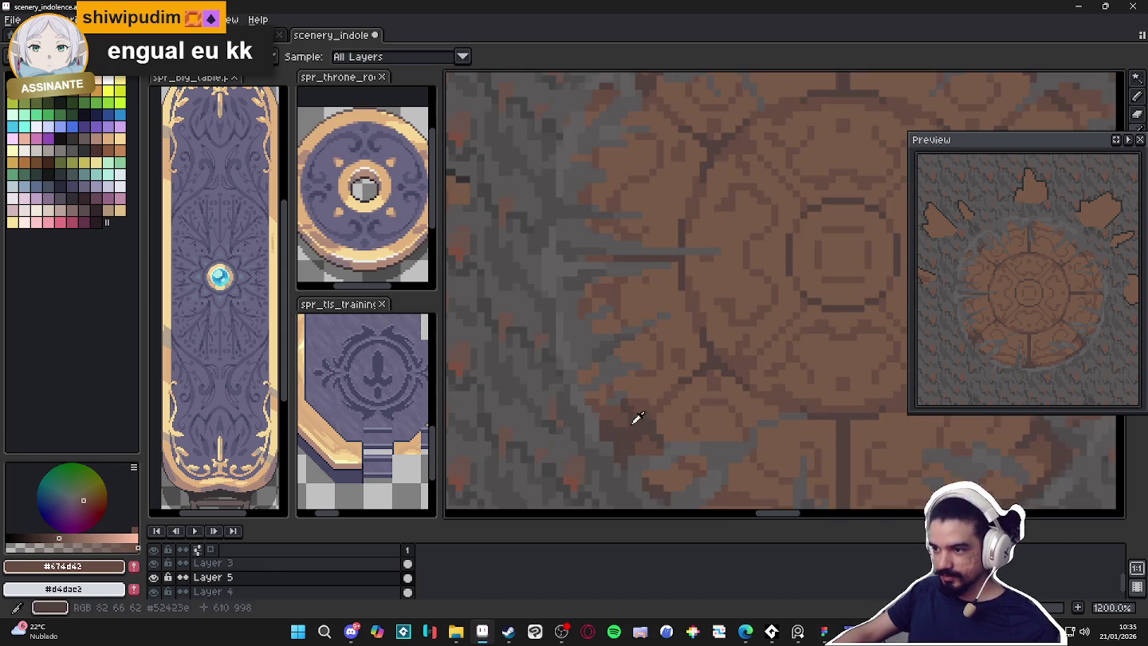
pyautogui.keyDown('alt'); pyautogui.click(637, 413); pyautogui.keyUp('alt')
pyautogui.scroll(1, 794, 396)
pyautogui.scroll(2, 766, 319)
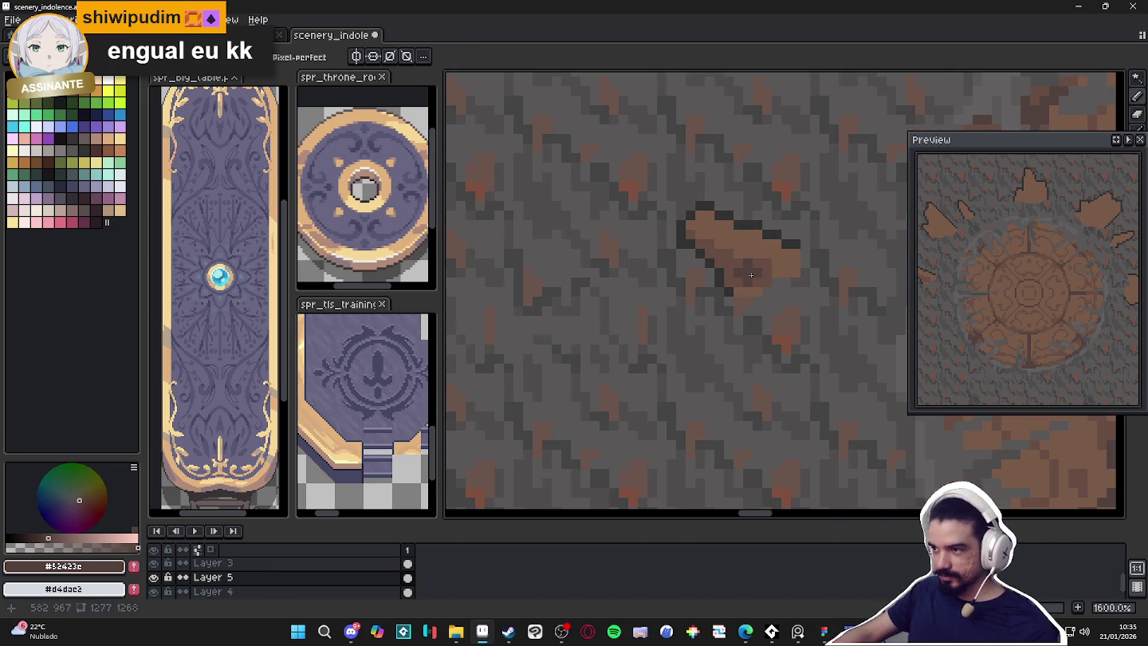
pyautogui.moveTo(731, 265); pyautogui.dragTo(716, 254)
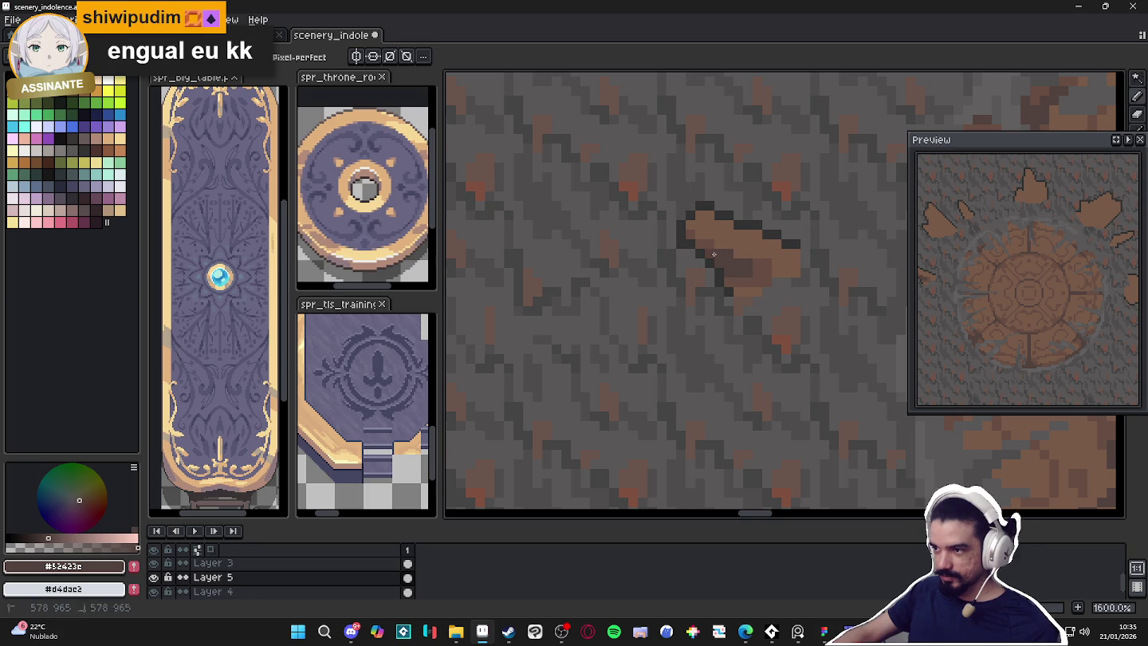
# Touch up the shard in mid brown, then pick a lighter brown highlight
pyautogui.scroll(-4, 760, 264)
pyautogui.scroll(-1, 631, 292)
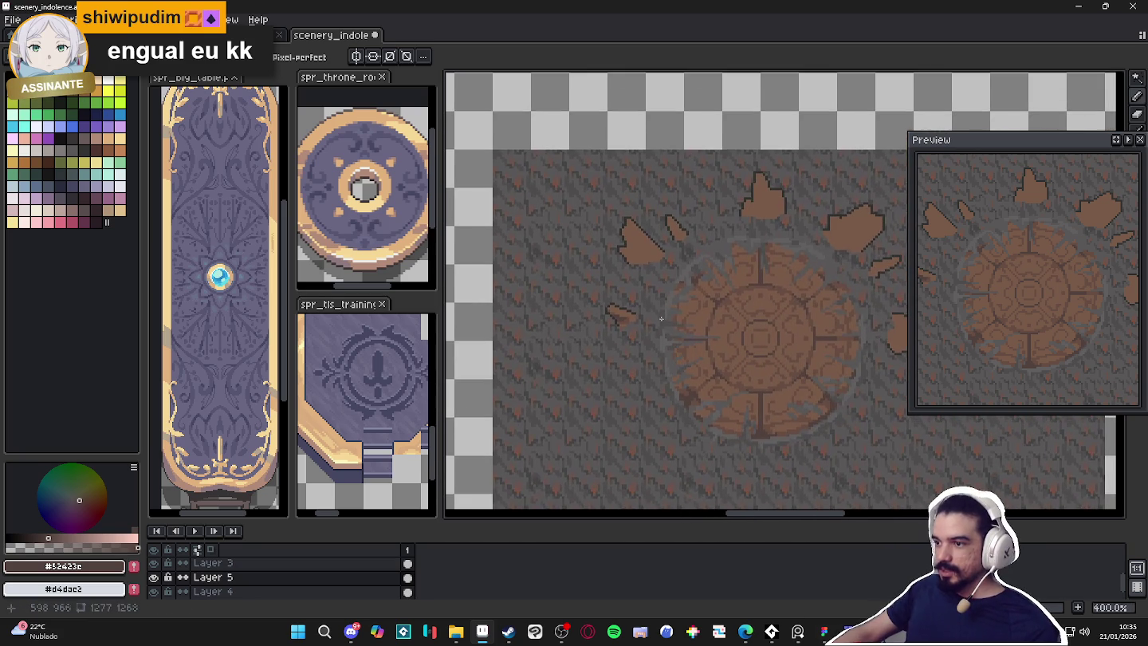
pyautogui.scroll(2, 628, 228)
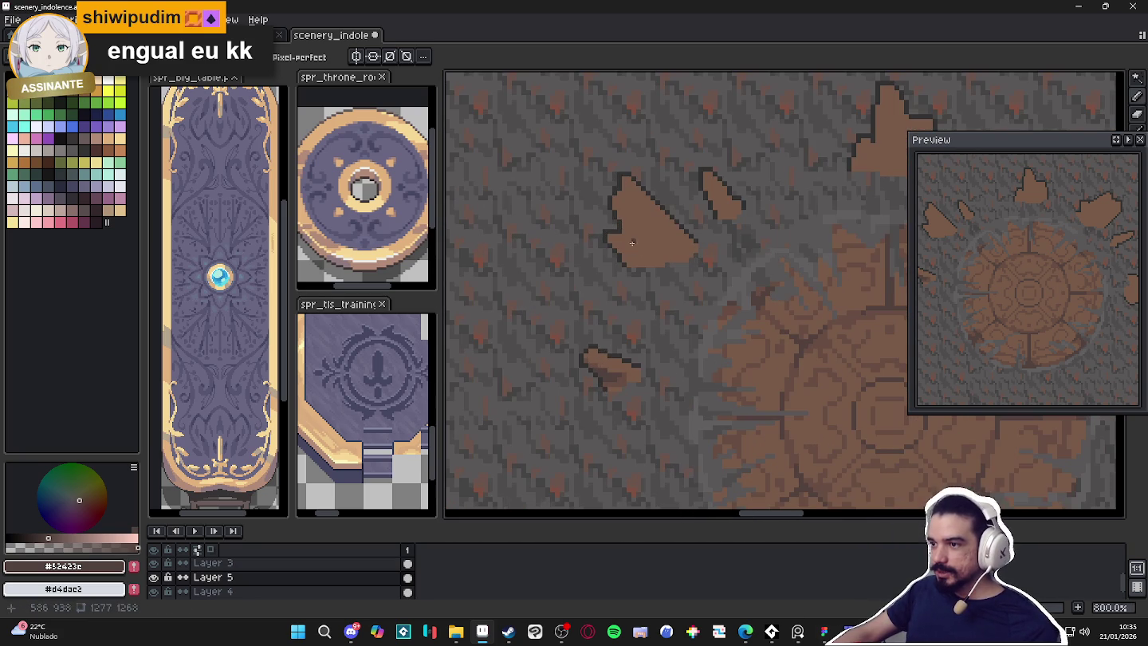
pyautogui.keyDown('alt'); pyautogui.click(620, 374); pyautogui.keyUp('alt')
pyautogui.scroll(1, 641, 254)
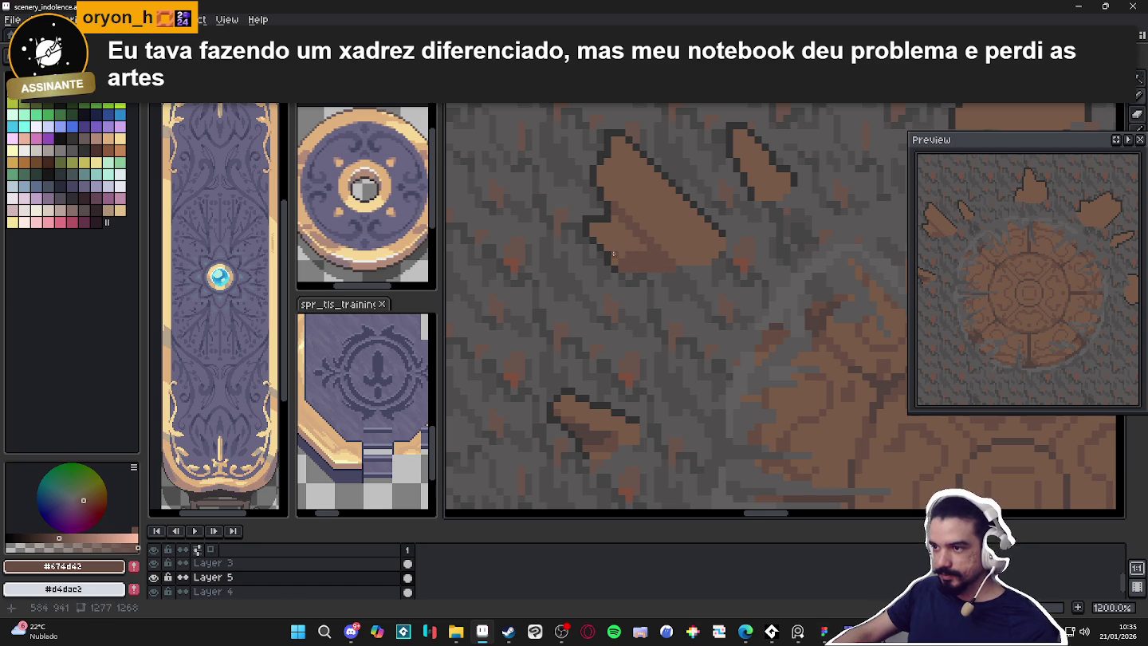
pyautogui.moveTo(614, 255); pyautogui.dragTo(622, 260)
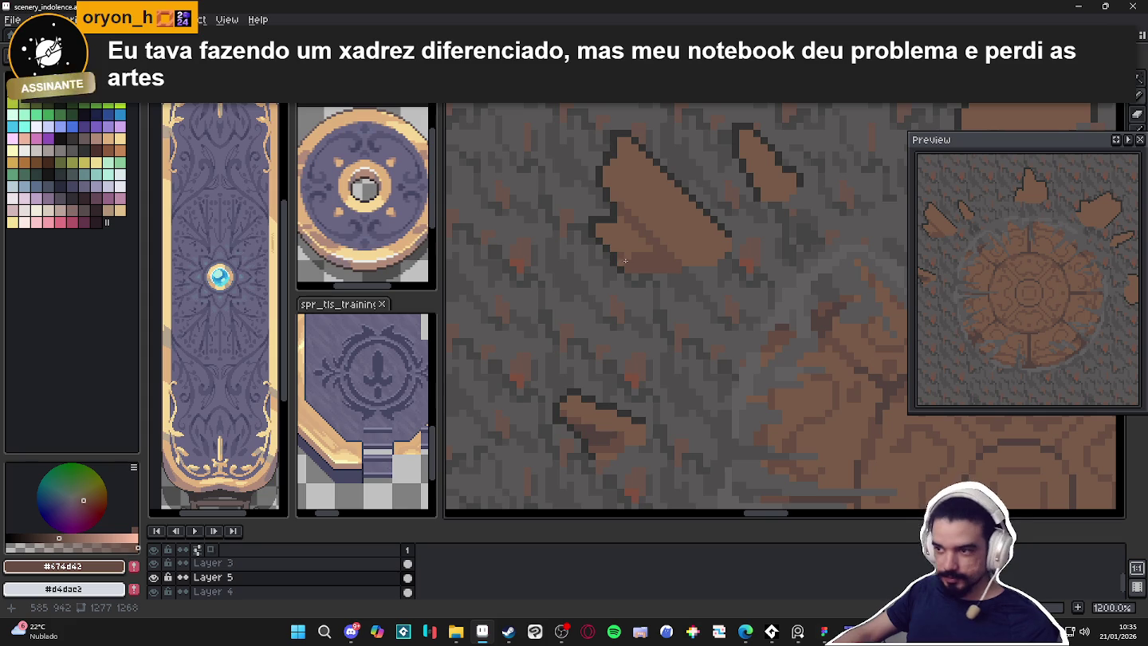
pyautogui.scroll(3, 624, 260)
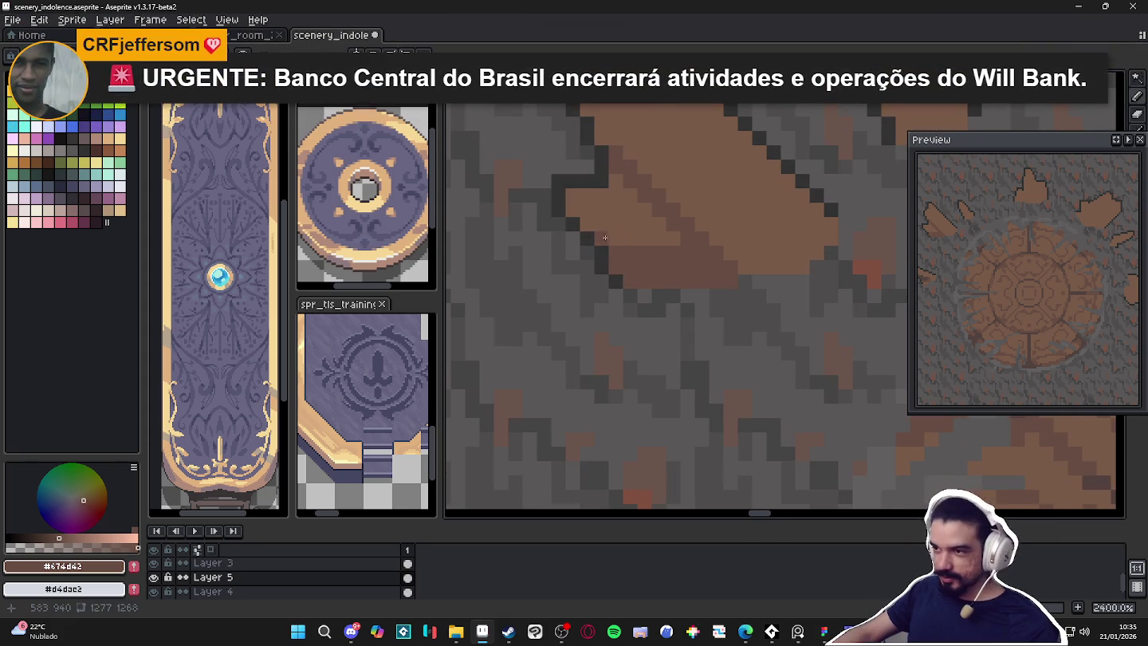
pyautogui.scroll(-1, 630, 239)
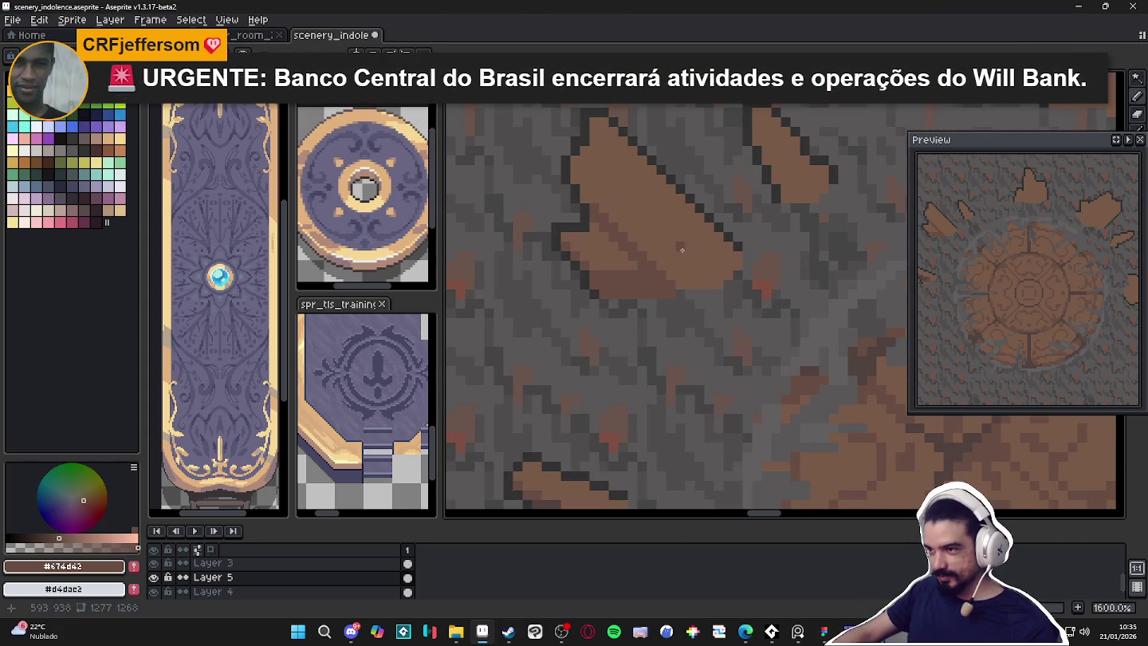
pyautogui.scroll(-1, 674, 255)
pyautogui.moveTo(684, 250); pyautogui.dragTo(686, 241)
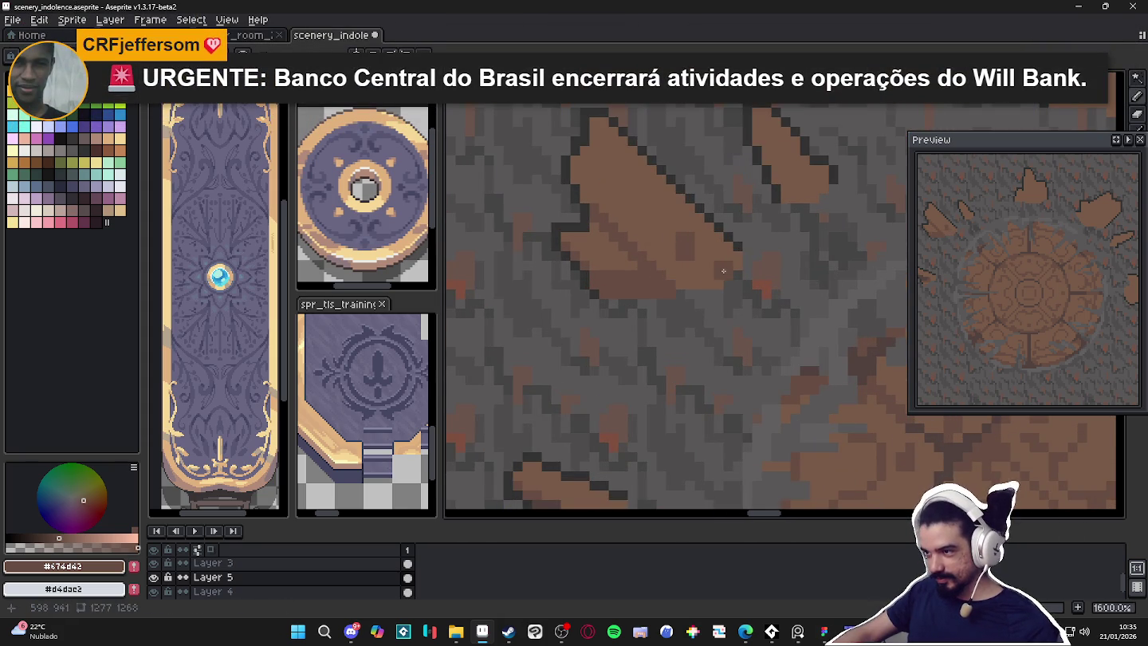
pyautogui.keyDown('alt'); pyautogui.click(698, 263); pyautogui.keyUp('alt')
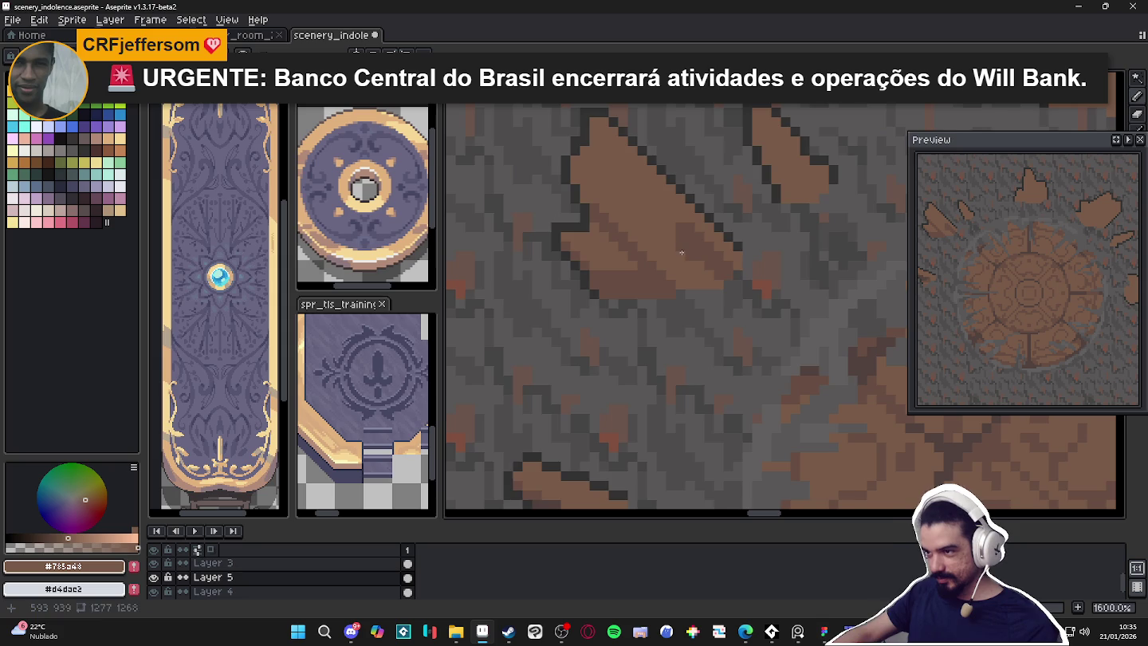
pyautogui.scroll(-3, 685, 263)
pyautogui.scroll(2, 685, 262)
pyautogui.scroll(1, 651, 277)
# Save scenery_indolence.aseprite and re-sample the shard's mid brown
pyautogui.hotkey('ctrl', 's')
pyautogui.scroll(-2, 622, 260)
pyautogui.scroll(1, 647, 263)
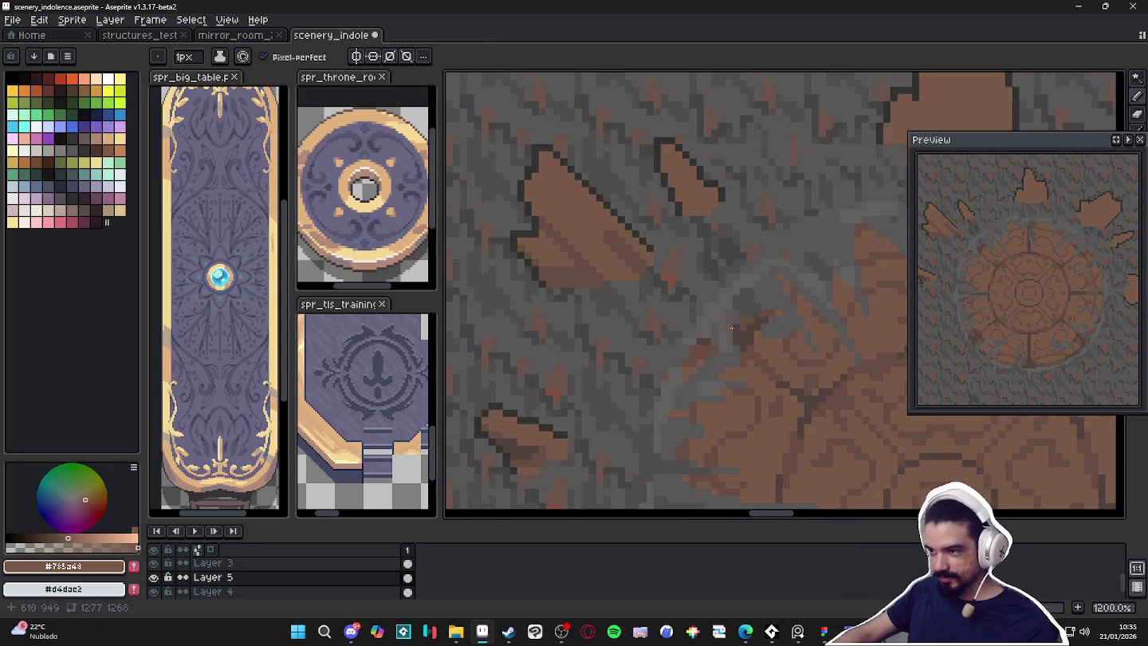
pyautogui.keyDown('alt'); pyautogui.click(646, 263); pyautogui.keyUp('alt')
pyautogui.scroll(-1, 647, 262)
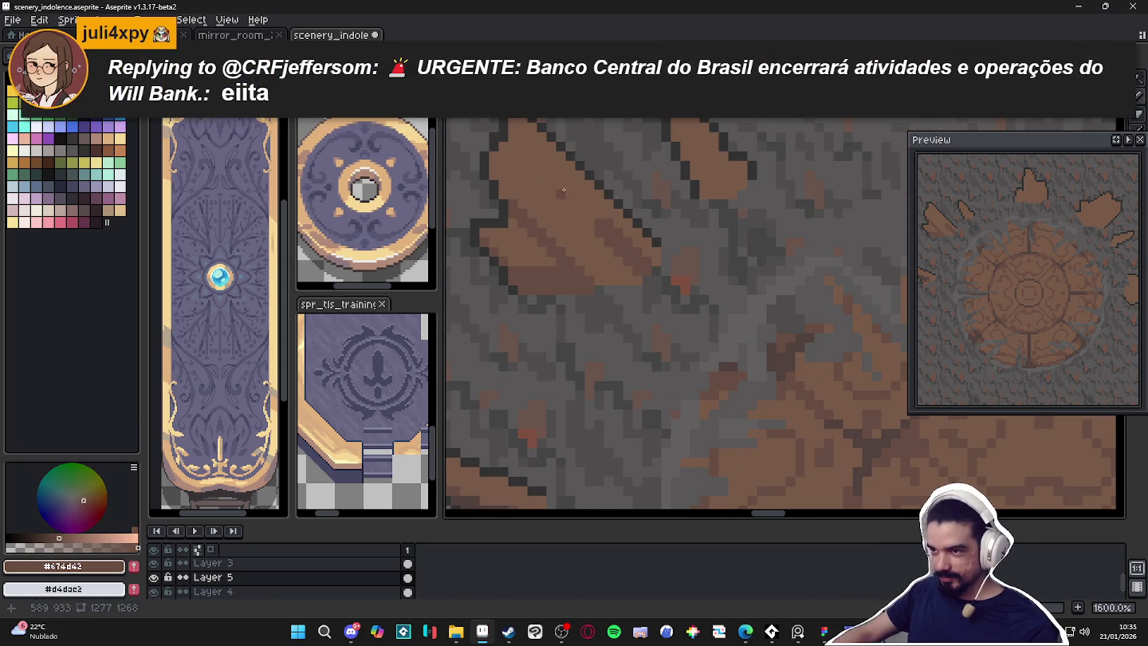
pyautogui.scroll(-2, 621, 259)
pyautogui.scroll(-1, 602, 255)
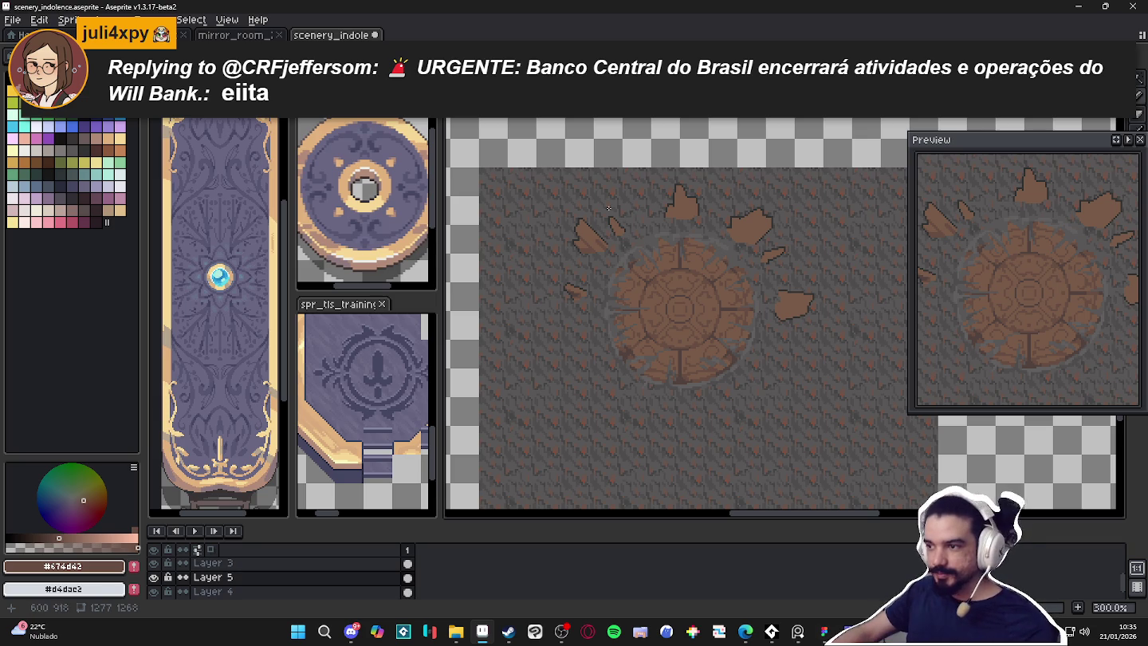
pyautogui.scroll(-1, 608, 244)
pyautogui.scroll(4, 602, 319)
pyautogui.scroll(2, 598, 382)
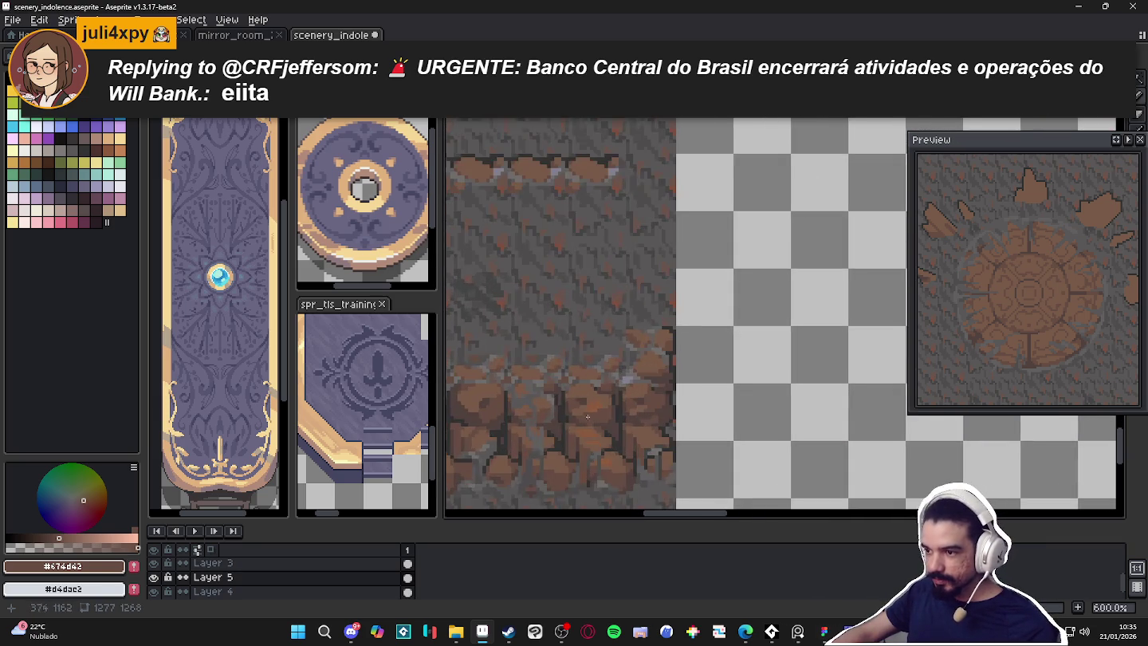
pyautogui.scroll(2, 595, 406)
pyautogui.scroll(-4, 595, 408)
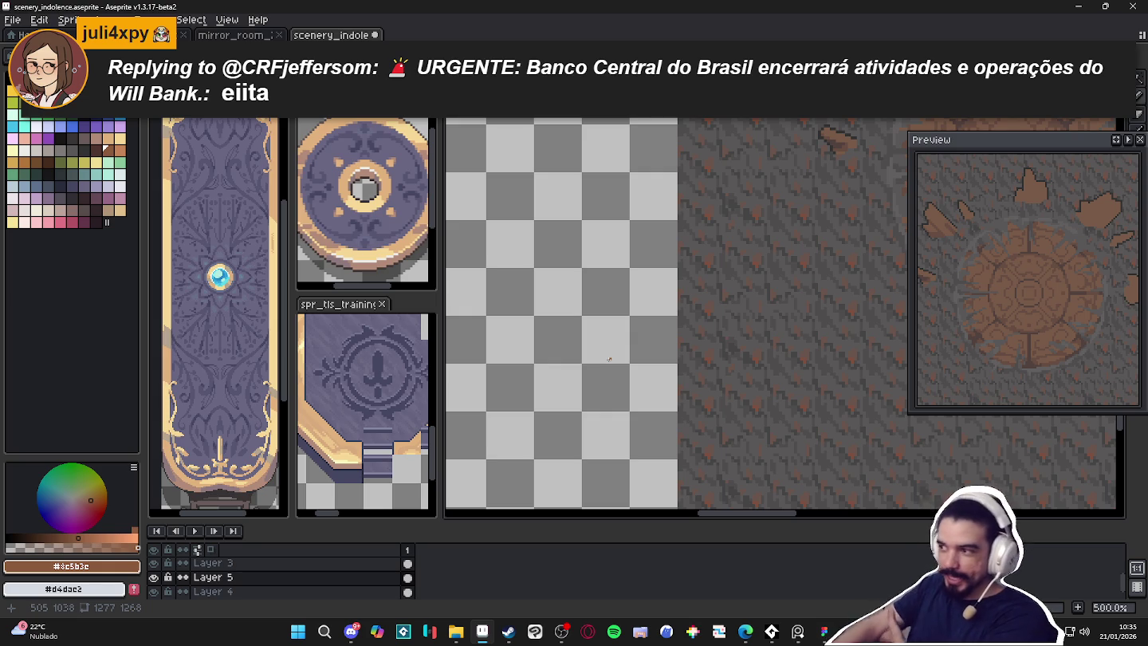
pyautogui.scroll(-2, 805, 153)
pyautogui.scroll(4, 807, 151)
pyautogui.scroll(4, 677, 224)
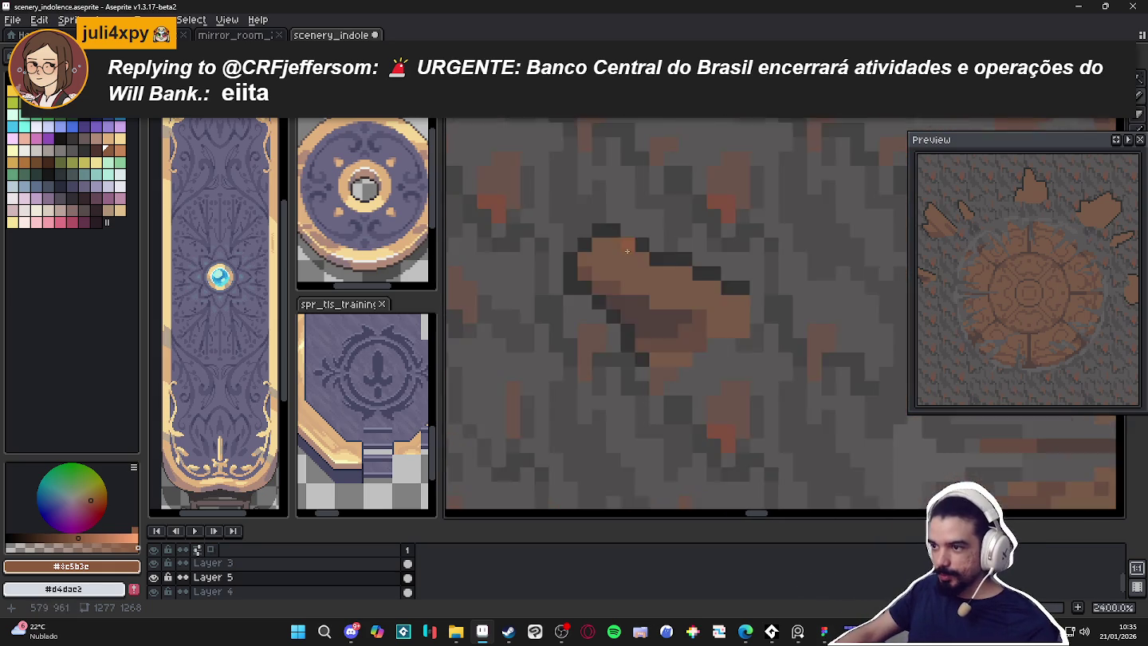
pyautogui.scroll(4, 608, 263)
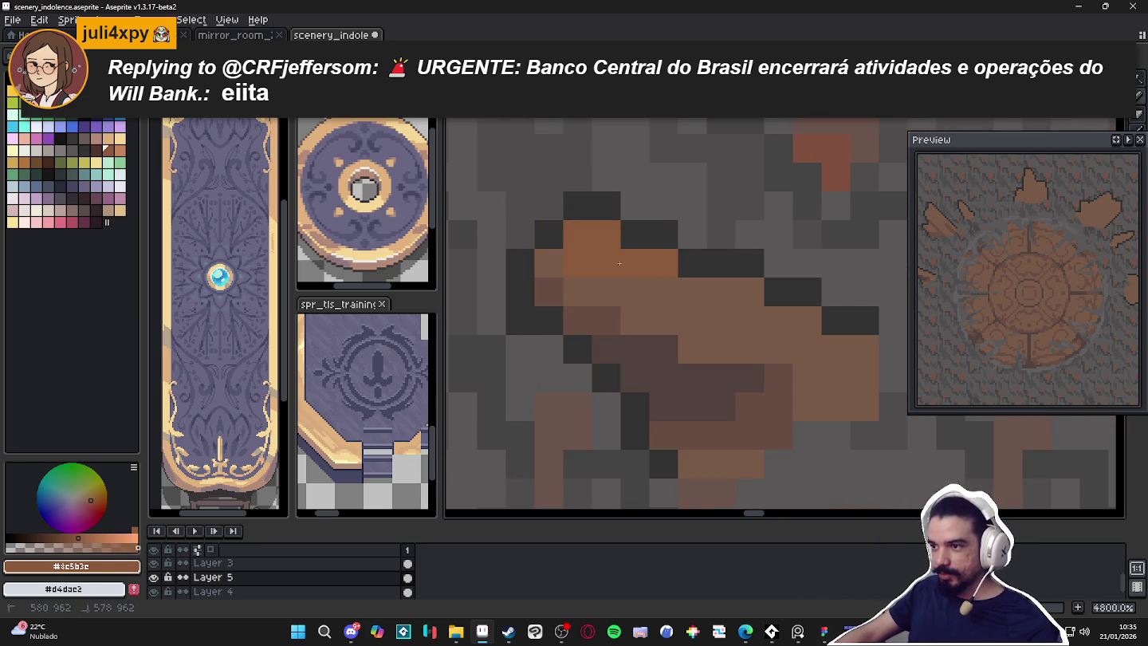
pyautogui.scroll(-1, 673, 287)
pyautogui.scroll(-3, 649, 289)
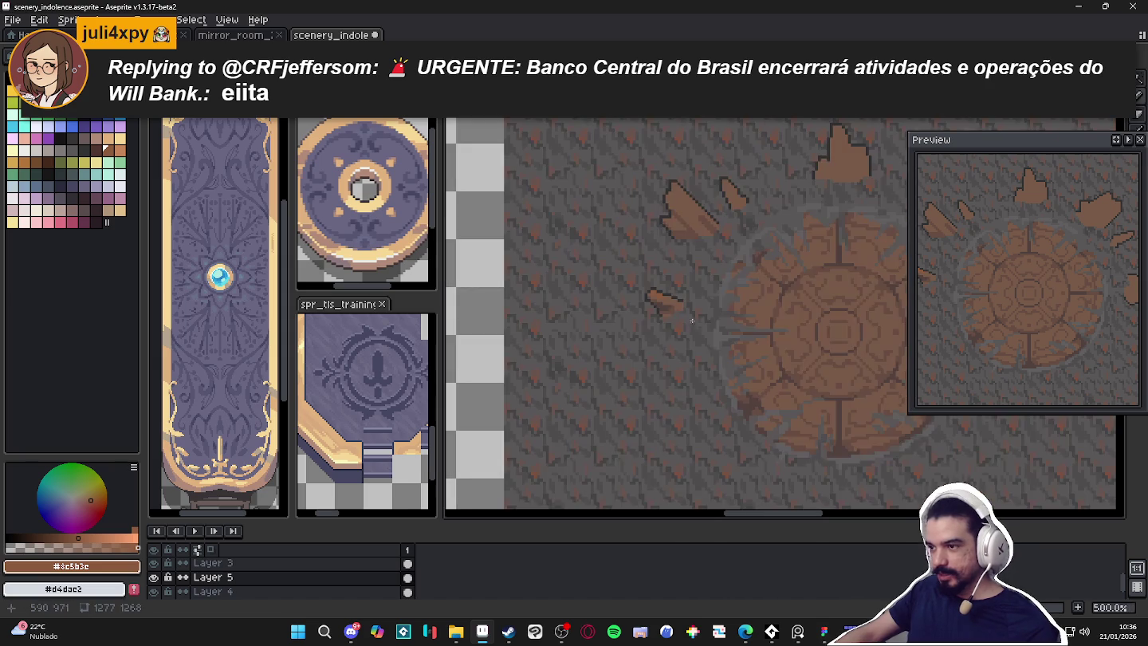
pyautogui.scroll(2, 662, 283)
pyautogui.keyDown('alt'); pyautogui.click(664, 281); pyautogui.keyUp('alt')
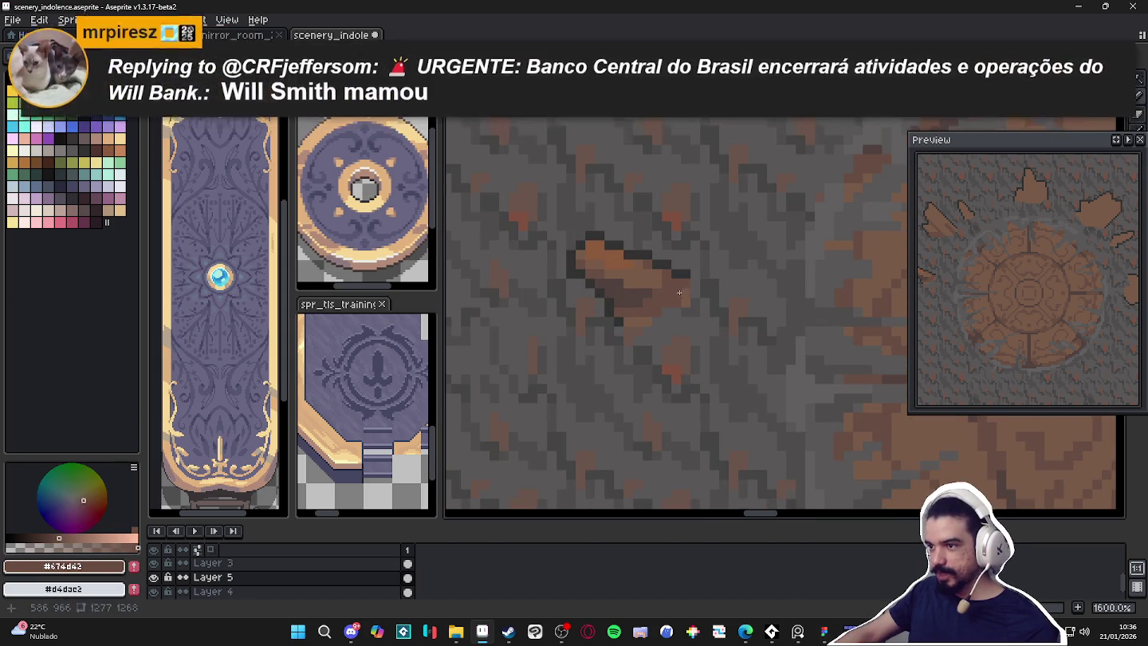
pyautogui.scroll(-4, 660, 330)
# Sample the dark brown and paint a diagonal shadow line and short row on the large shard
pyautogui.moveTo(660, 330); pyautogui.dragTo(679, 353)
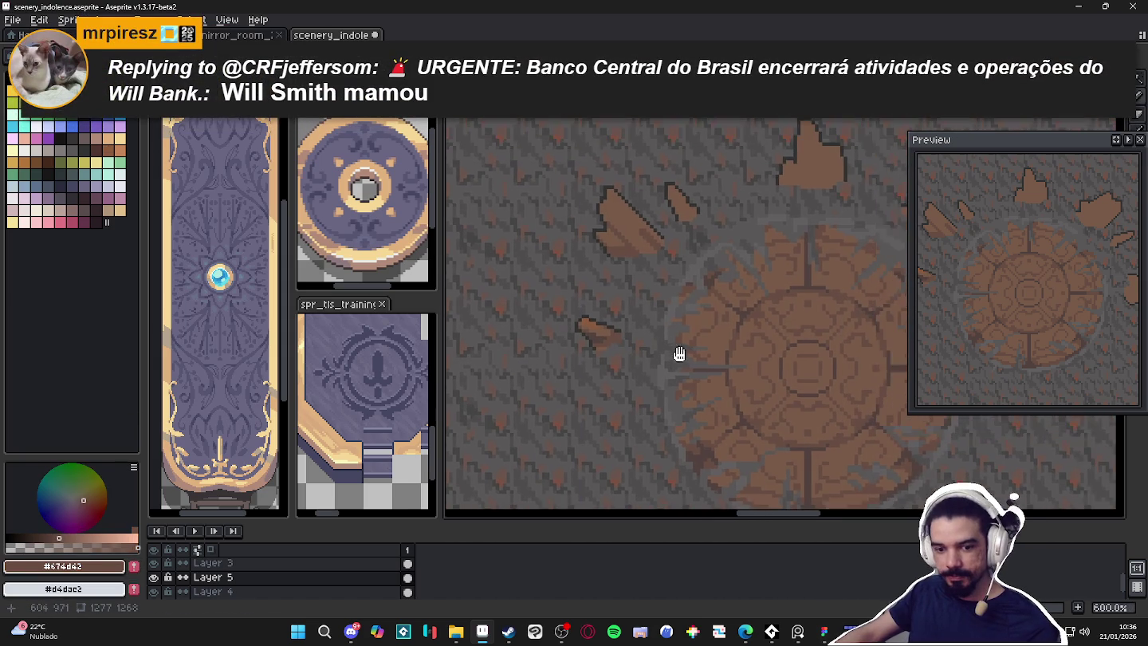
pyautogui.scroll(-1, 679, 354)
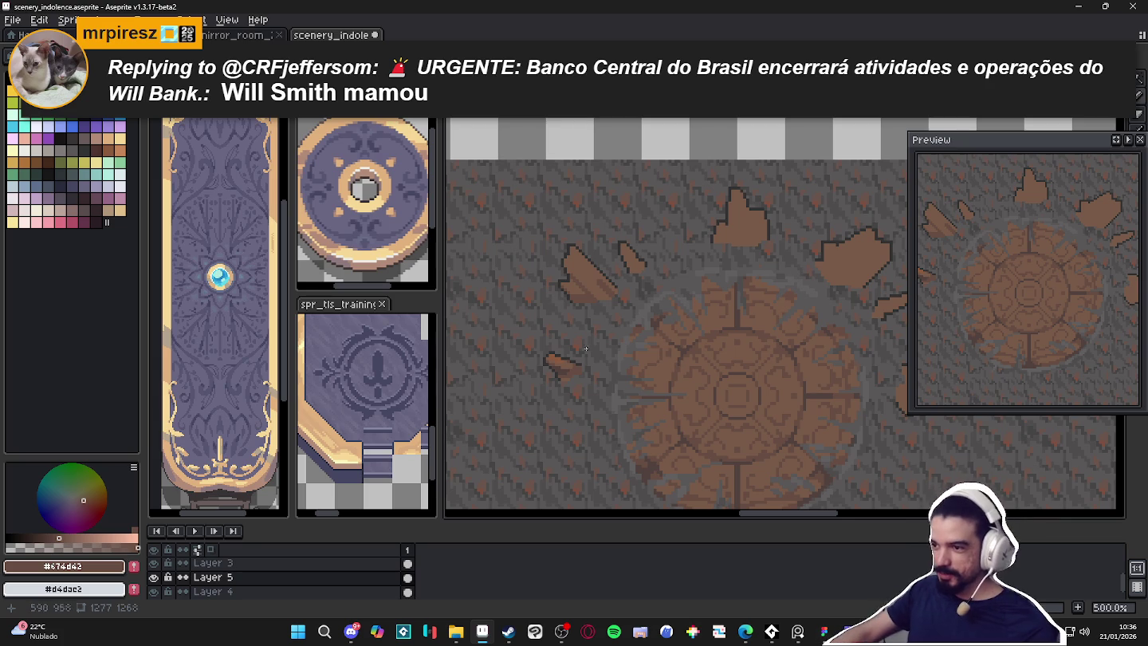
pyautogui.scroll(1, 558, 368)
pyautogui.keyDown('alt'); pyautogui.click(542, 325); pyautogui.keyUp('alt')
pyautogui.scroll(3, 591, 239)
pyautogui.scroll(3, 629, 269)
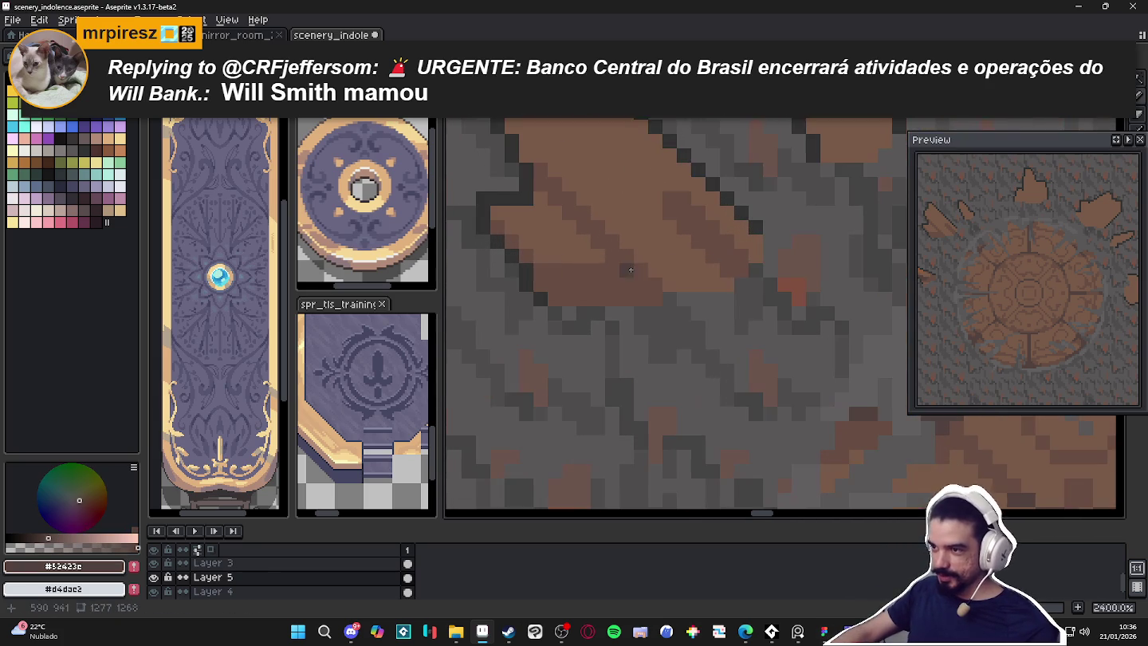
pyautogui.moveTo(634, 282); pyautogui.dragTo(649, 297)
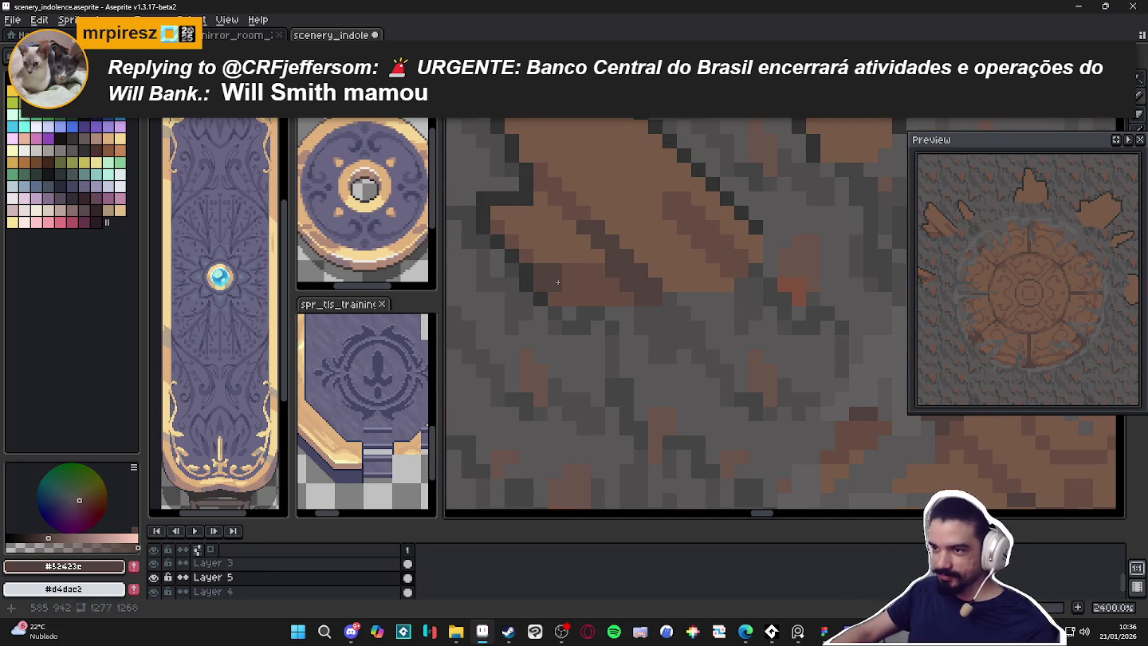
pyautogui.moveTo(562, 299); pyautogui.dragTo(612, 300)
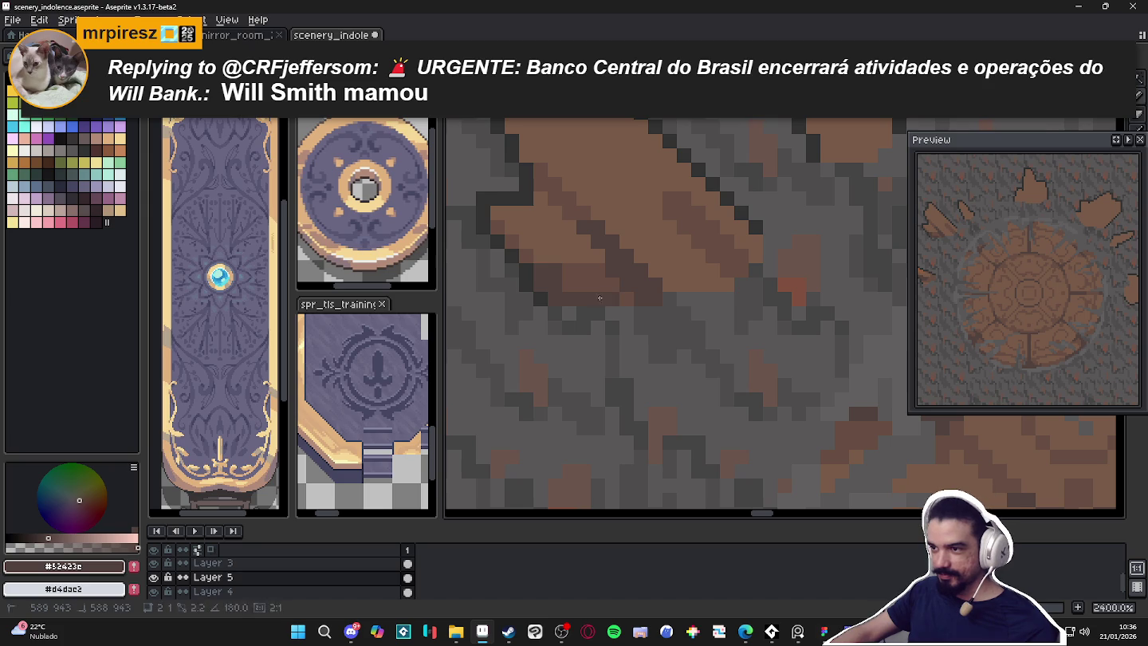
# Sample the mid-brown and darken pixel rows along the shard's edge and lower edge
pyautogui.scroll(-2, 605, 312)
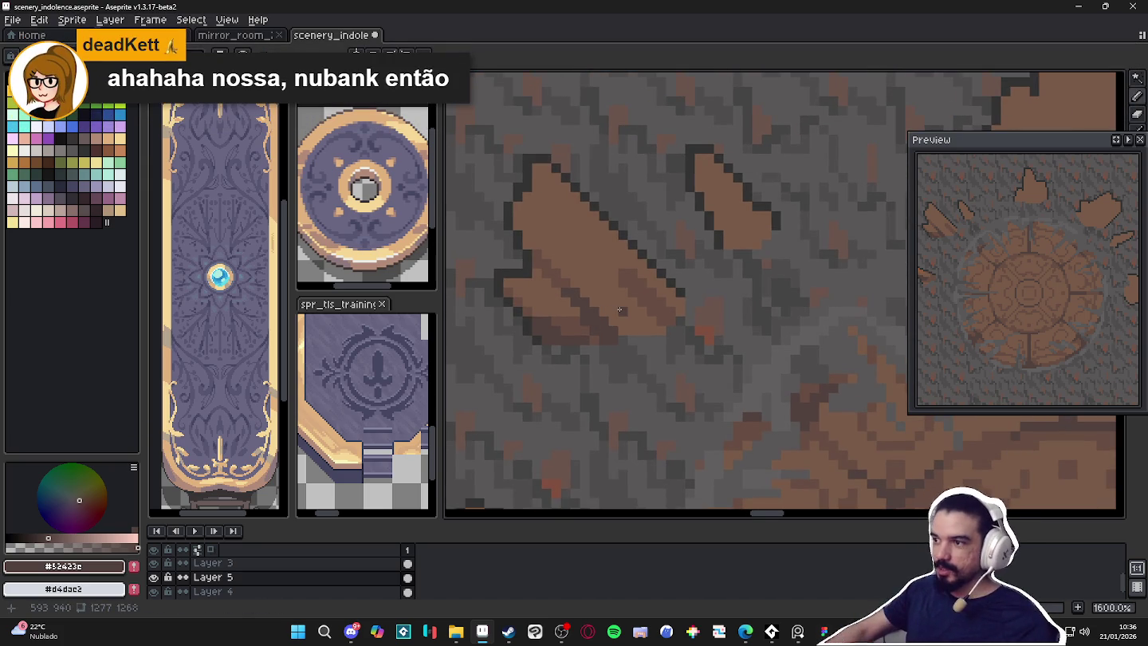
pyautogui.scroll(2, 546, 244)
pyautogui.keyDown('alt'); pyautogui.click(520, 246); pyautogui.keyUp('alt')
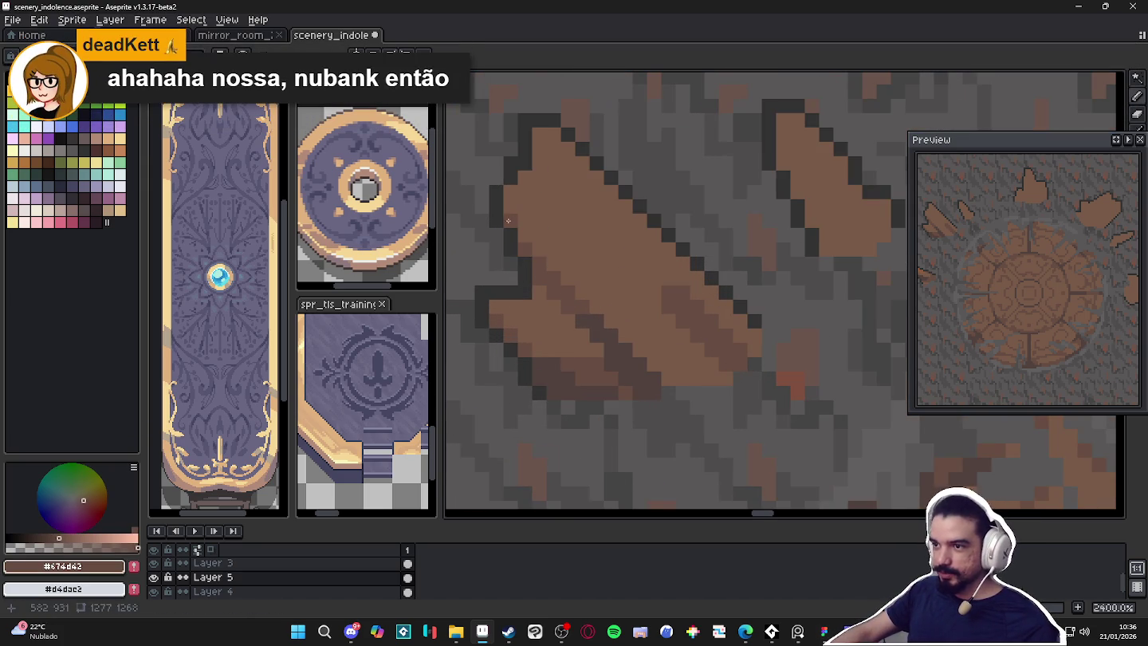
pyautogui.moveTo(548, 203); pyautogui.dragTo(551, 204)
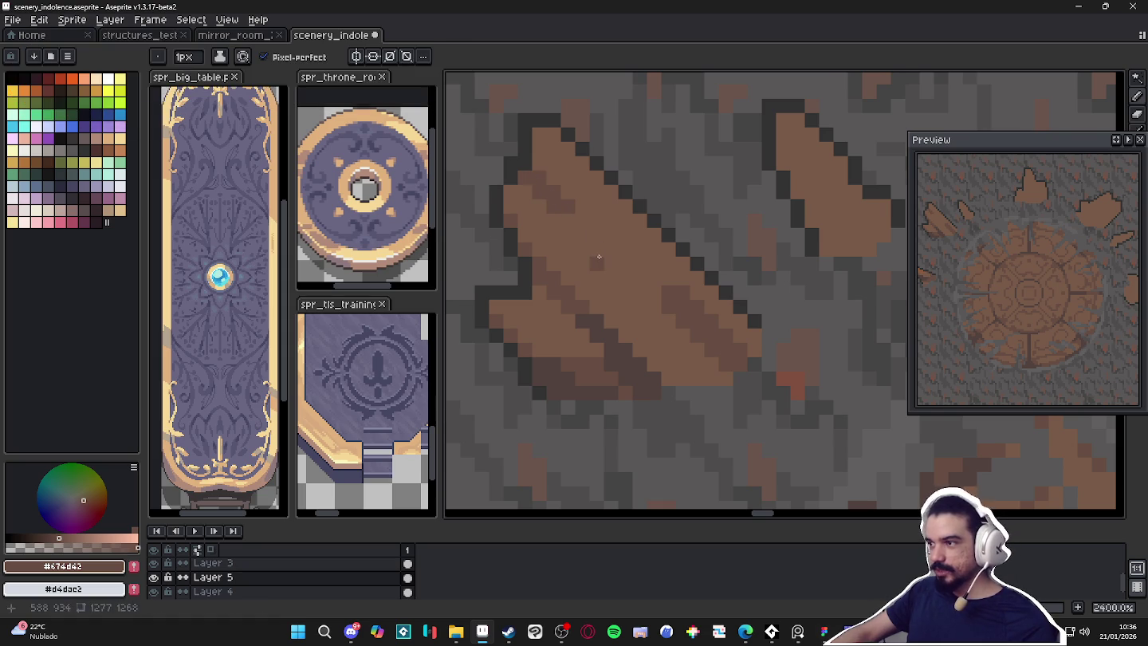
pyautogui.scroll(1, 597, 251)
pyautogui.moveTo(709, 369)
pyautogui.mouseDown()
pyautogui.moveTo(646, 359)
pyautogui.moveTo(633, 377)
pyautogui.mouseUp()
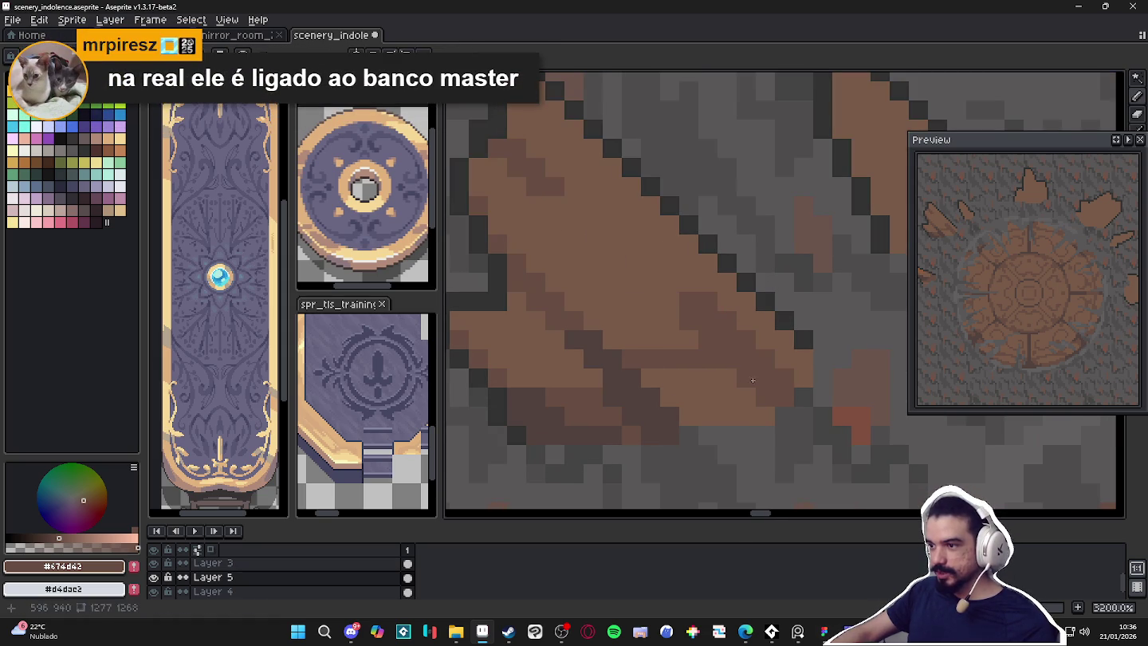
pyautogui.moveTo(764, 415); pyautogui.dragTo(680, 416)
pyautogui.moveTo(758, 410)
pyautogui.mouseDown()
pyautogui.moveTo(671, 398)
pyautogui.moveTo(695, 361)
pyautogui.moveTo(645, 377)
pyautogui.mouseUp()
# Re-pick #674d42 and extend darker shading rows across the shard, then sample #785a48
pyautogui.keyDown('alt'); pyautogui.click(701, 378); pyautogui.keyUp('alt')
pyautogui.click(728, 340)
pyautogui.keyDown('alt'); pyautogui.click(726, 377); pyautogui.keyUp('alt')
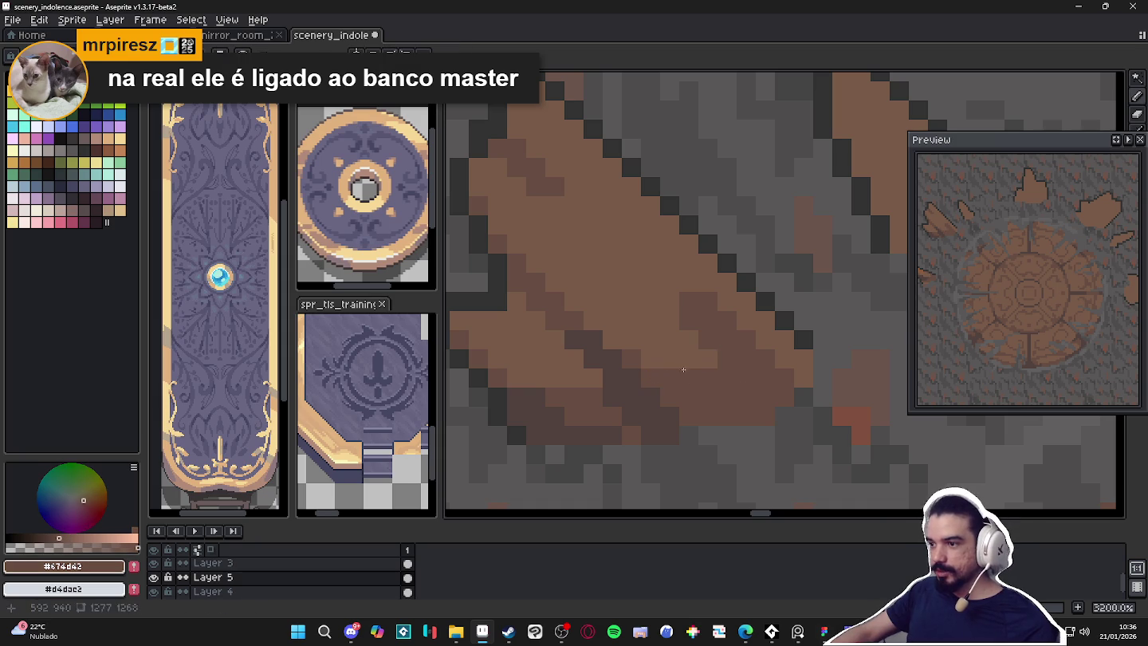
pyautogui.moveTo(709, 359); pyautogui.dragTo(640, 357)
pyautogui.keyDown('alt'); pyautogui.click(678, 327); pyautogui.keyUp('alt')
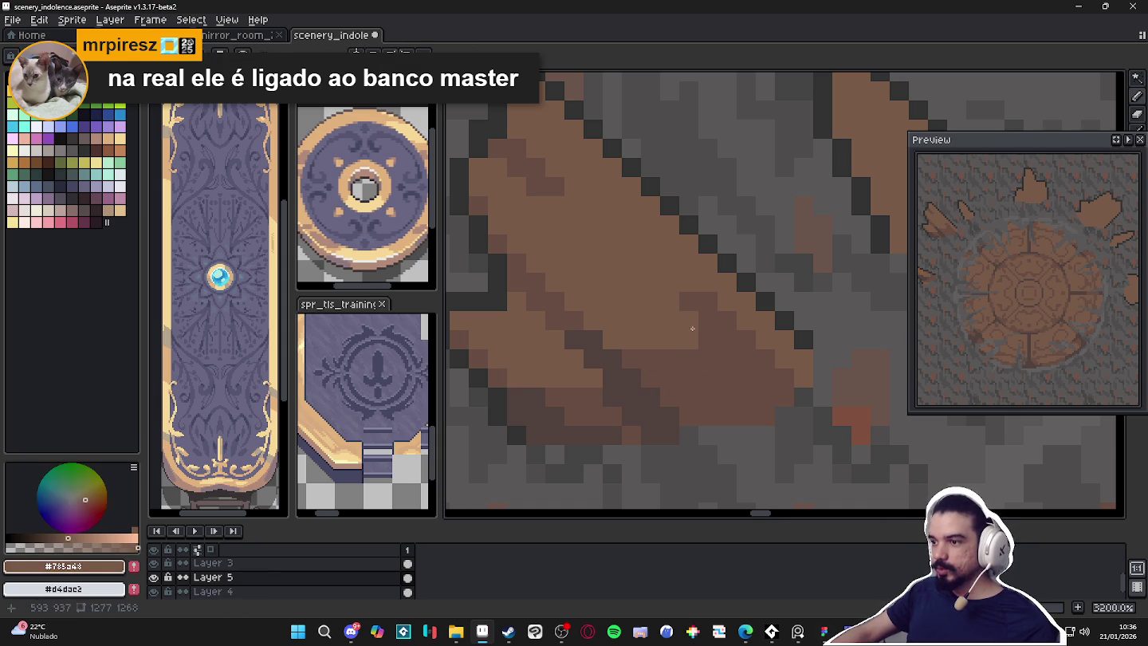
pyautogui.scroll(-3, 707, 352)
# Add #52423c outline pixels diagonally along the shard's bottom edge
pyautogui.keyDown('alt'); pyautogui.click(673, 371); pyautogui.keyUp('alt')
pyautogui.click(708, 344)
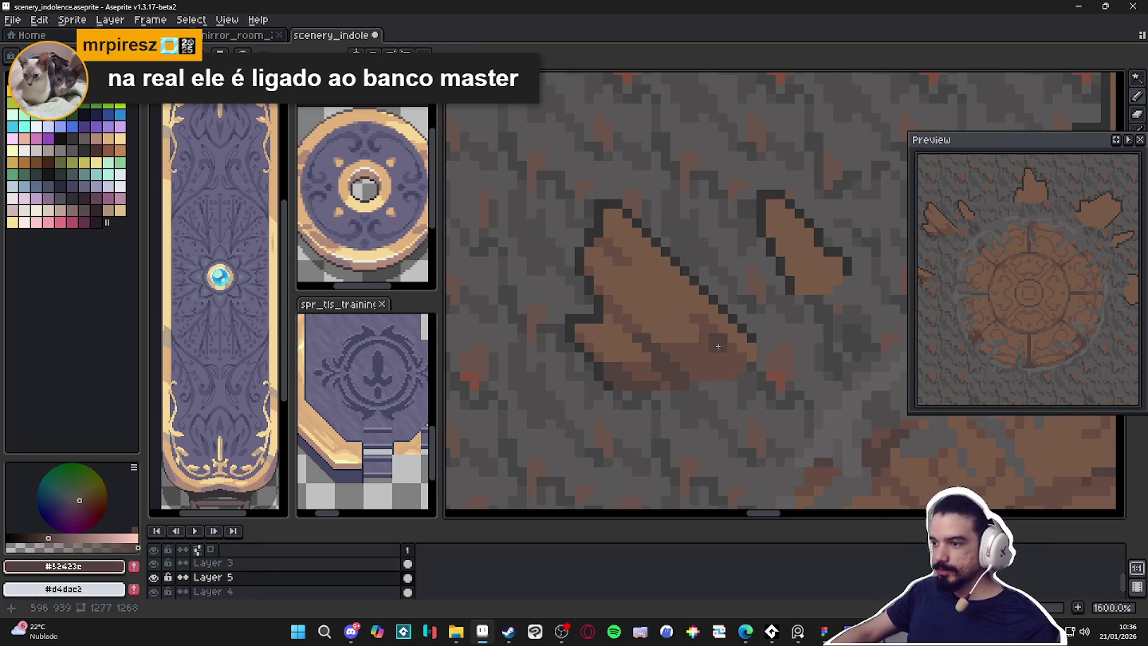
pyautogui.click(724, 354)
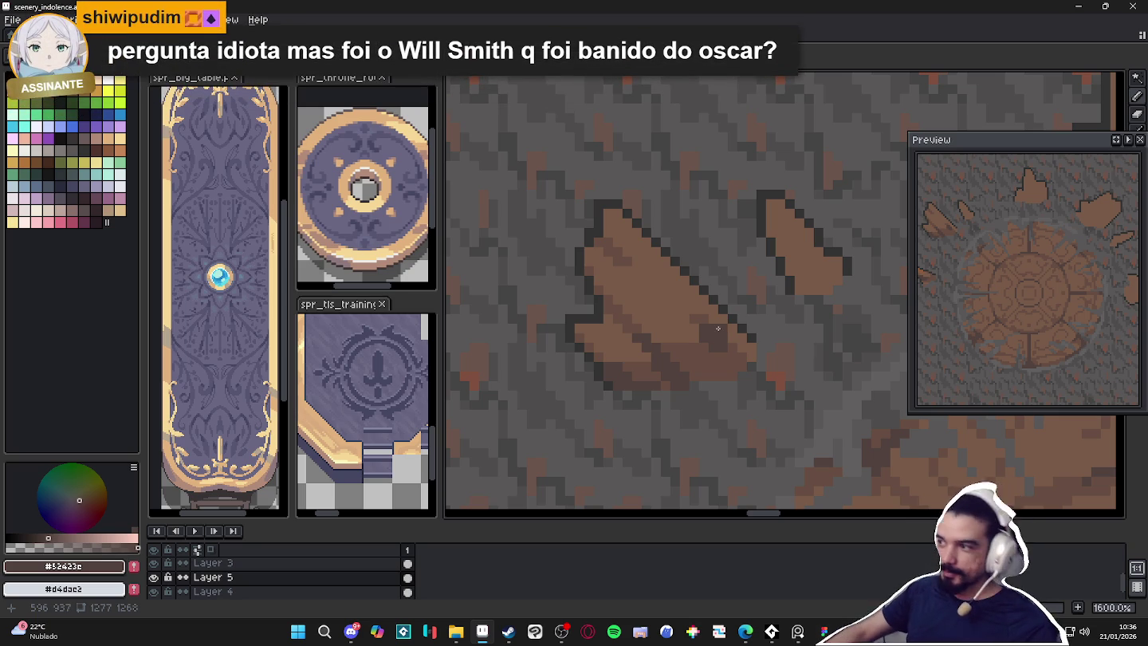
pyautogui.scroll(1, 719, 343)
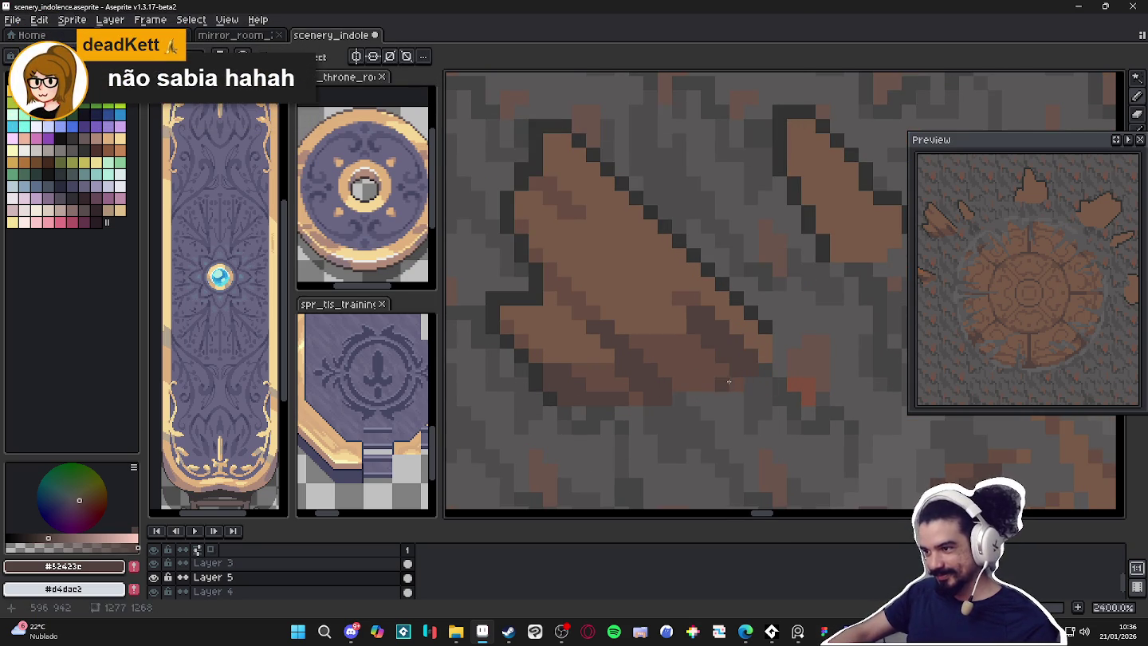
pyautogui.moveTo(699, 383)
pyautogui.mouseDown()
pyautogui.moveTo(720, 370)
pyautogui.moveTo(667, 369)
pyautogui.mouseUp()
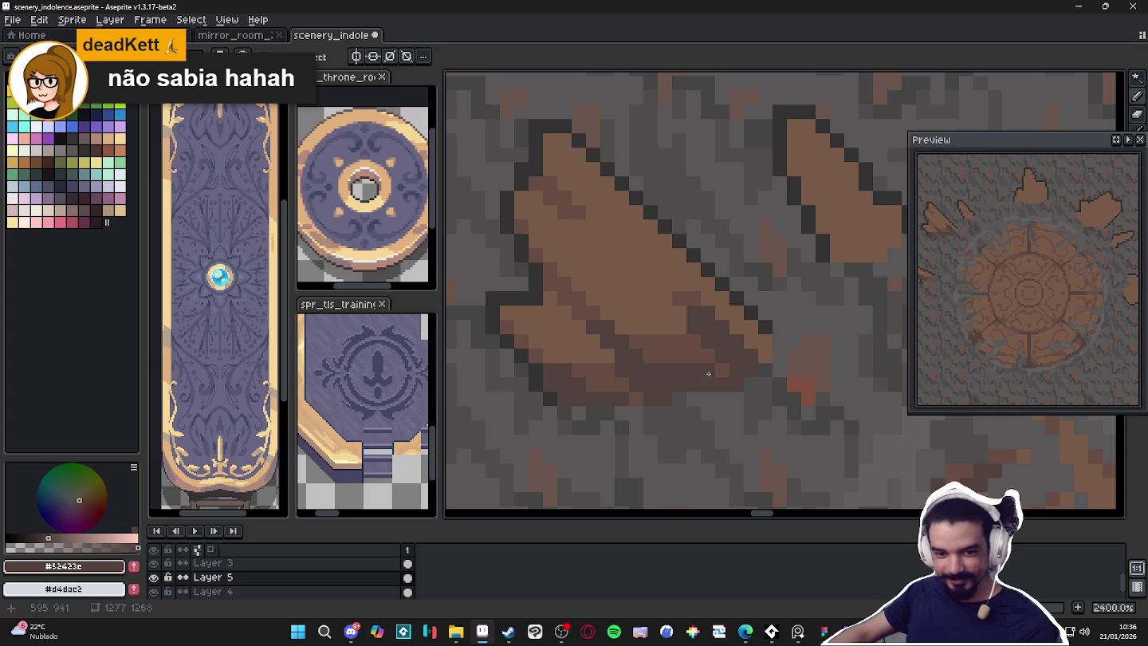
pyautogui.scroll(-3, 708, 373)
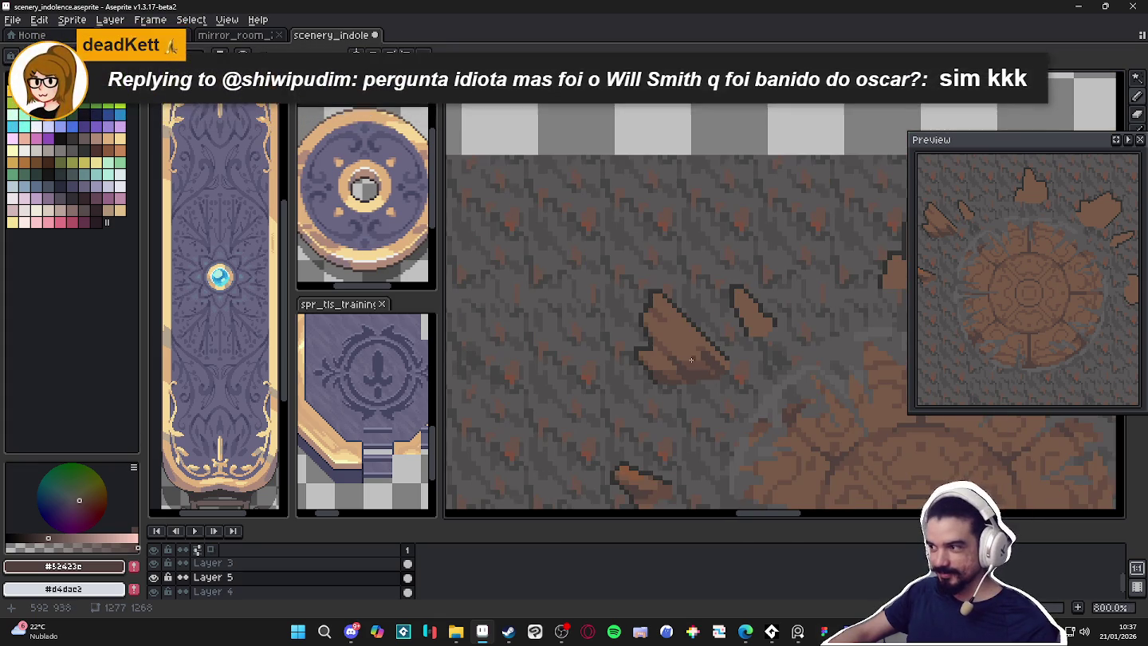
# Return to the Pencil and darken a few pixels on the shard left of the seal
pyautogui.scroll(3, 712, 376)
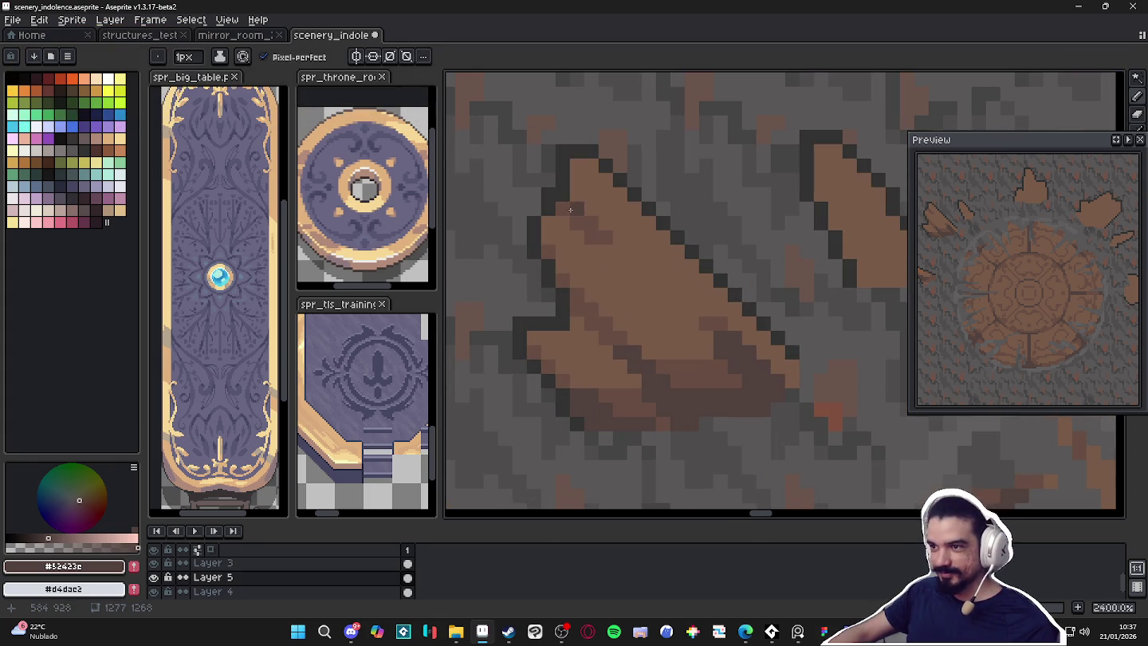
pyautogui.press('v')
pyautogui.press('b')
pyautogui.click(591, 224)
pyautogui.click(593, 237)
pyautogui.scroll(-6, 592, 237)
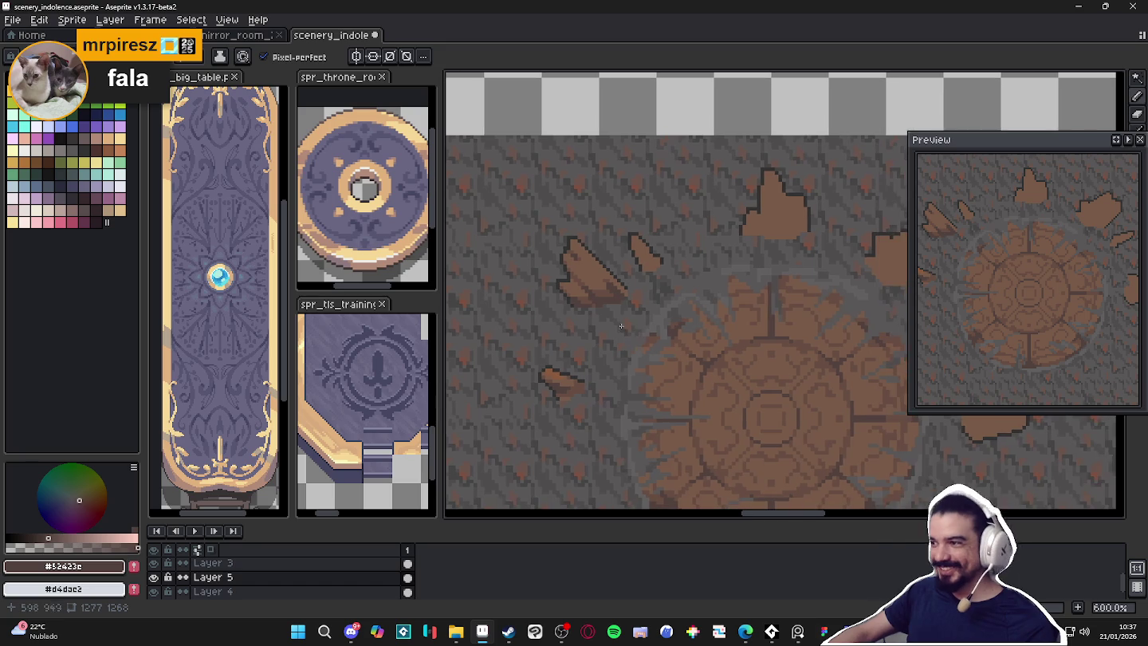
pyautogui.scroll(4, 598, 247)
# Sample dark outline brown #52423c, recentre the view, and paint brown pixels along the shard's edge
pyautogui.press('alt')
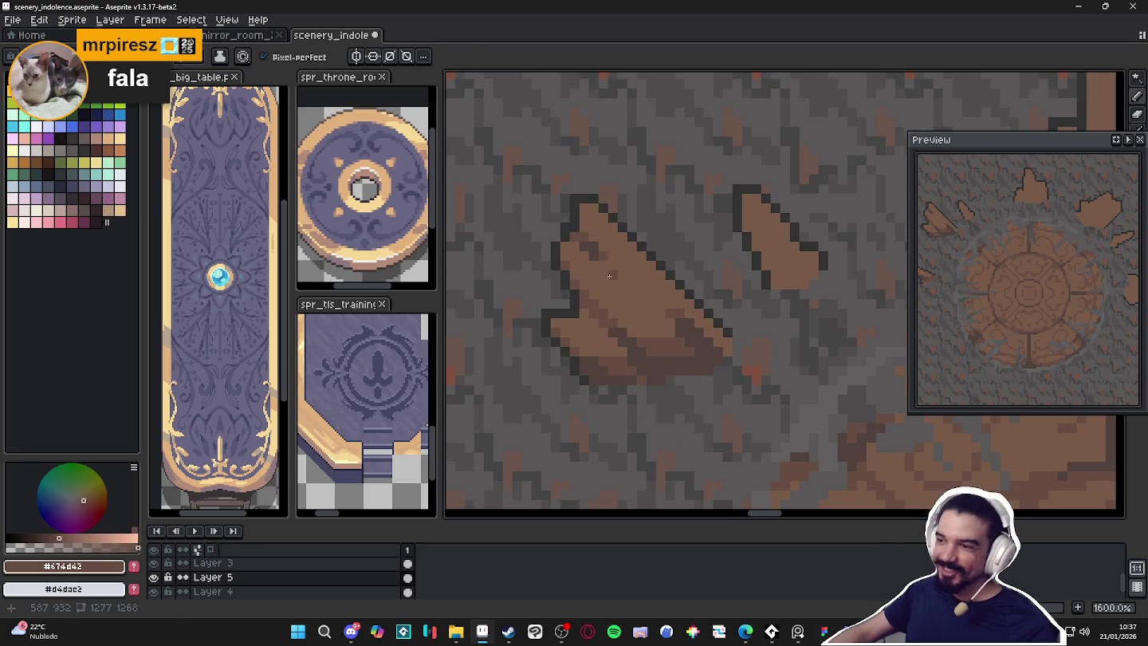
pyautogui.scroll(-3, 608, 264)
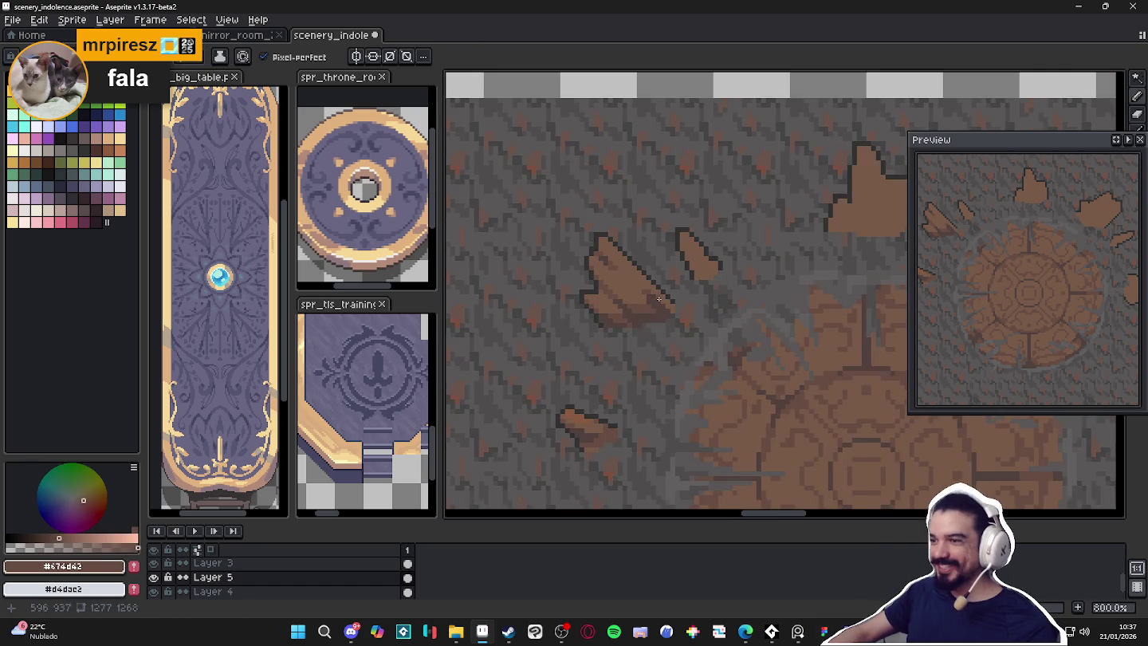
pyautogui.scroll(-1, 606, 279)
pyautogui.scroll(1, 604, 290)
pyautogui.scroll(3, 604, 290)
pyautogui.scroll(-2, 575, 263)
pyautogui.scroll(2, 550, 232)
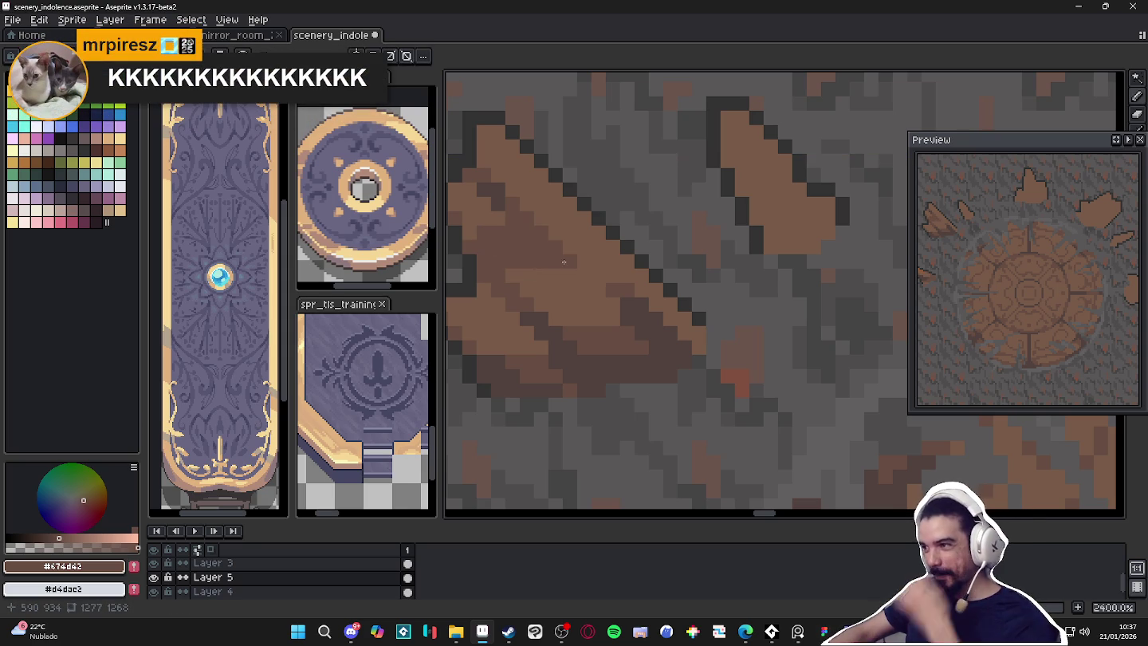
pyautogui.keyDown('alt'); pyautogui.click(496, 199); pyautogui.keyUp('alt')
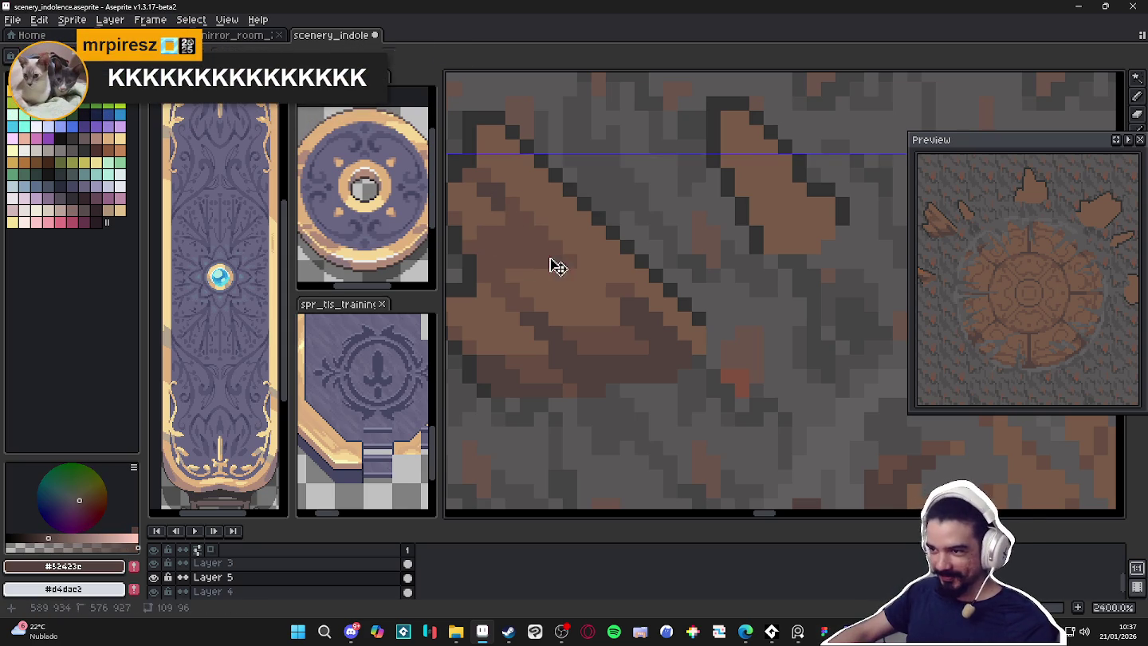
pyautogui.scroll(-2, 545, 259)
pyautogui.scroll(-4, 544, 259)
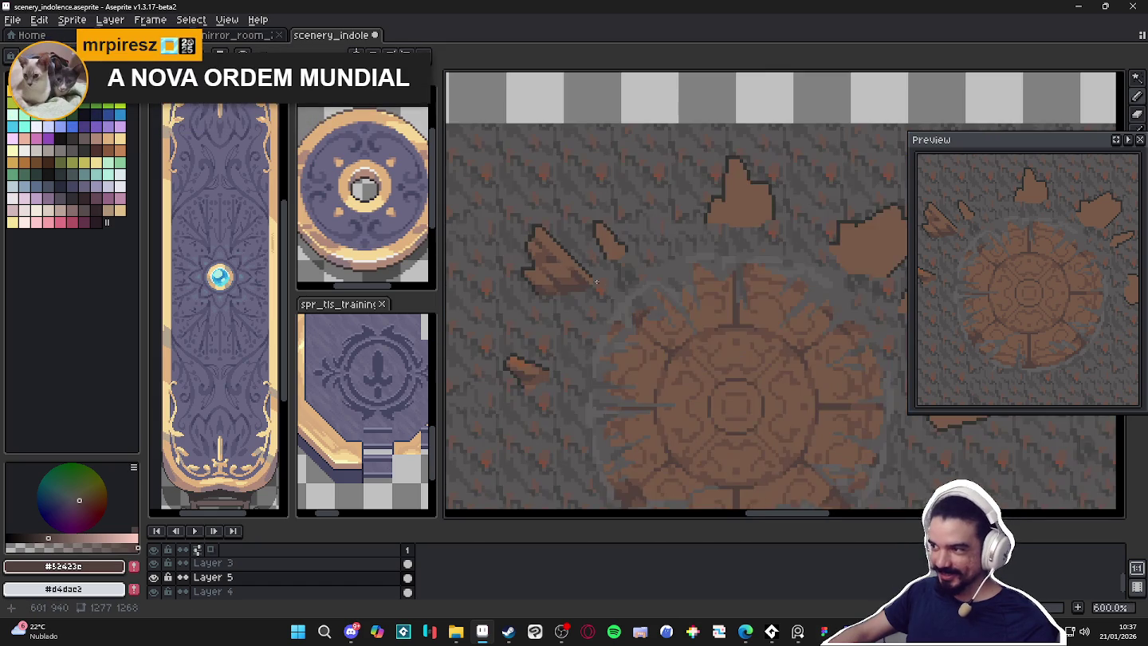
pyautogui.scroll(-1, 574, 272)
pyautogui.scroll(-1, 606, 283)
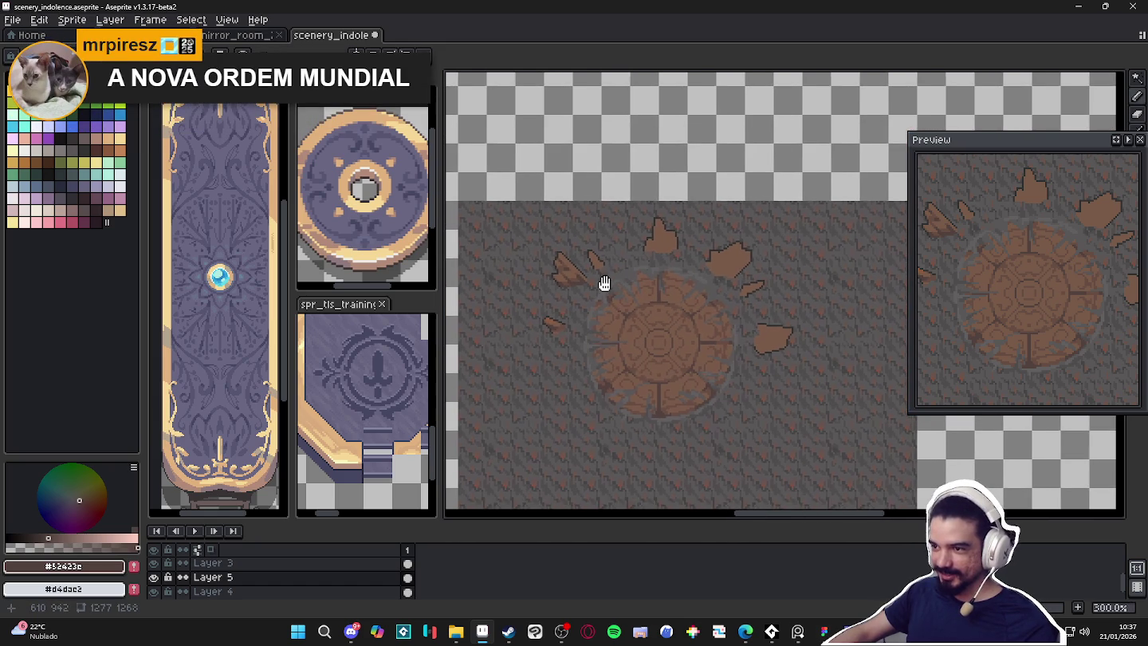
pyautogui.moveTo(620, 288); pyautogui.dragTo(654, 280)
pyautogui.scroll(4, 641, 256)
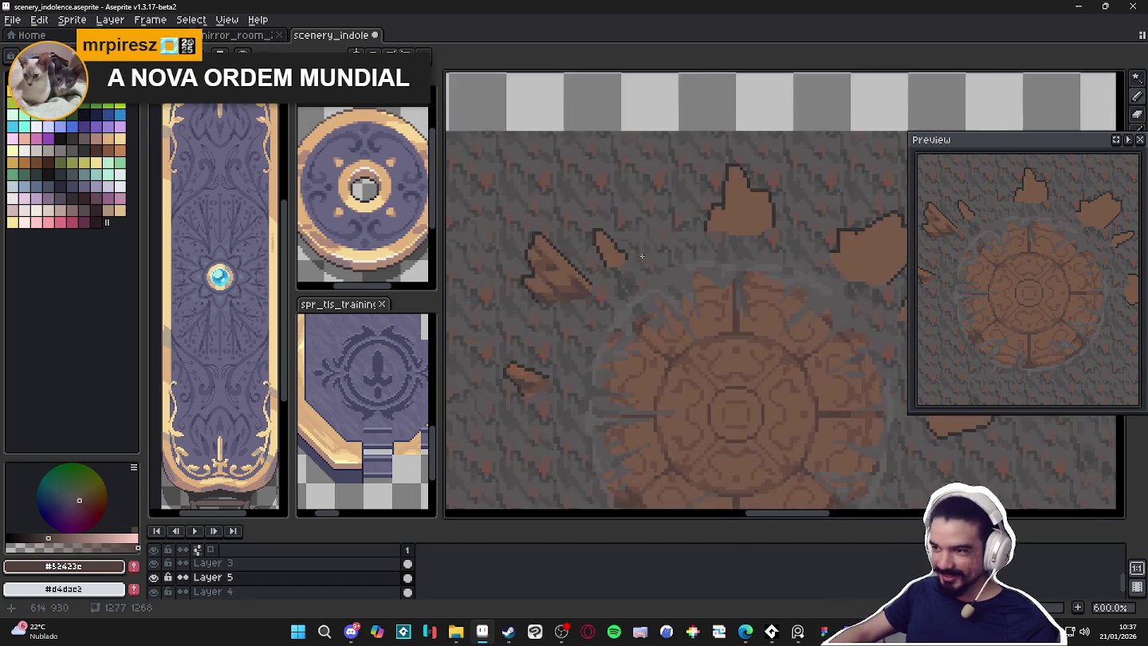
pyautogui.scroll(3, 642, 257)
pyautogui.moveTo(613, 260); pyautogui.dragTo(634, 248)
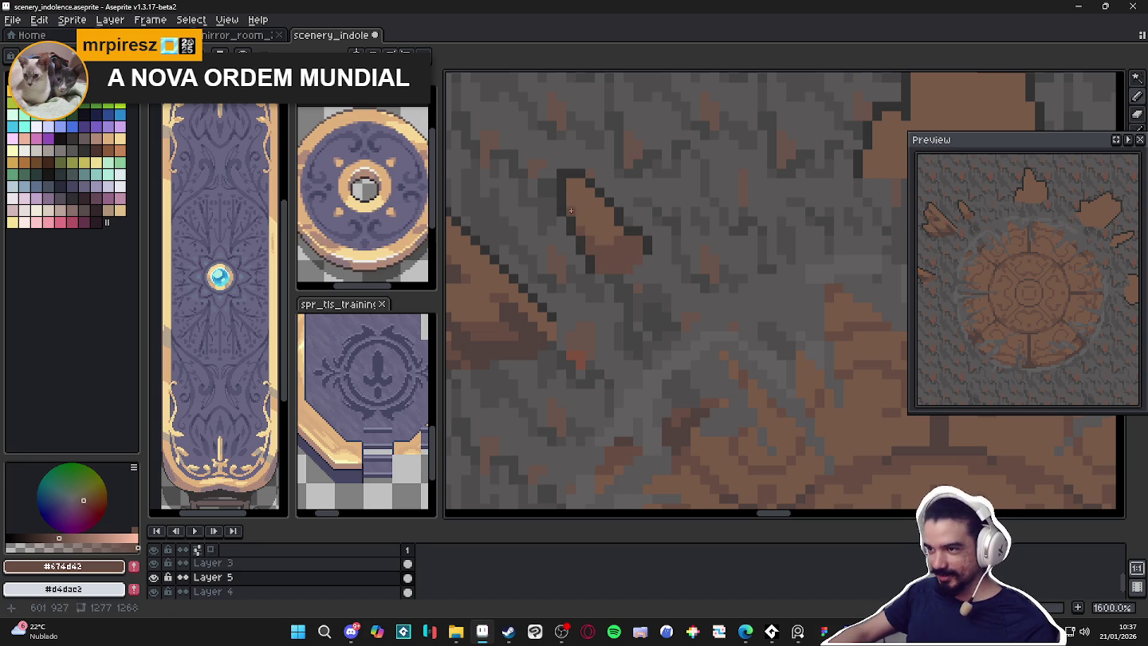
# Stroke #674d42 vertical and diagonal shading down the right half of the pointed shard above the seal
pyautogui.scroll(-4, 570, 210)
pyautogui.scroll(2, 720, 205)
pyautogui.scroll(2, 719, 205)
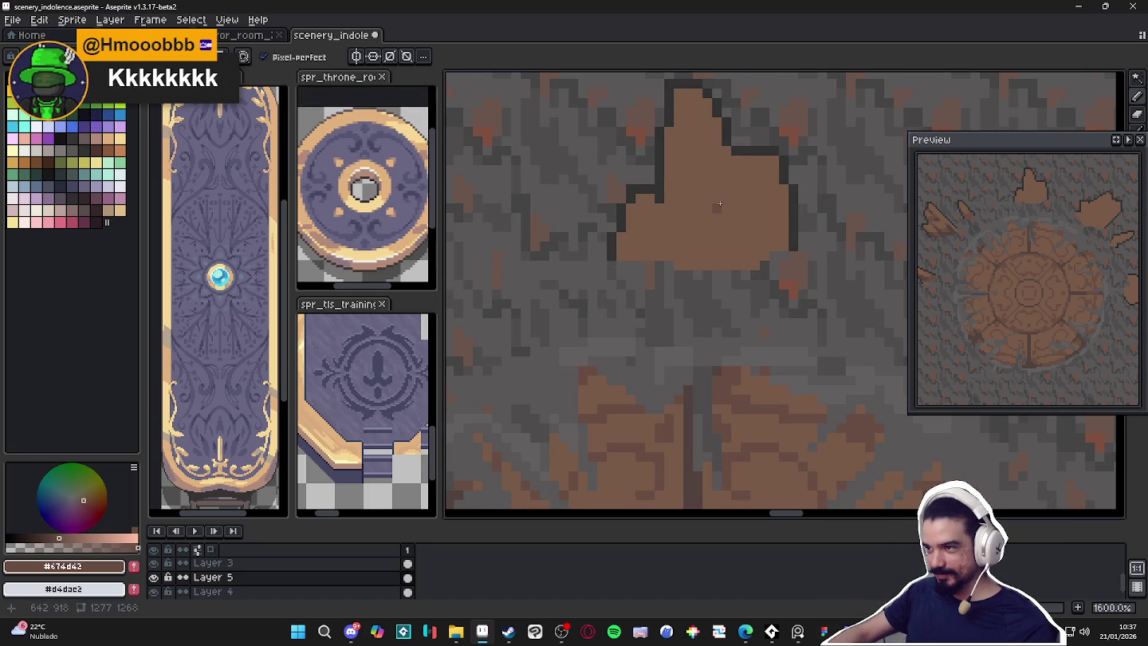
pyautogui.moveTo(678, 145); pyautogui.dragTo(722, 163)
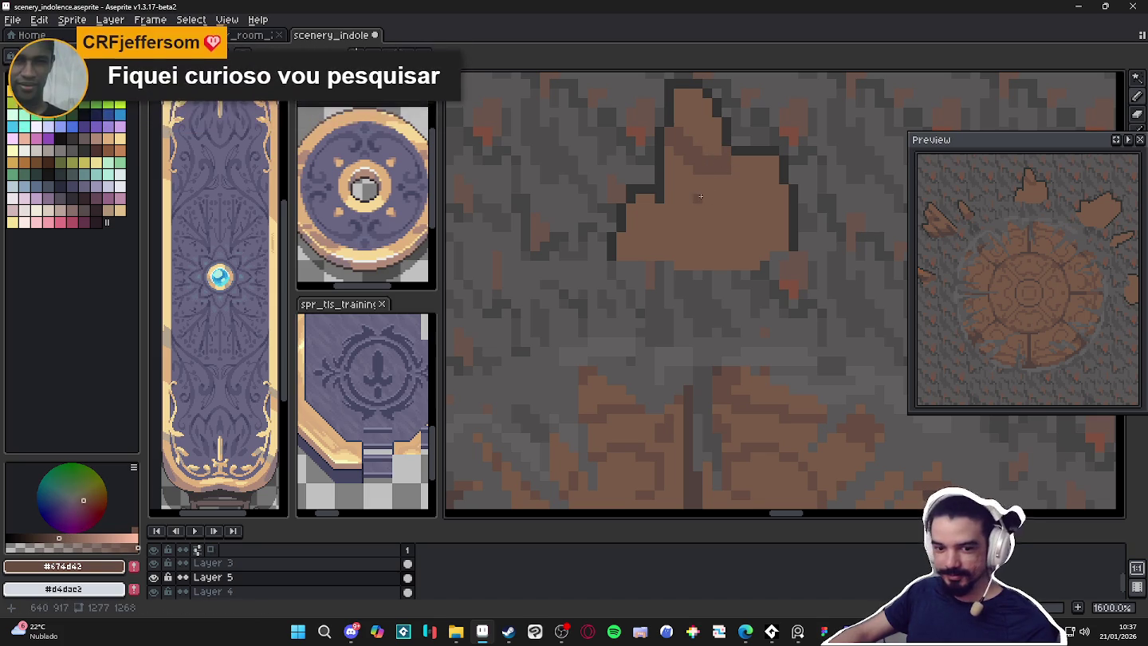
pyautogui.moveTo(718, 182); pyautogui.dragTo(717, 264)
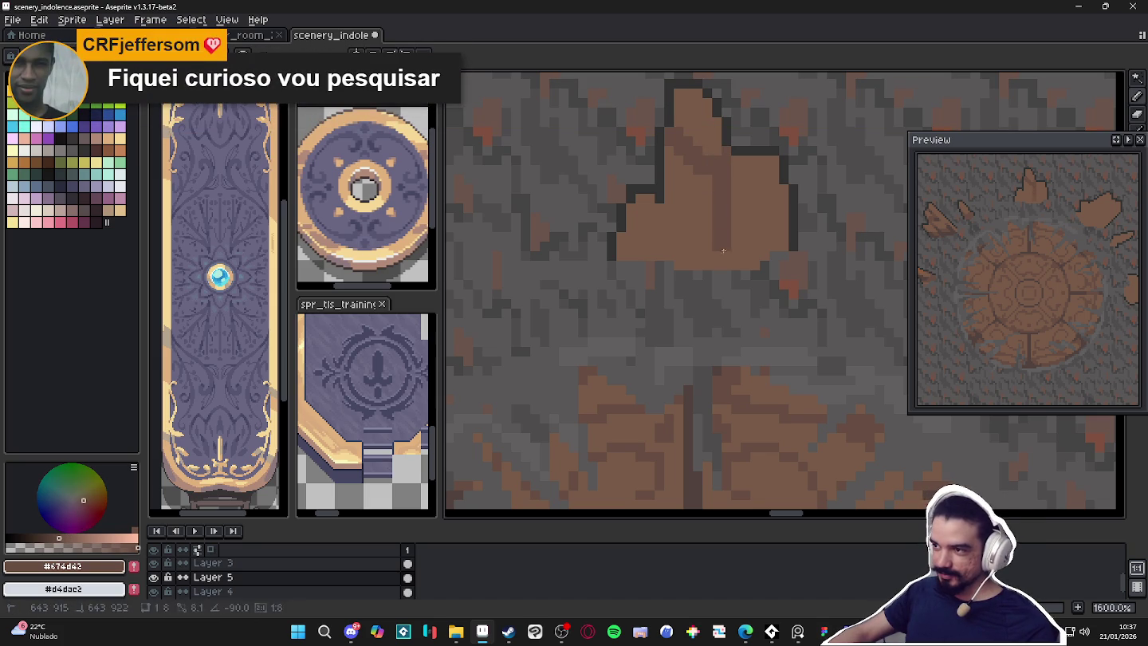
pyautogui.moveTo(712, 175)
pyautogui.mouseDown()
pyautogui.moveTo(709, 251)
pyautogui.moveTo(662, 251)
pyautogui.moveTo(661, 206)
pyautogui.mouseUp()
pyautogui.moveTo(668, 251); pyautogui.dragTo(670, 204)
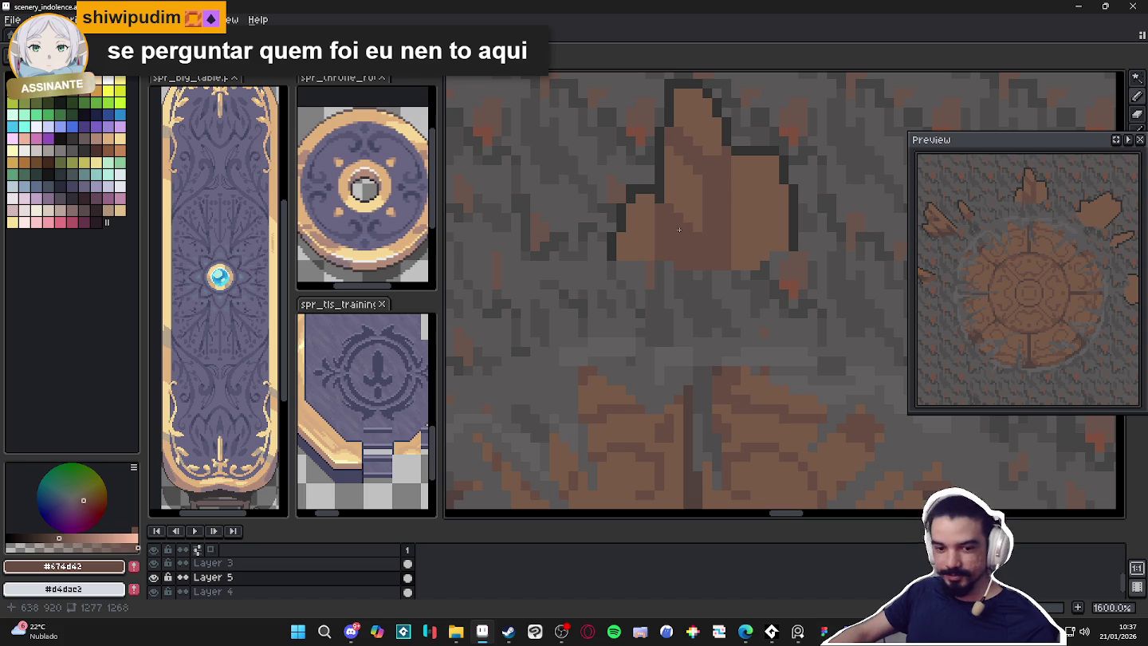
pyautogui.moveTo(668, 246); pyautogui.dragTo(692, 264)
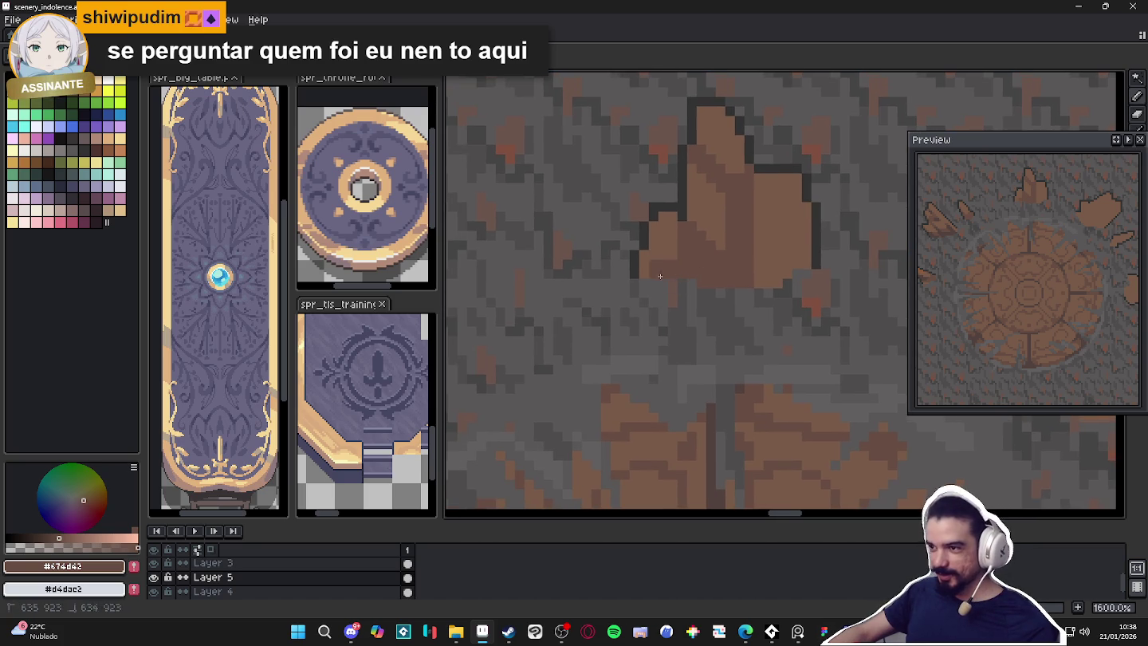
pyautogui.hscroll(2, 737, 267)
pyautogui.moveTo(733, 277); pyautogui.dragTo(776, 237)
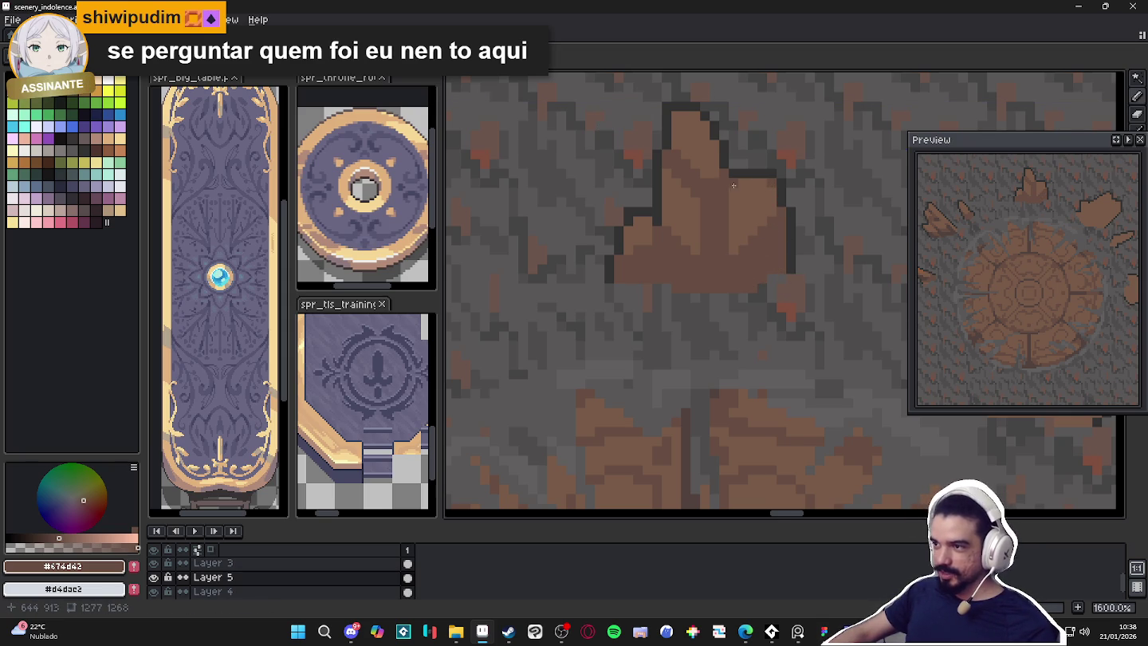
pyautogui.scroll(-4, 741, 209)
pyautogui.scroll(2, 733, 247)
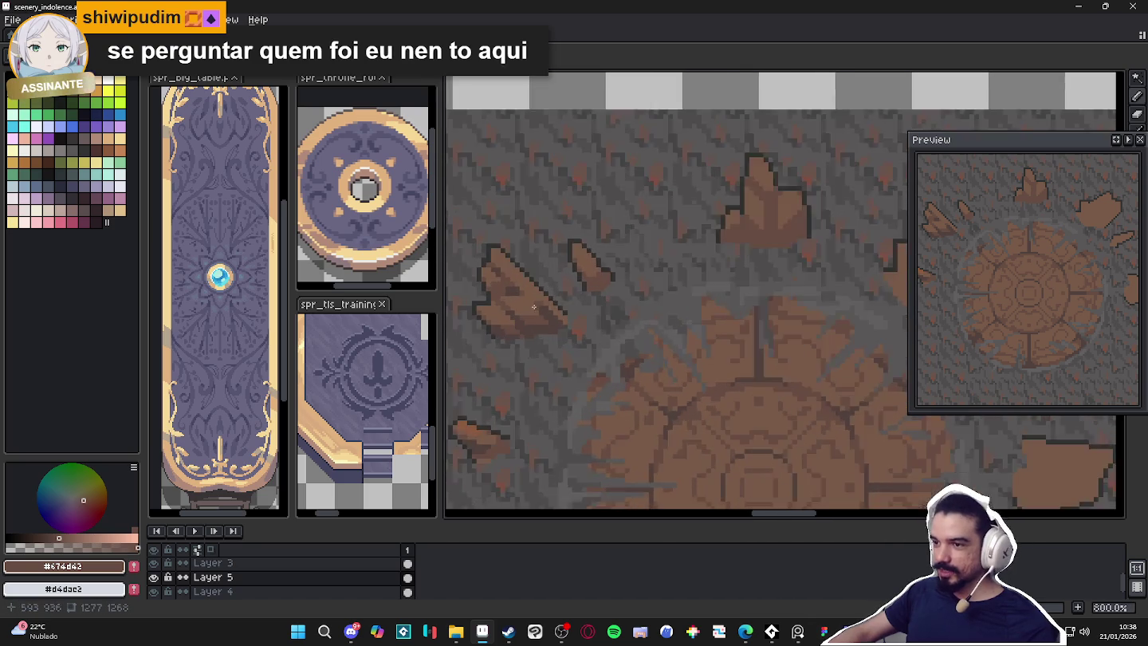
# Sample the dark outline brown and paint darker pixel columns on the pointed shard
pyautogui.scroll(2, 561, 319)
pyautogui.keyDown('alt'); pyautogui.click(561, 319); pyautogui.keyUp('alt')
pyautogui.scroll(3, 749, 273)
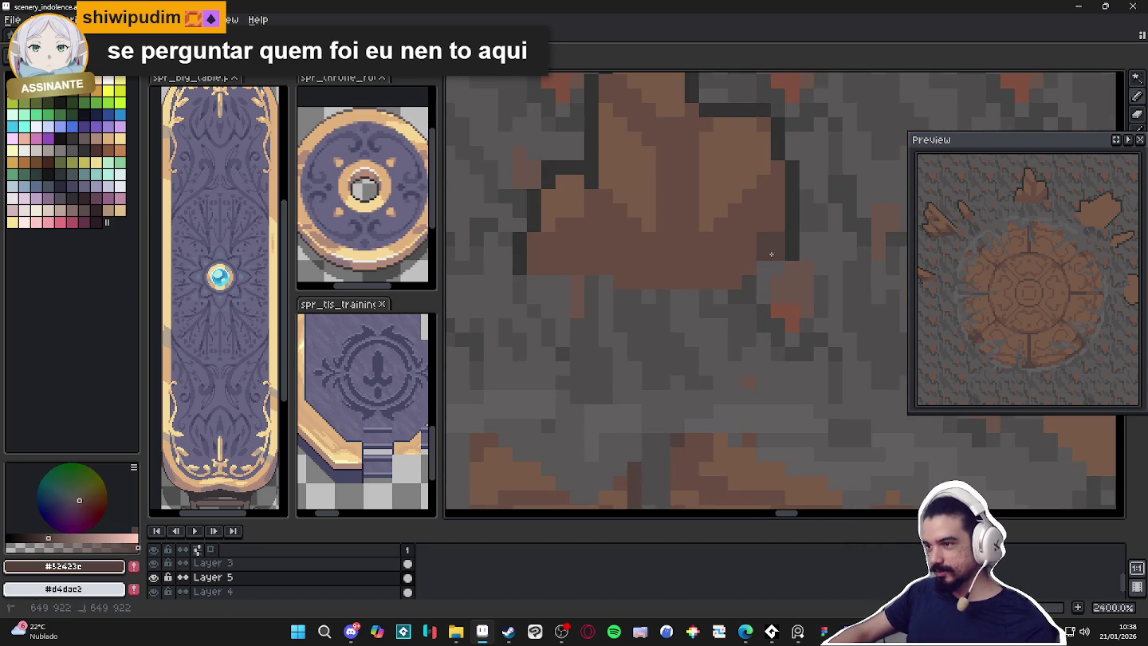
pyautogui.moveTo(740, 240); pyautogui.dragTo(745, 229)
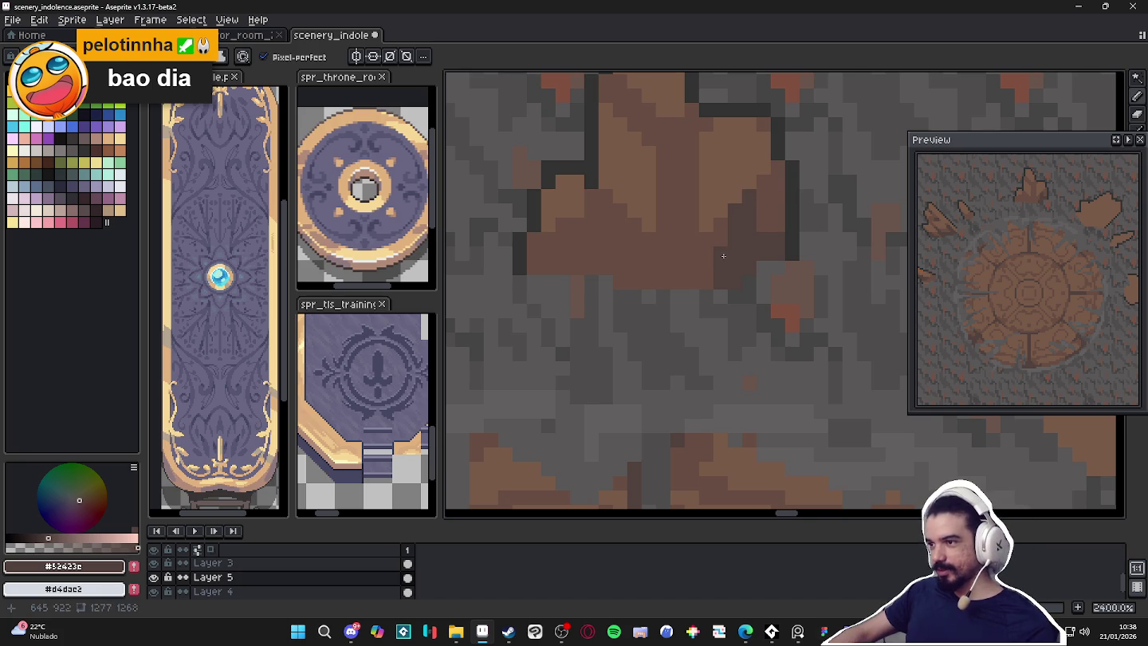
pyautogui.scroll(-1, 737, 250)
pyautogui.scroll(-1, 718, 249)
pyautogui.scroll(2, 693, 248)
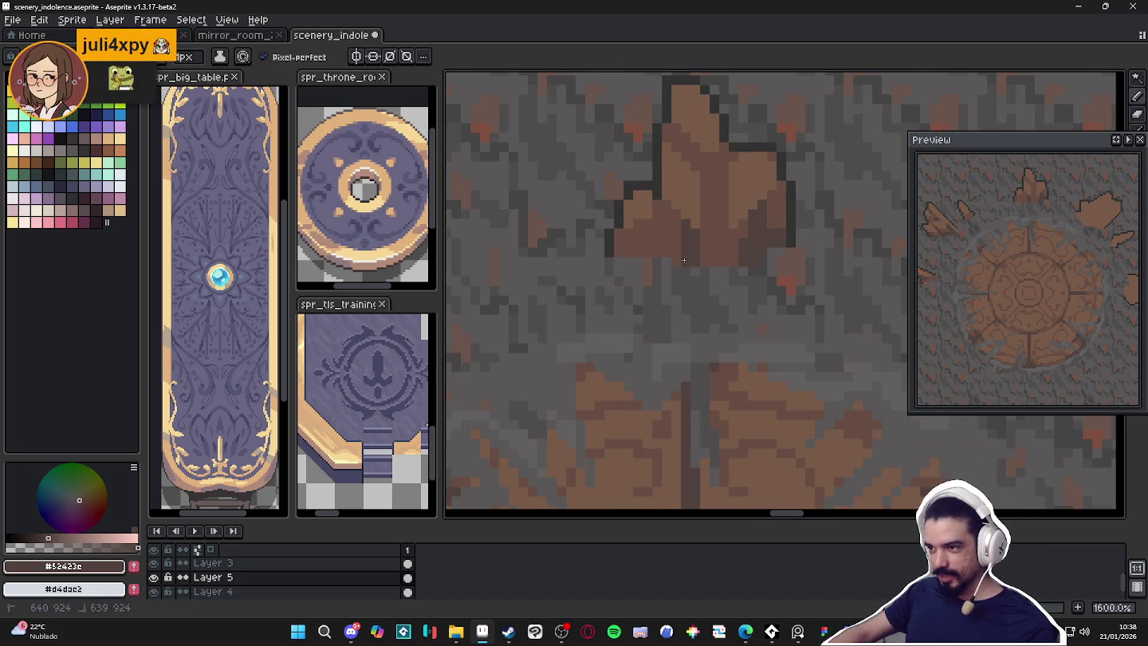
pyautogui.moveTo(674, 256); pyautogui.dragTo(677, 211)
pyautogui.moveTo(662, 252); pyautogui.dragTo(663, 241)
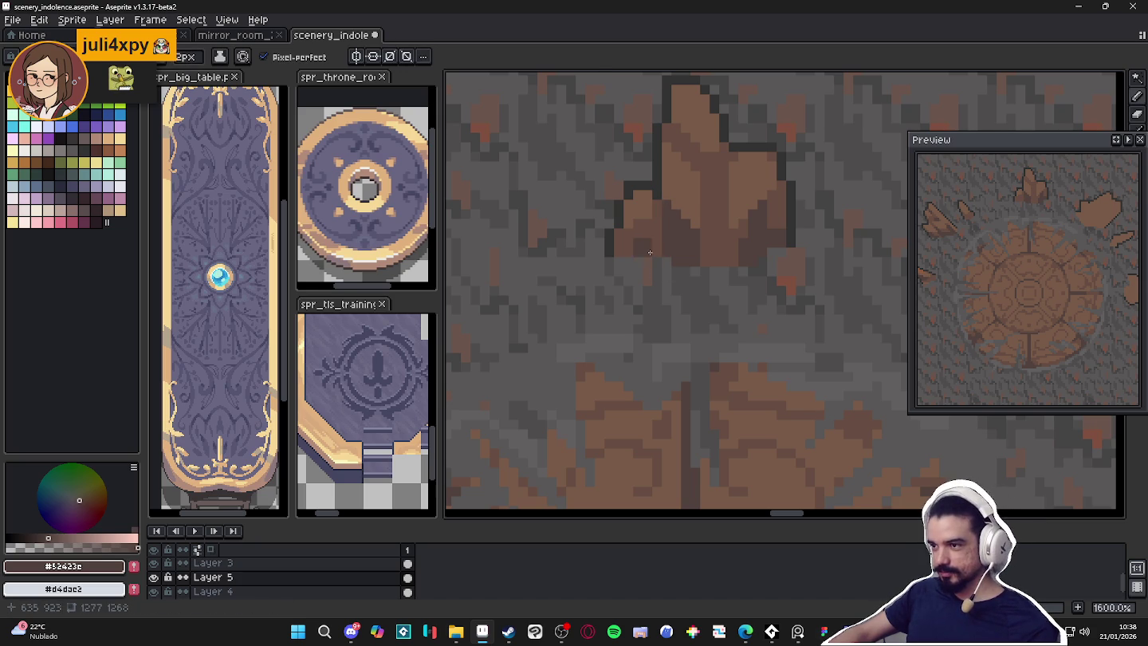
pyautogui.scroll(-3, 698, 246)
pyautogui.scroll(2, 701, 244)
# Touch up the shard edge in #674d42, then switch the colour back to dark brown #52423c
pyautogui.keyDown('alt'); pyautogui.click(698, 238); pyautogui.keyUp('alt')
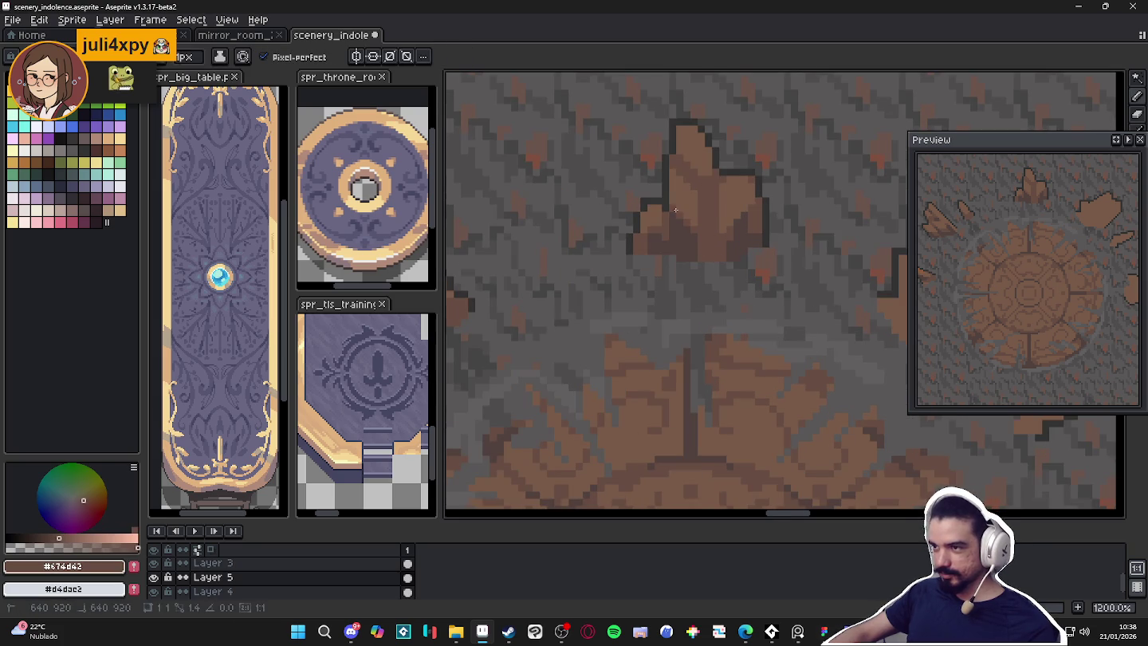
pyautogui.moveTo(695, 231); pyautogui.dragTo(693, 220)
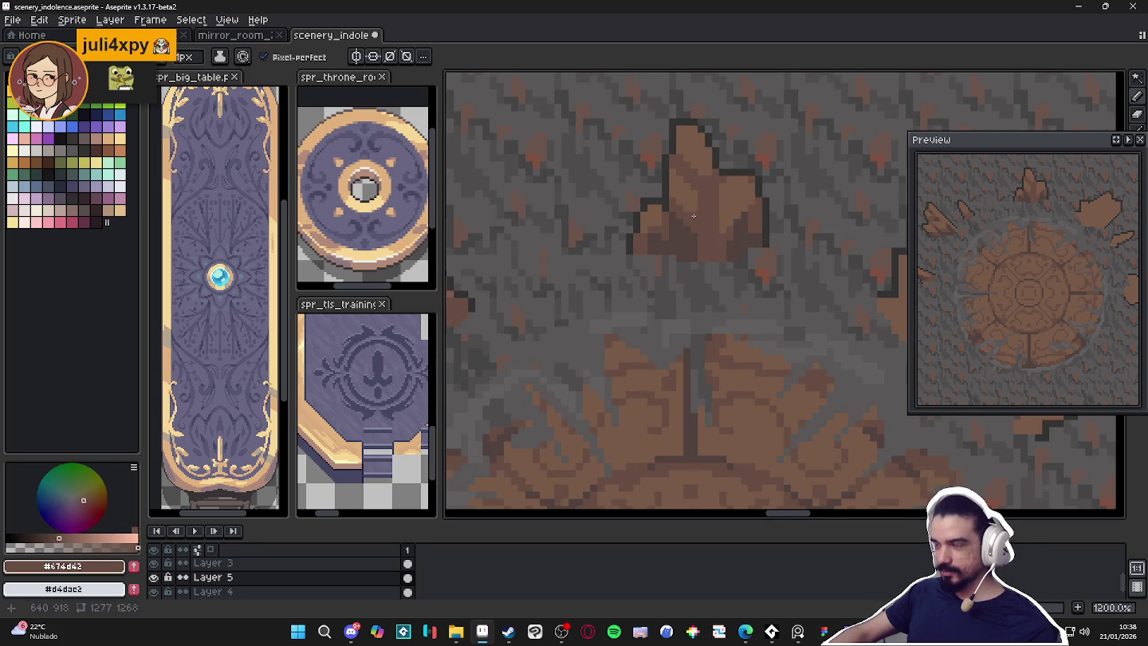
pyautogui.scroll(-3, 693, 216)
pyautogui.scroll(3, 678, 245)
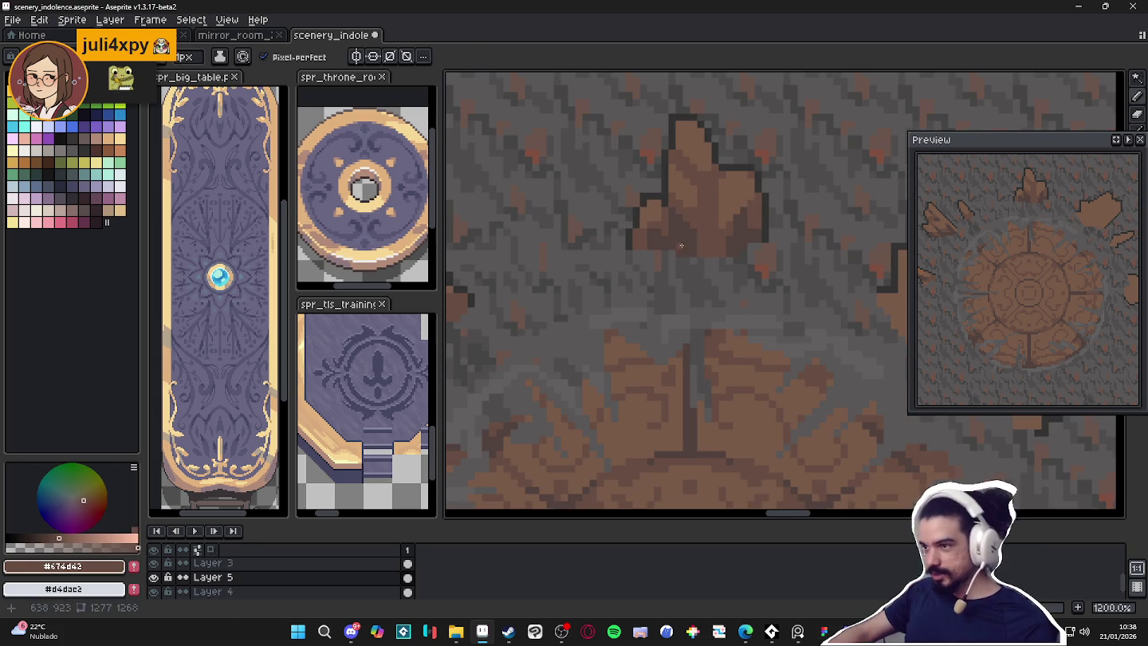
pyautogui.keyDown('alt'); pyautogui.click(679, 244); pyautogui.keyUp('alt')
pyautogui.scroll(1, 700, 186)
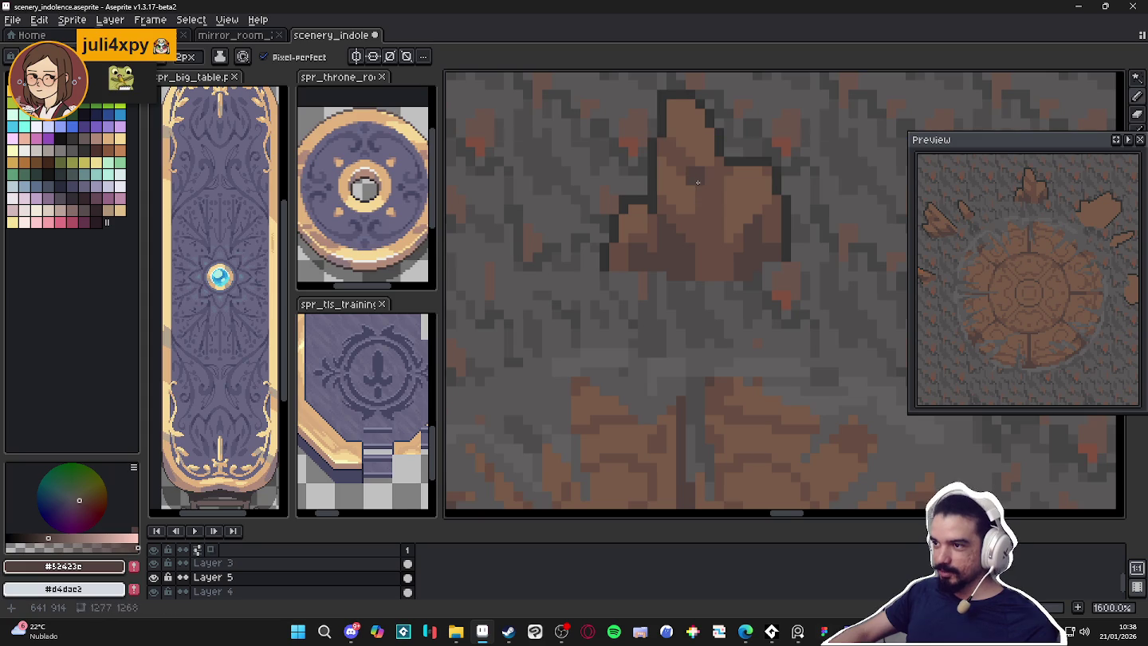
pyautogui.scroll(-1, 709, 205)
pyautogui.scroll(-1, 709, 205)
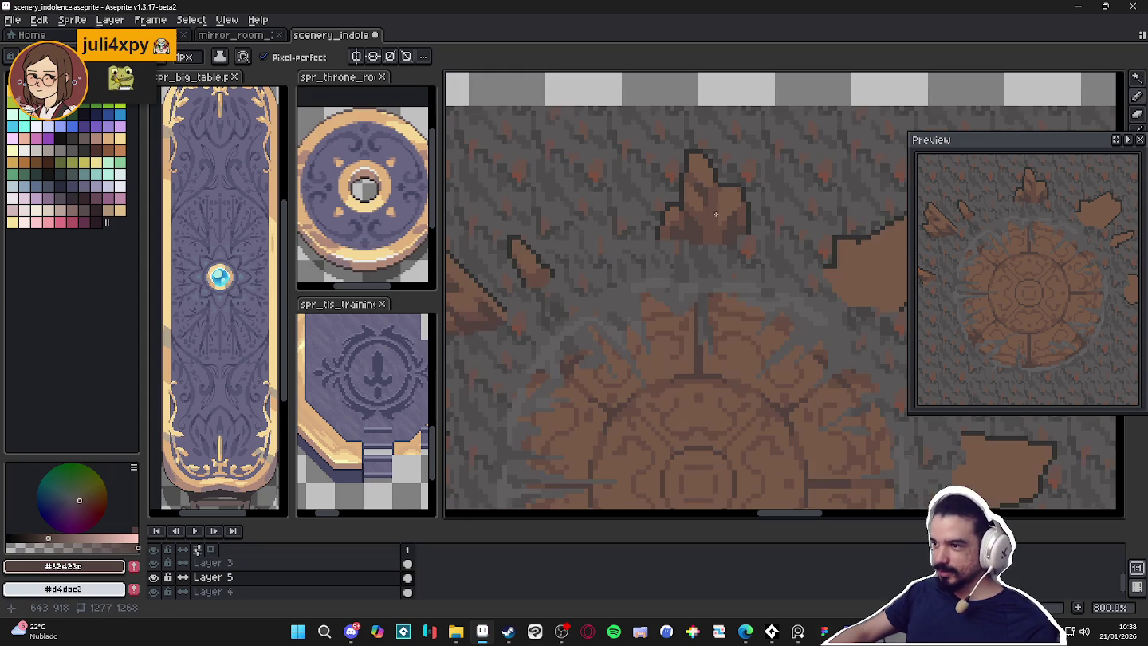
pyautogui.scroll(1, 729, 242)
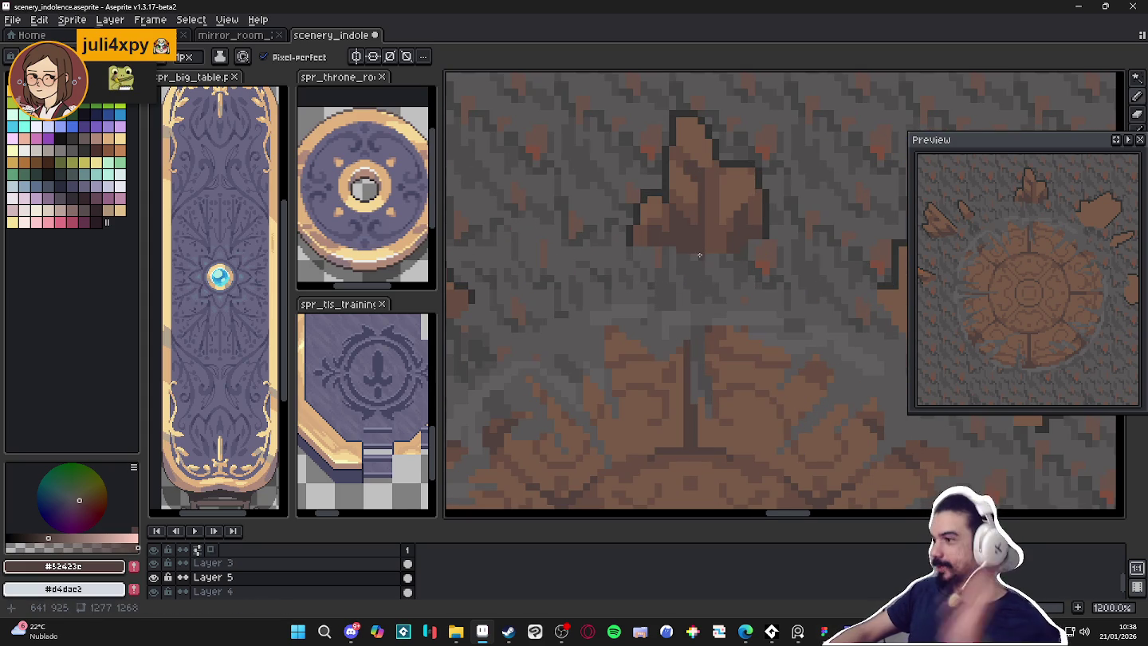
pyautogui.scroll(-2, 705, 188)
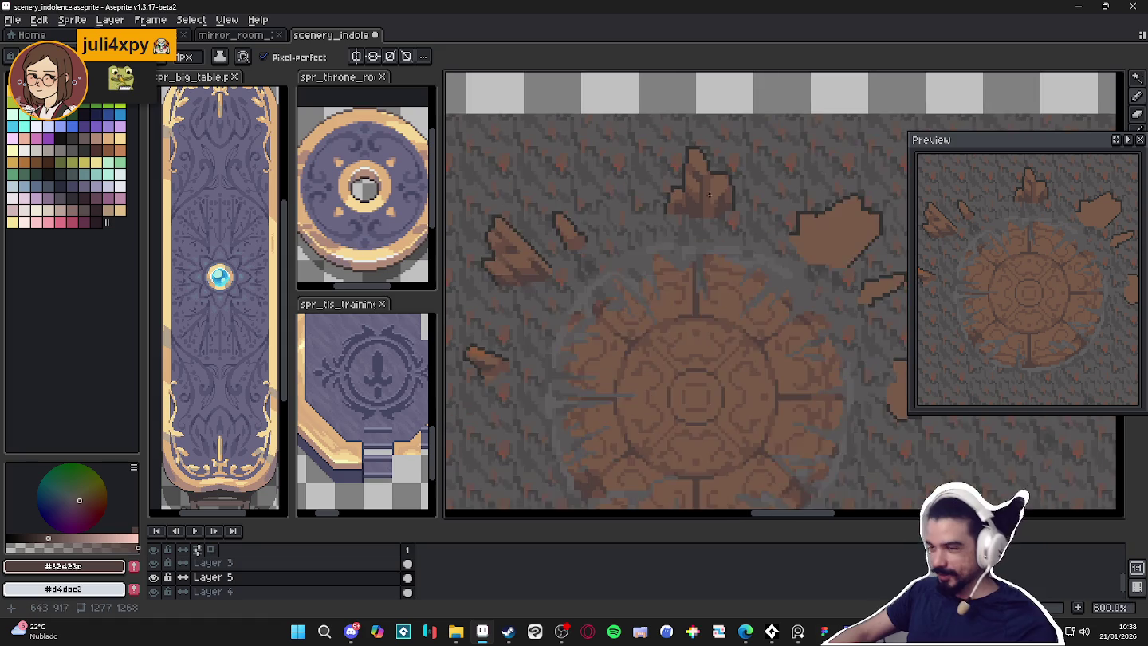
pyautogui.scroll(-1, 705, 188)
pyautogui.scroll(1, 701, 215)
pyautogui.scroll(-2, 690, 243)
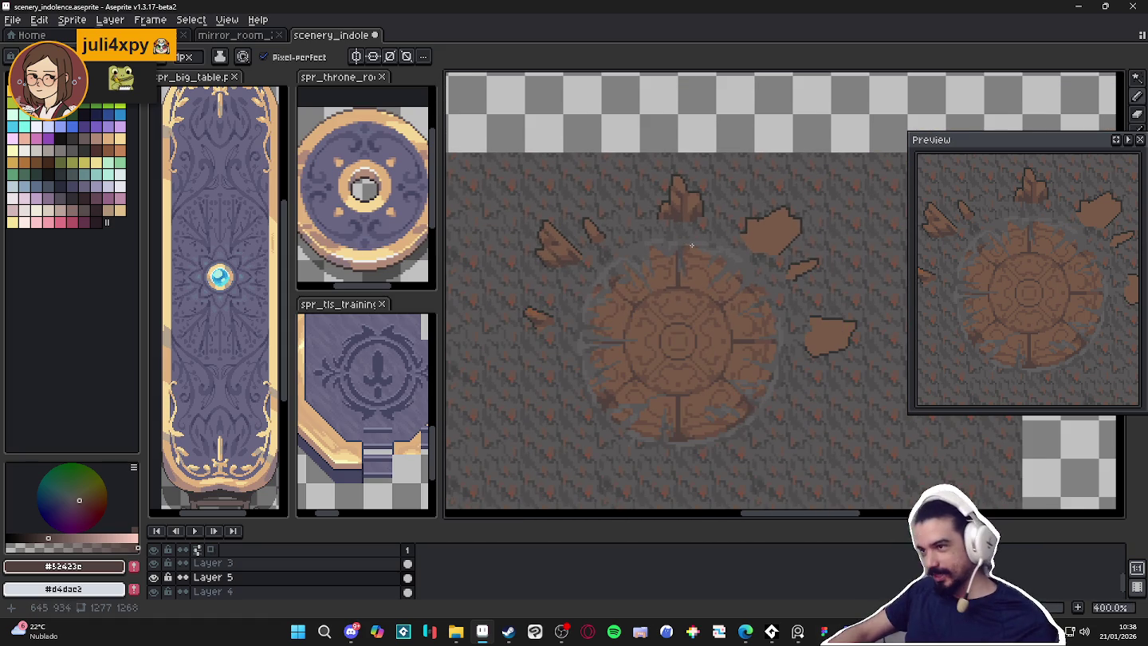
pyautogui.scroll(2, 690, 244)
pyautogui.press('alt')
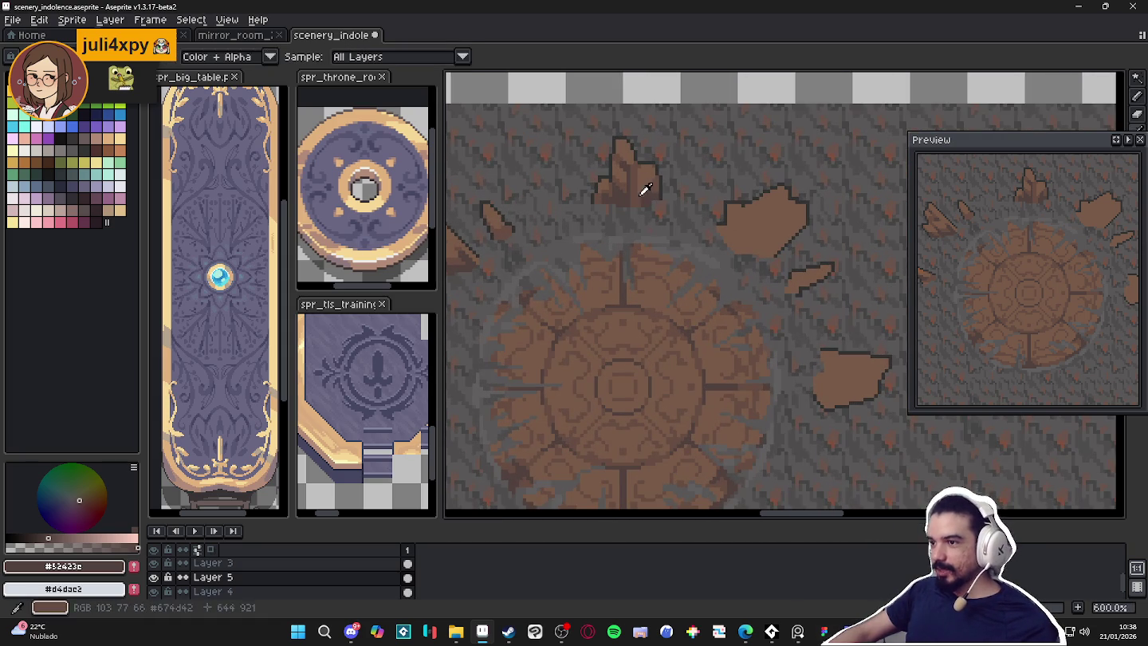
# Sample #674d42 and darken pixels along the edge of the larger shard
pyautogui.keyDown('alt'); pyautogui.click(644, 190); pyautogui.keyUp('alt')
pyautogui.scroll(3, 713, 207)
pyautogui.scroll(1, 717, 202)
pyautogui.click(710, 208)
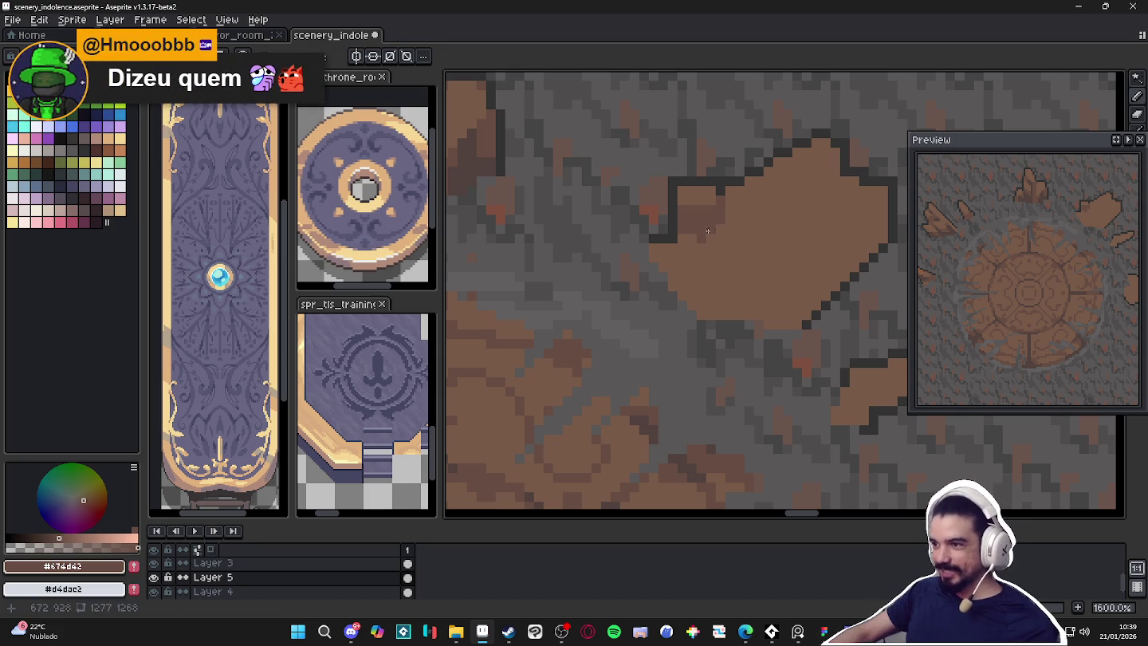
pyautogui.scroll(-2, 685, 240)
pyautogui.scroll(1, 699, 257)
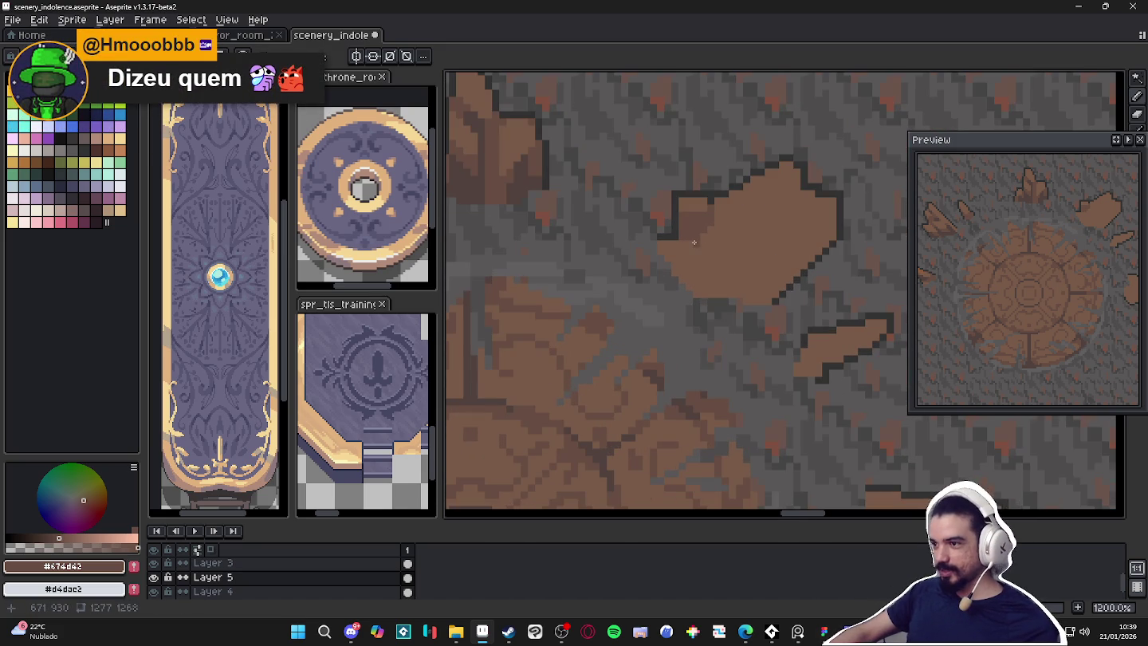
pyautogui.moveTo(693, 238); pyautogui.dragTo(674, 258)
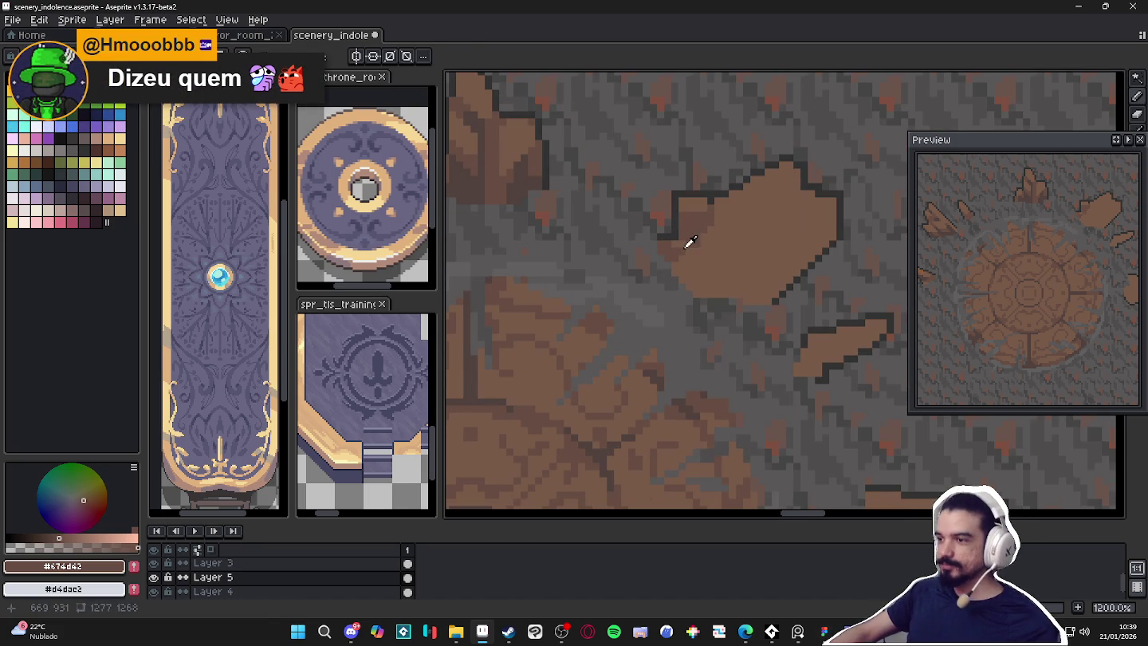
# Draw a darker #674d42 diagonal line across the larger shard, undoing an accidental bucket fill
pyautogui.keyDown('alt'); pyautogui.click(684, 247); pyautogui.keyUp('alt')
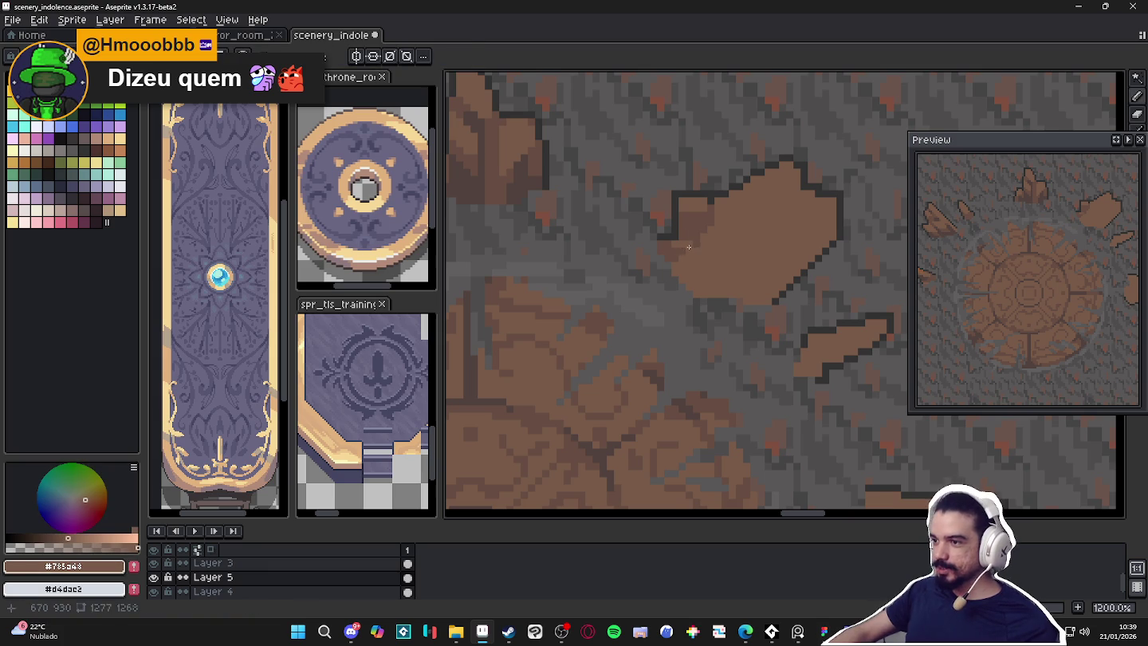
pyautogui.keyDown('alt'); pyautogui.click(693, 270); pyautogui.keyUp('alt')
pyautogui.moveTo(745, 290); pyautogui.dragTo(815, 220)
pyautogui.press('g')
pyautogui.click(773, 281)
pyautogui.hotkey('ctrl', 'z')
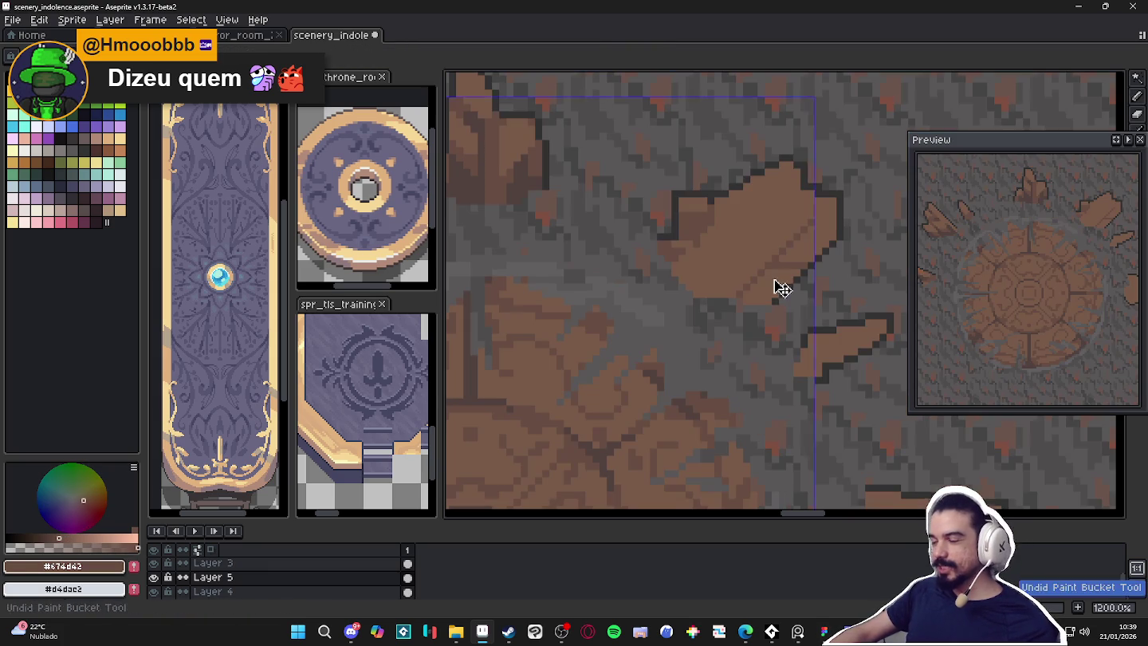
pyautogui.press('b')
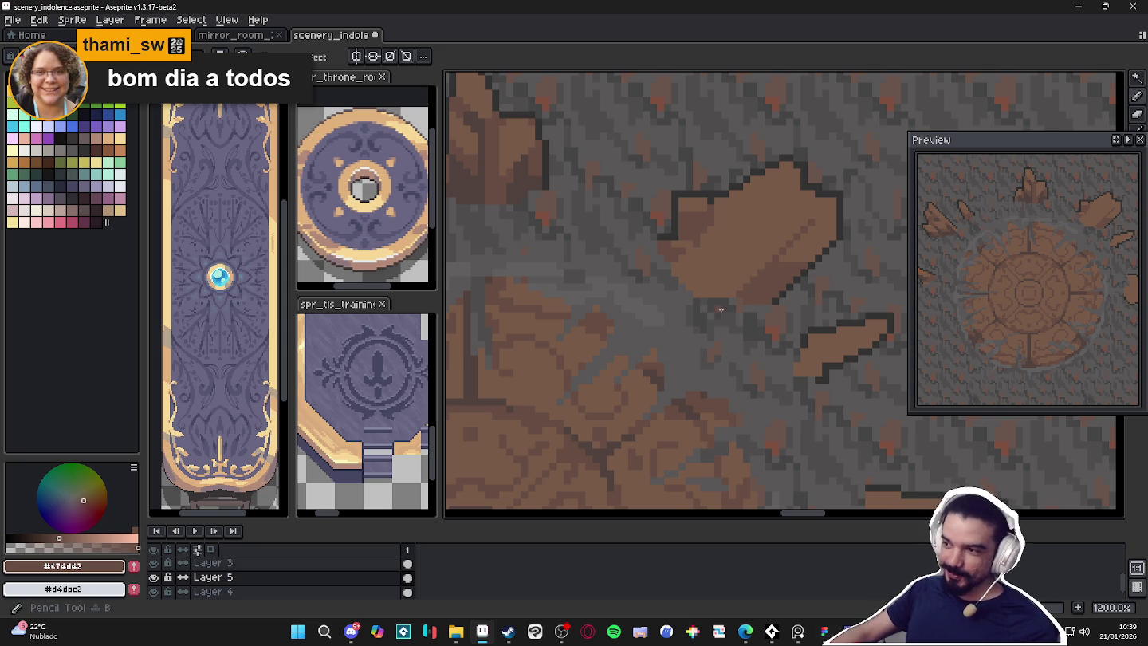
# Paint a darker brown band and pixels across the shard's lower part
pyautogui.scroll(1, 735, 281)
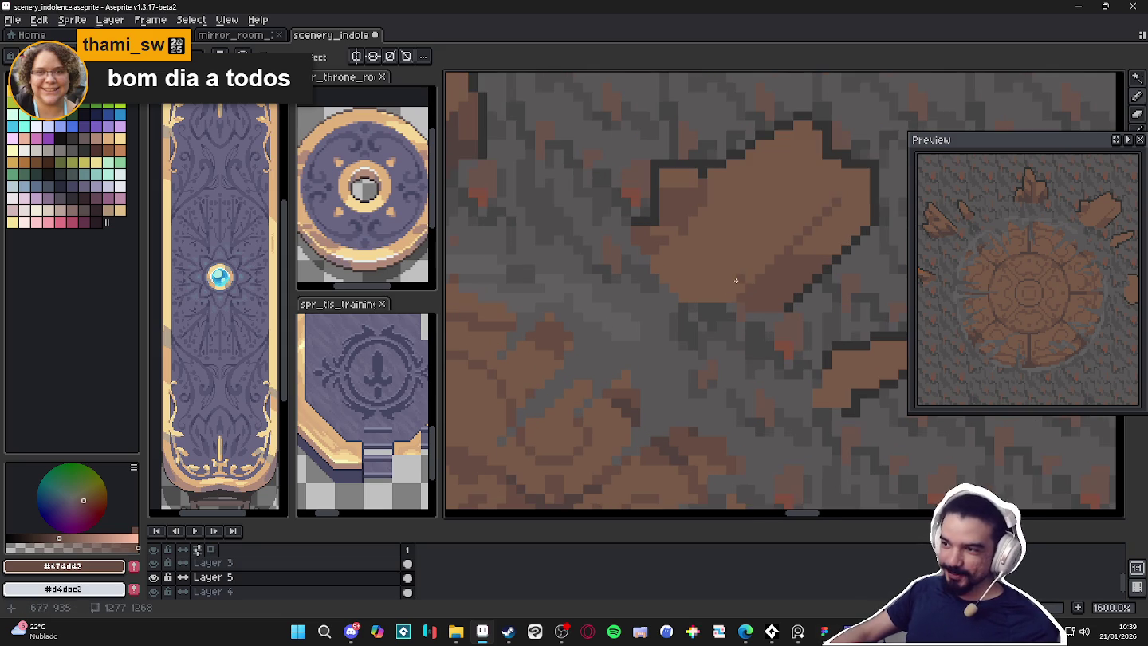
pyautogui.moveTo(773, 233); pyautogui.dragTo(742, 234)
pyautogui.click(772, 250)
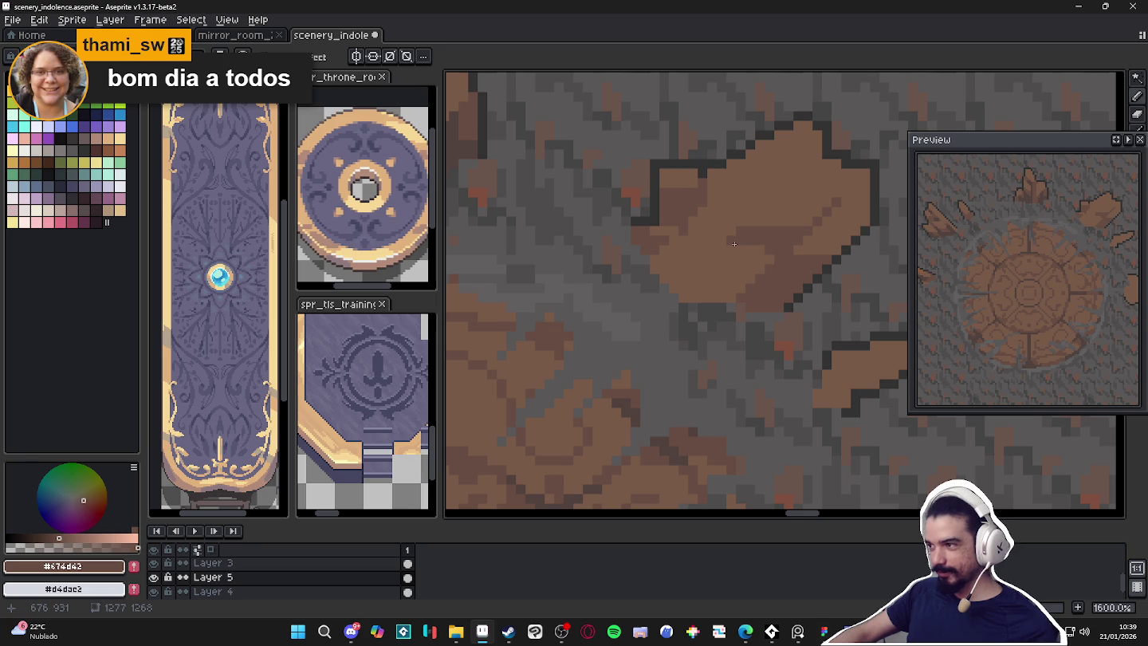
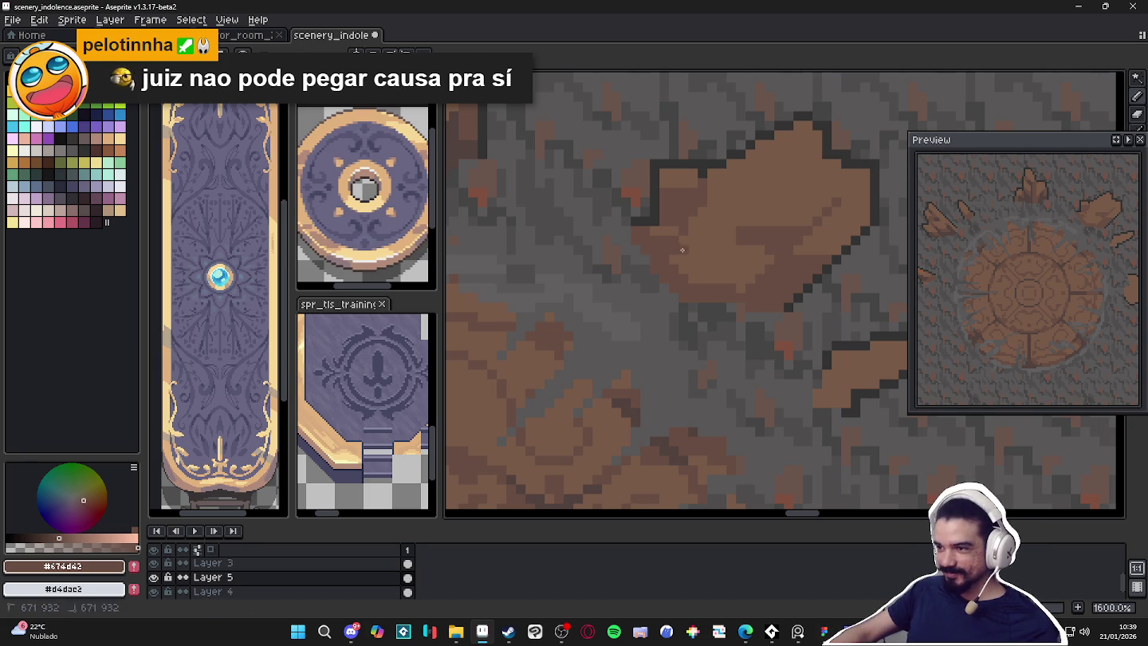
# Sample the rock's light and mid browns and paint a darker shading strip across the large shard
pyautogui.keyDown('alt'); pyautogui.click(674, 235); pyautogui.keyUp('alt')
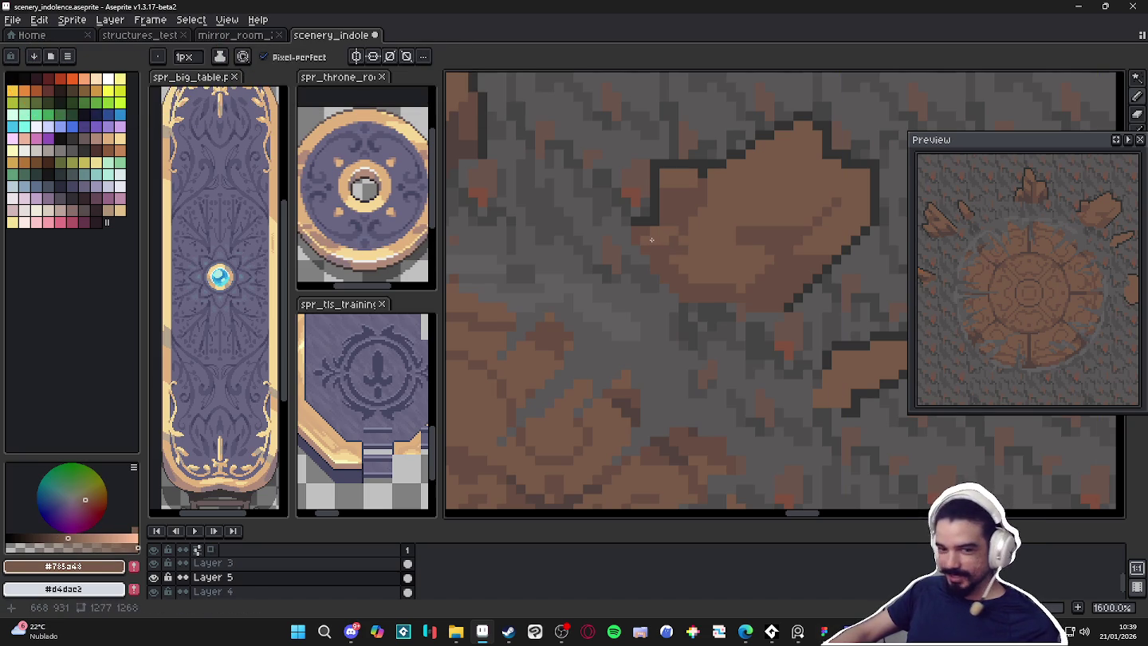
pyautogui.keyDown('alt'); pyautogui.click(673, 254); pyautogui.keyUp('alt')
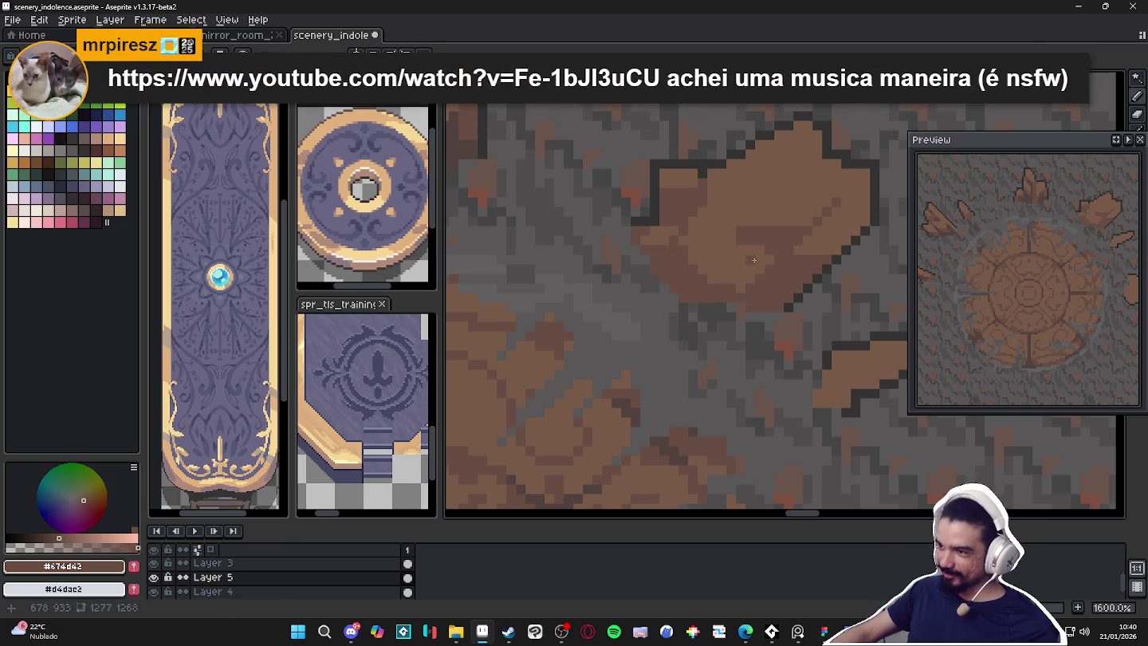
pyautogui.scroll(-4, 747, 263)
pyautogui.scroll(4, 647, 298)
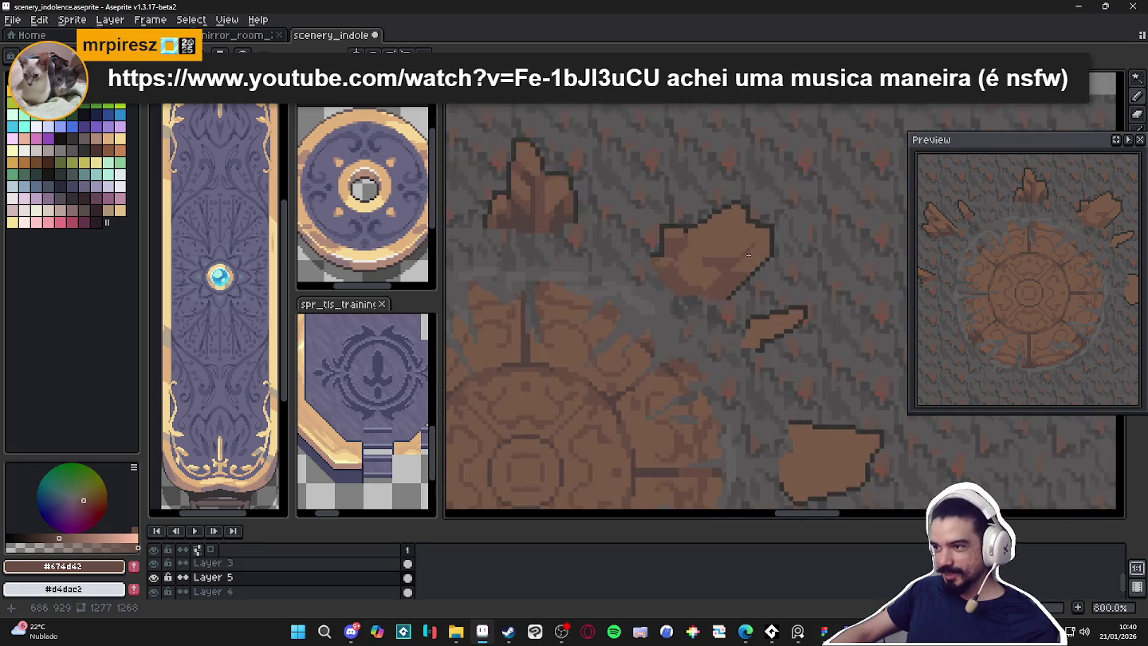
pyautogui.scroll(-3, 648, 298)
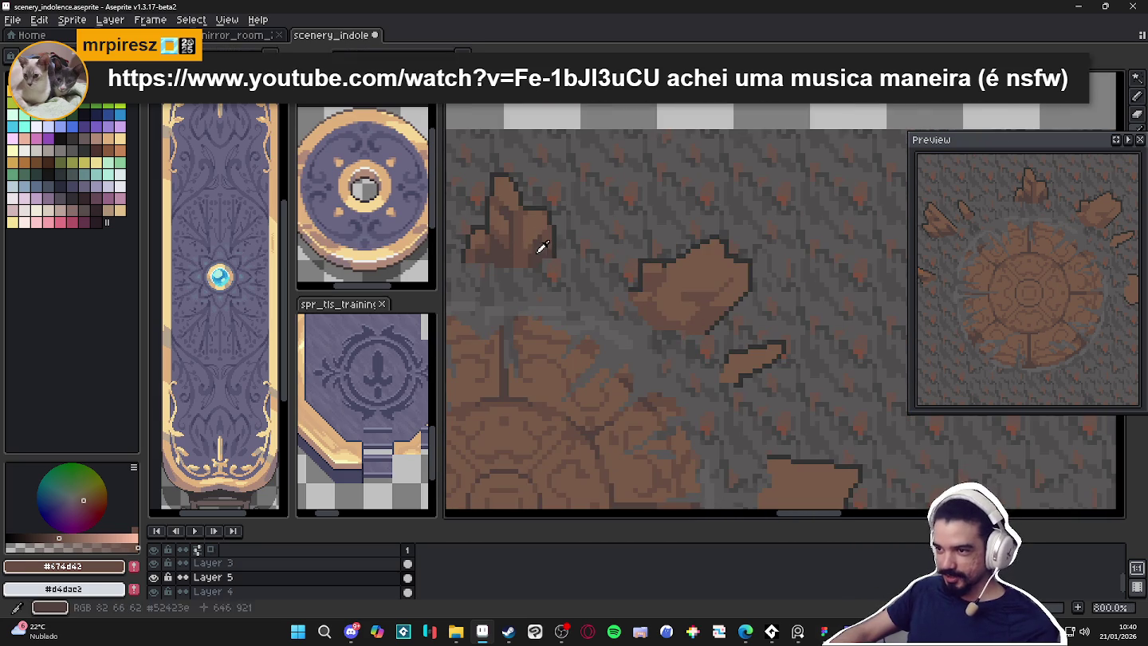
pyautogui.scroll(5, 614, 267)
pyautogui.moveTo(763, 320); pyautogui.dragTo(793, 311)
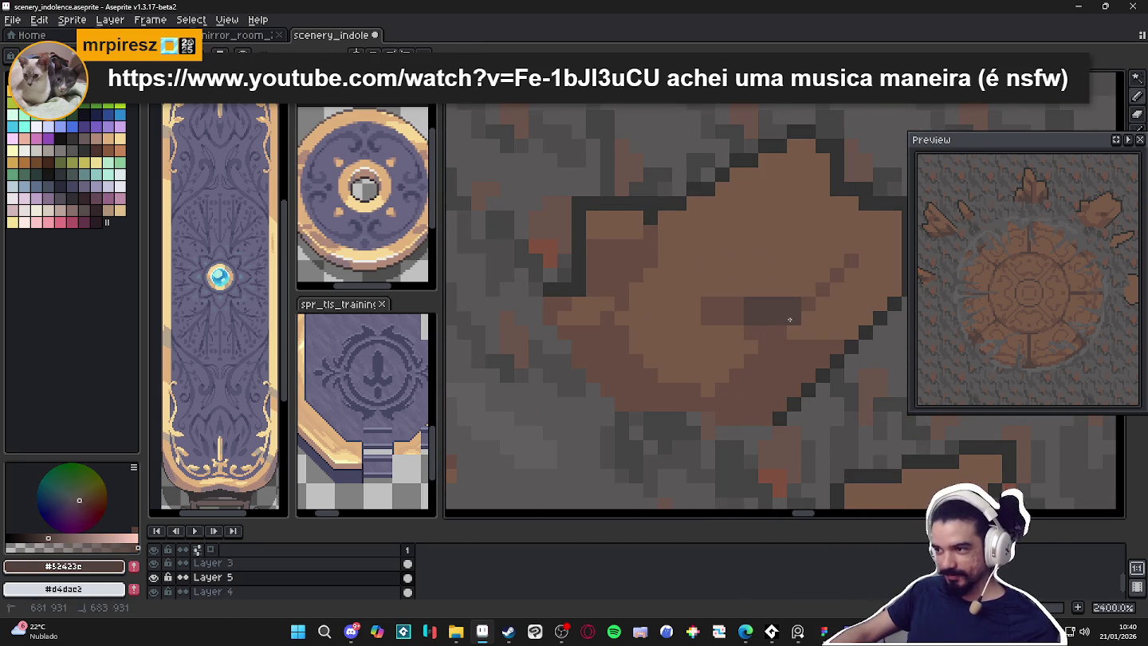
pyautogui.hotkey('ctrl', 'd')
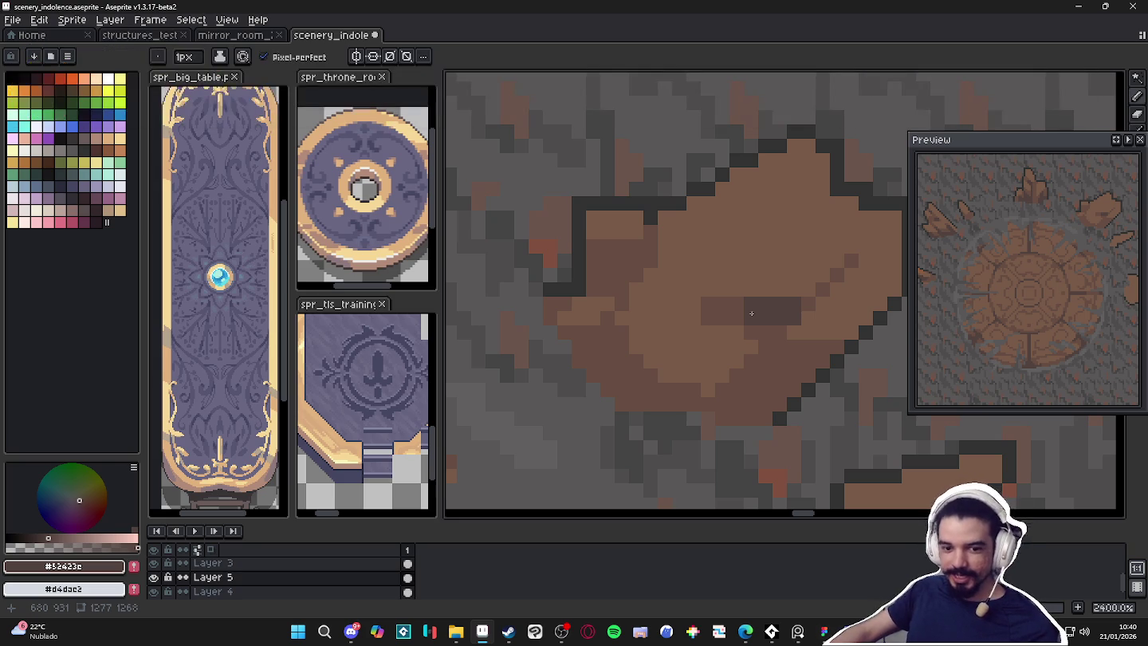
# Add dark shading pixels, a darker block and lower-edge shading to the large rock shard
pyautogui.click(772, 330)
pyautogui.click(740, 314)
pyautogui.click(810, 304)
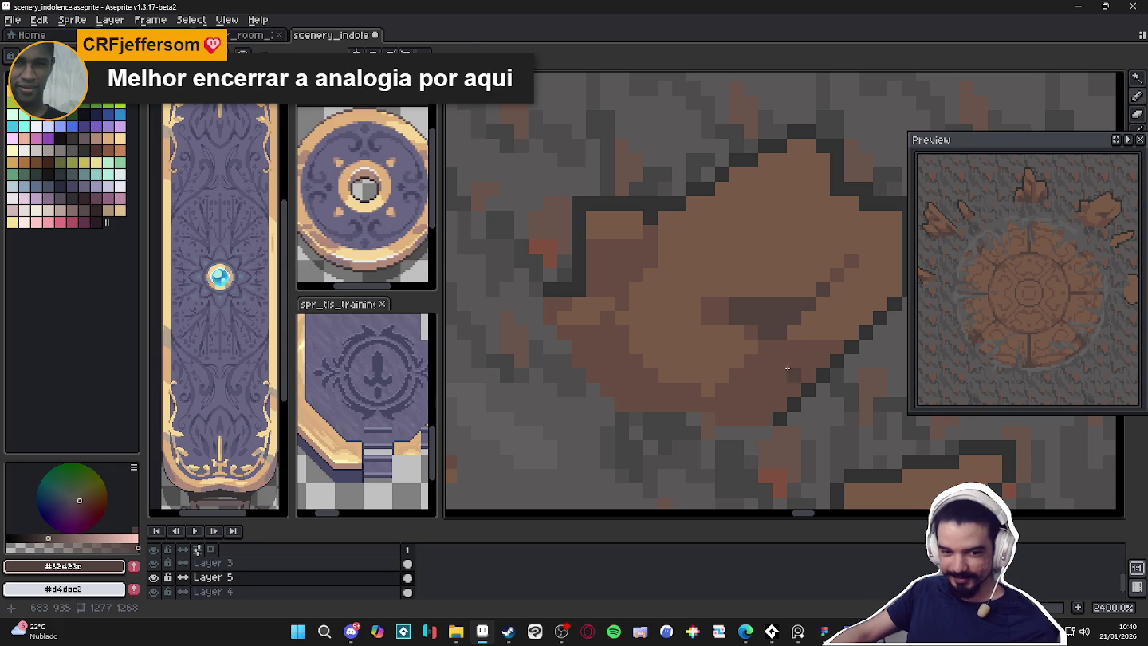
pyautogui.keyDown('alt'); pyautogui.click(796, 362); pyautogui.keyUp('alt')
pyautogui.moveTo(832, 252); pyautogui.dragTo(823, 264)
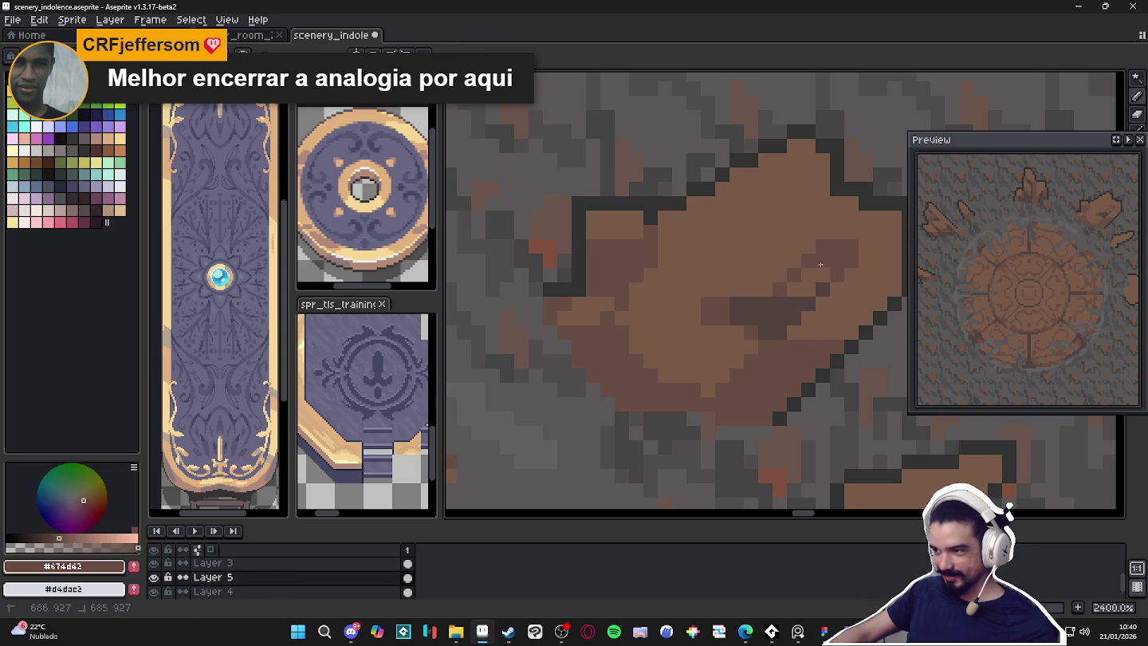
pyautogui.keyDown('alt'); pyautogui.click(769, 305); pyautogui.keyUp('alt')
pyautogui.moveTo(721, 407)
pyautogui.mouseDown()
pyautogui.moveTo(758, 417)
pyautogui.moveTo(795, 389)
pyautogui.mouseUp()
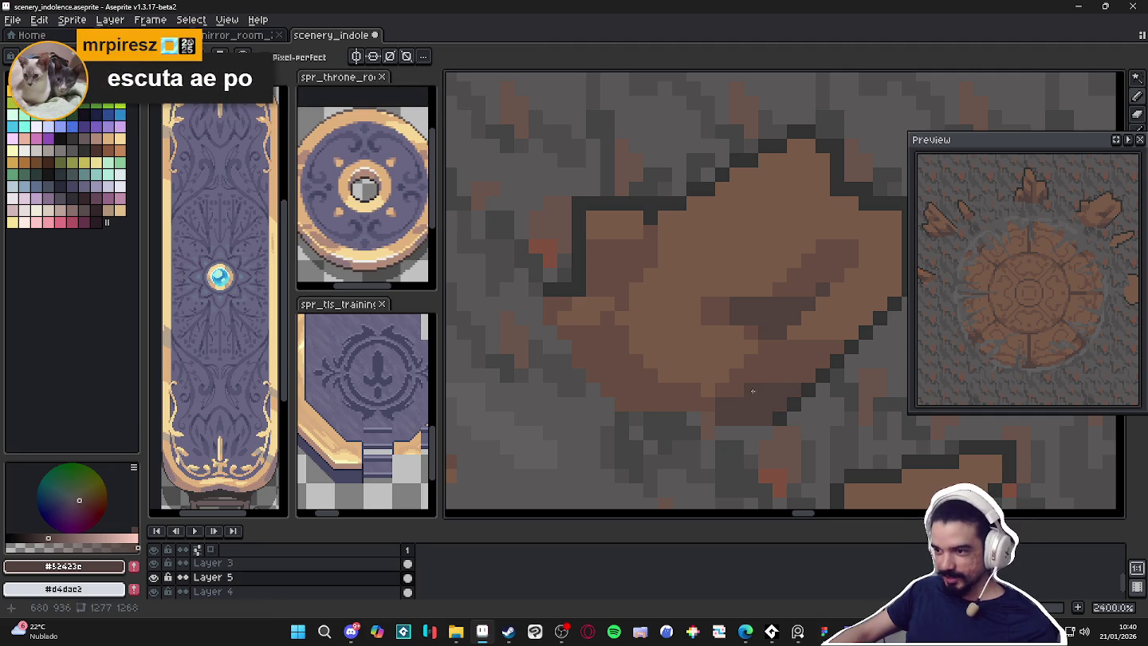
pyautogui.click(562, 631)
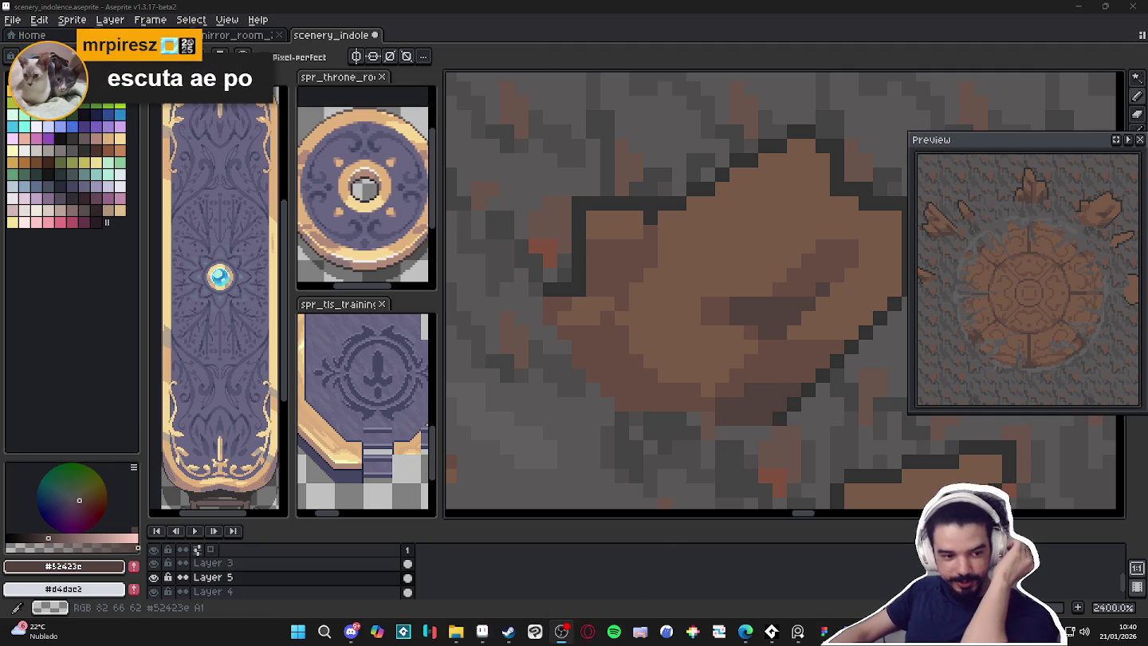
pyautogui.hotkey('alt', 'Tab')
pyautogui.hotkey('alt', 'Tab')
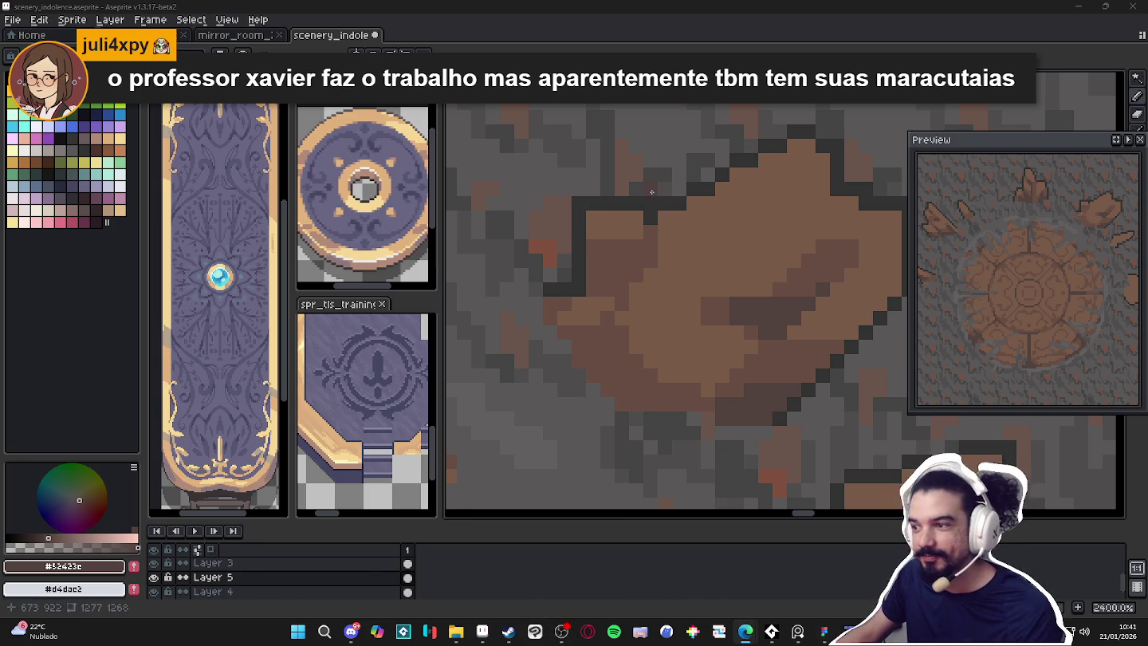
# Sample a shard's mid brown and bucket-fill a patch of the shard darker
pyautogui.scroll(-2, 635, 272)
pyautogui.scroll(2, 634, 272)
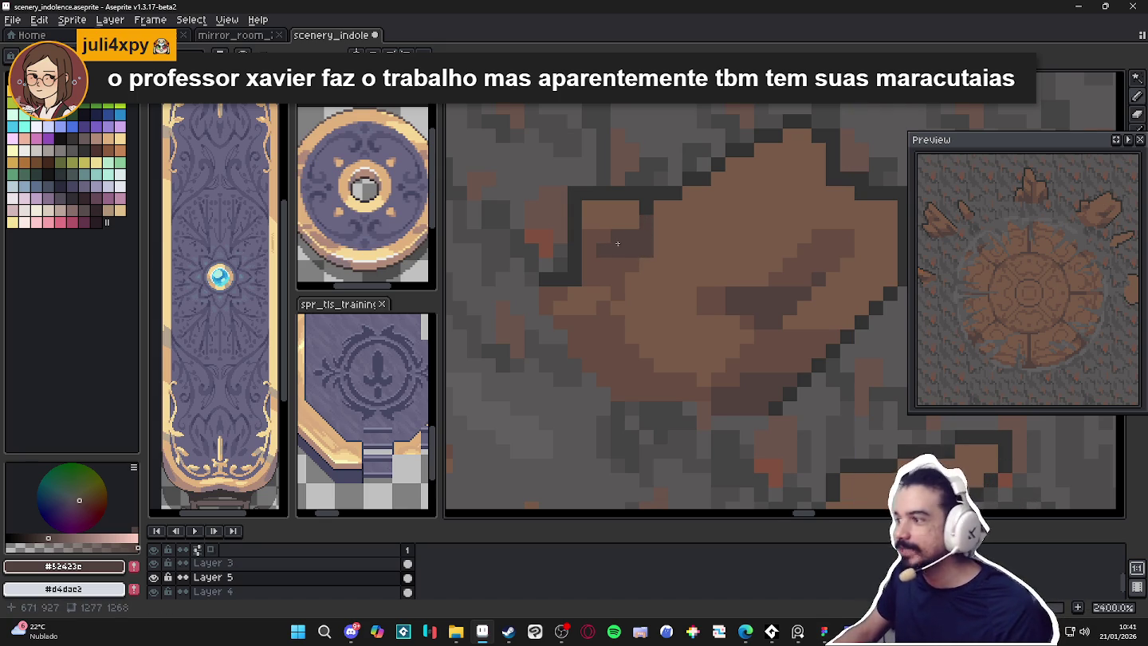
pyautogui.scroll(-2, 617, 243)
pyautogui.scroll(-2, 630, 251)
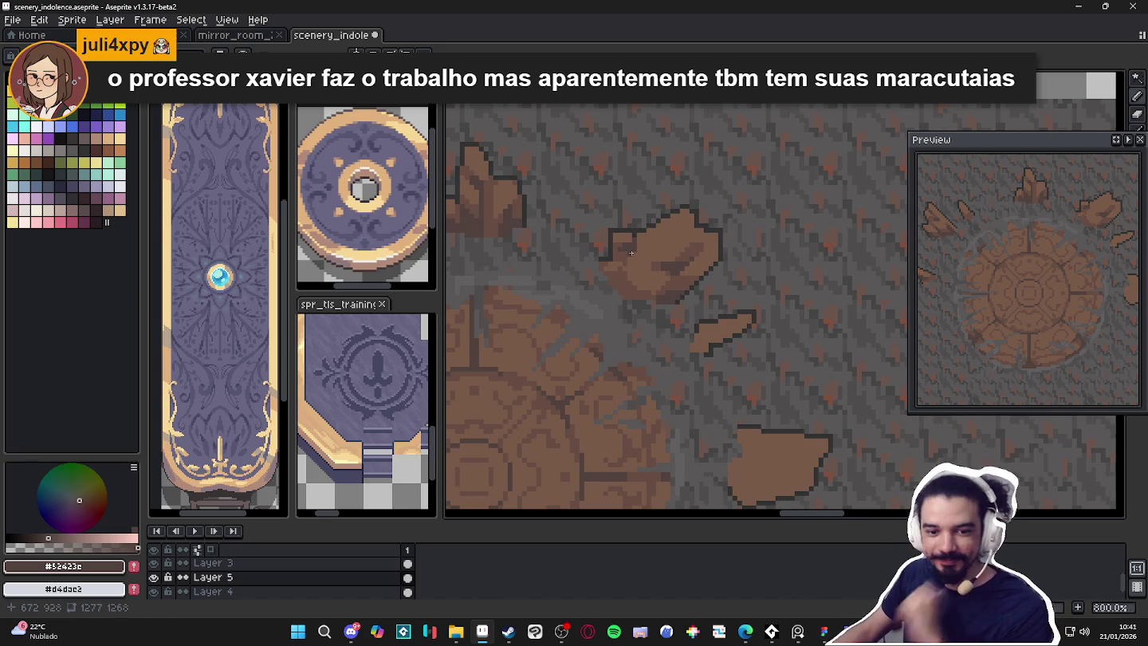
pyautogui.scroll(-1, 582, 224)
pyautogui.scroll(-1, 582, 223)
pyautogui.scroll(5, 562, 263)
pyautogui.scroll(1, 556, 274)
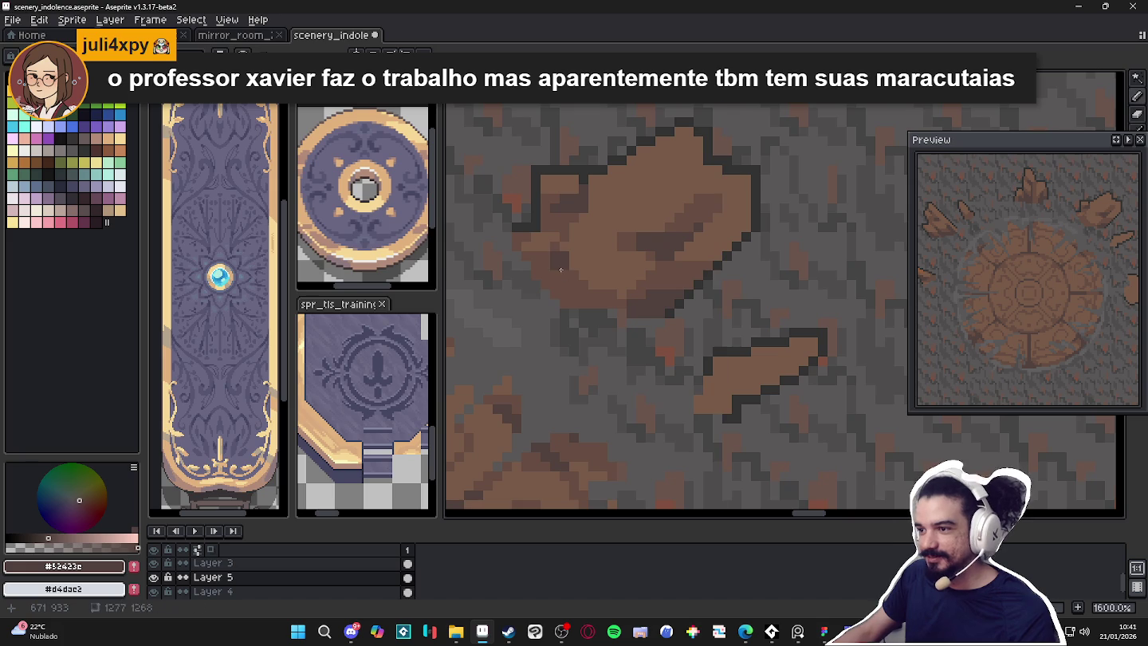
pyautogui.scroll(-5, 562, 283)
pyautogui.scroll(-2, 569, 295)
pyautogui.scroll(2, 558, 319)
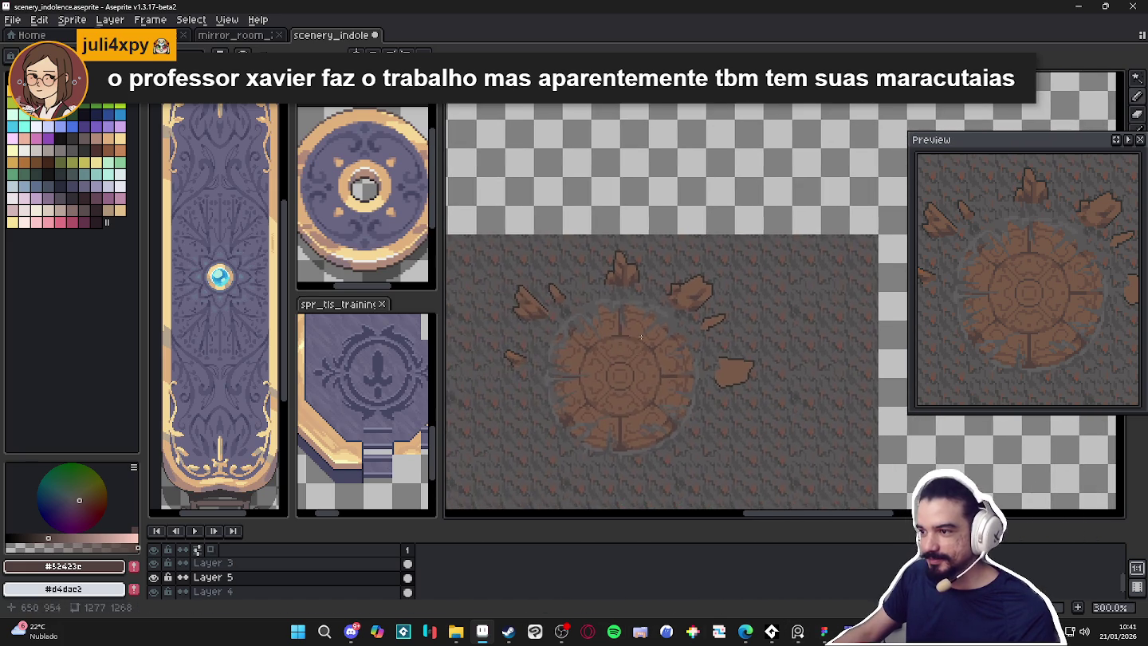
pyautogui.scroll(1, 654, 303)
pyautogui.scroll(3, 673, 301)
pyautogui.keyDown('alt'); pyautogui.click(706, 283); pyautogui.keyUp('alt')
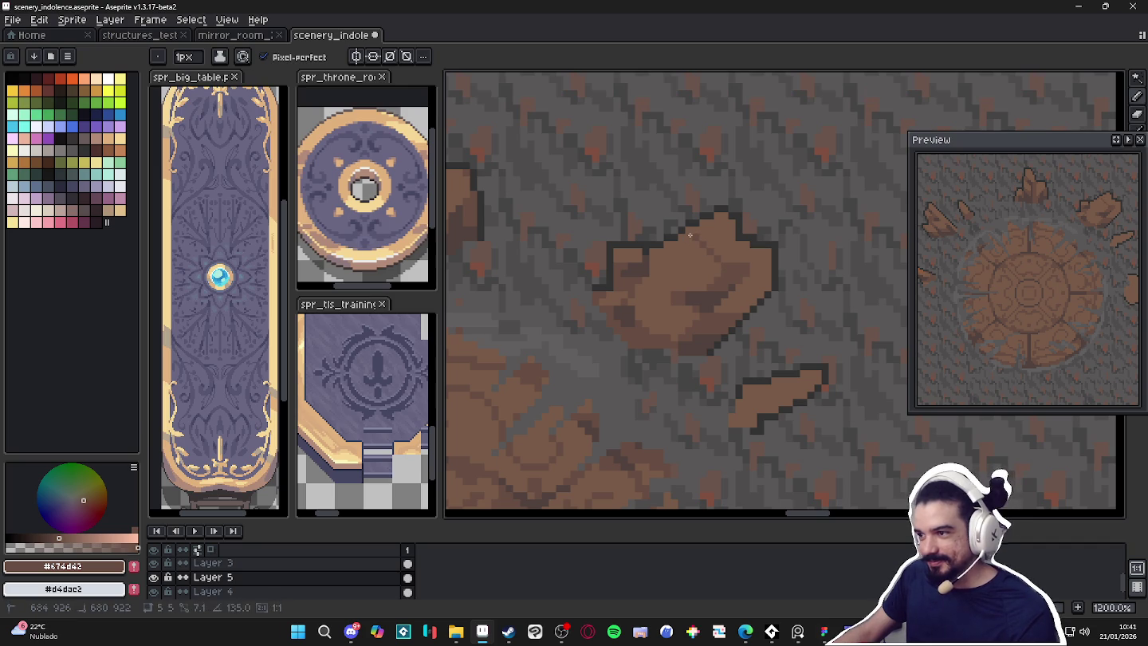
pyautogui.press('g')
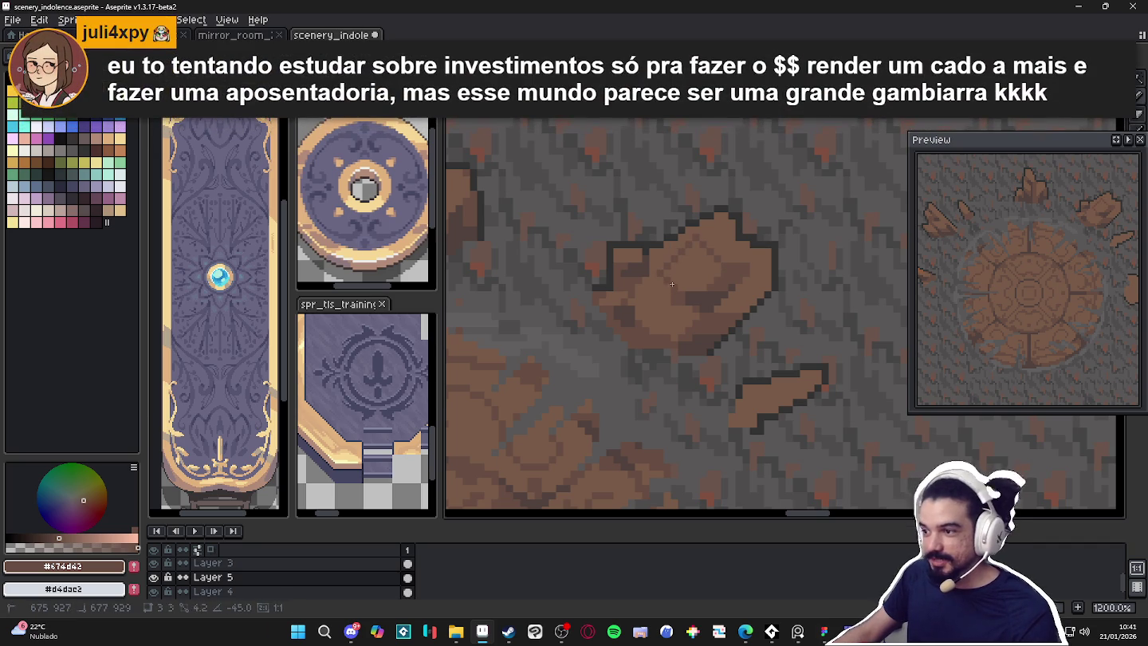
pyautogui.click(688, 283)
# Sample the dark brown and paint a darker shading stroke across the small rock
pyautogui.scroll(-2, 687, 283)
pyautogui.scroll(3, 725, 242)
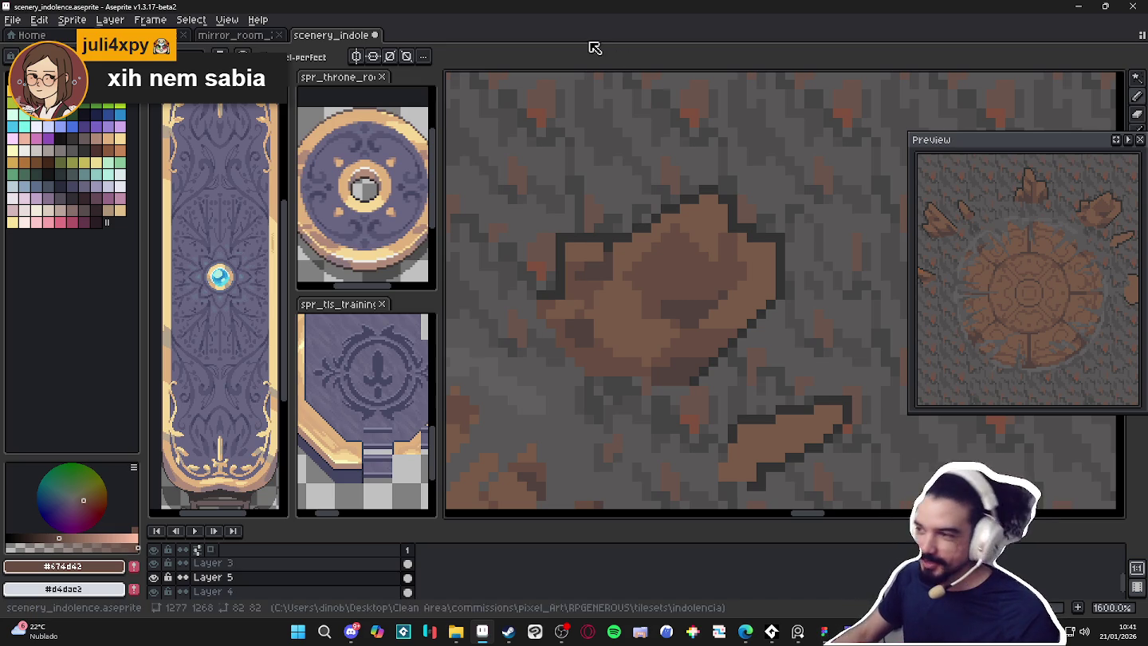
pyautogui.scroll(1, 717, 223)
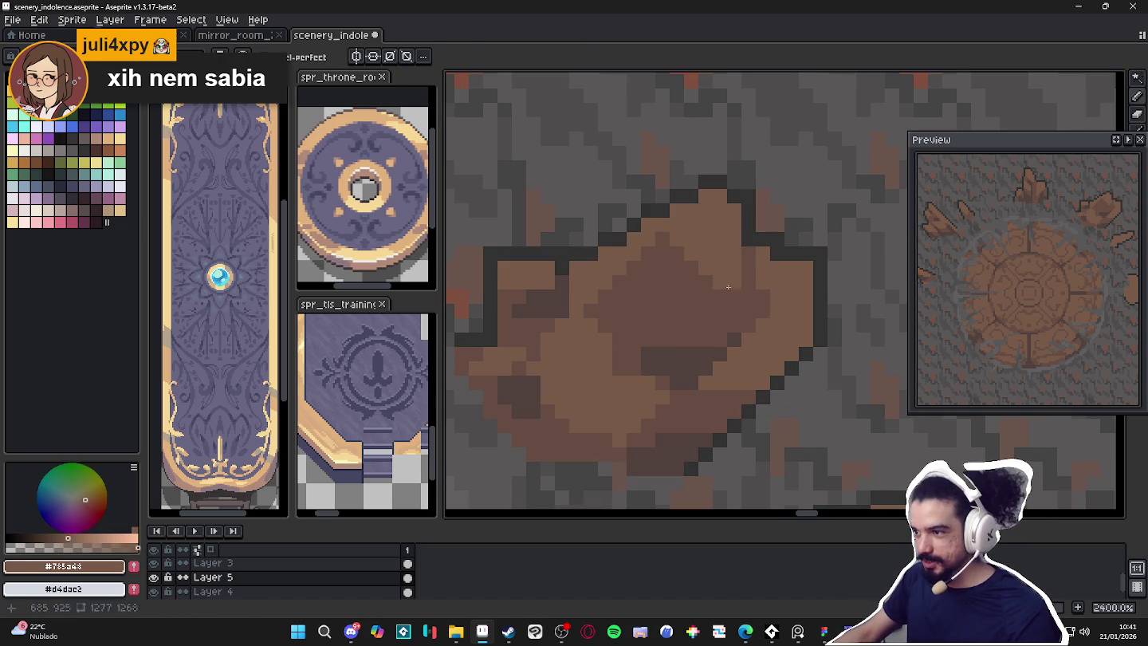
pyautogui.scroll(-1, 720, 284)
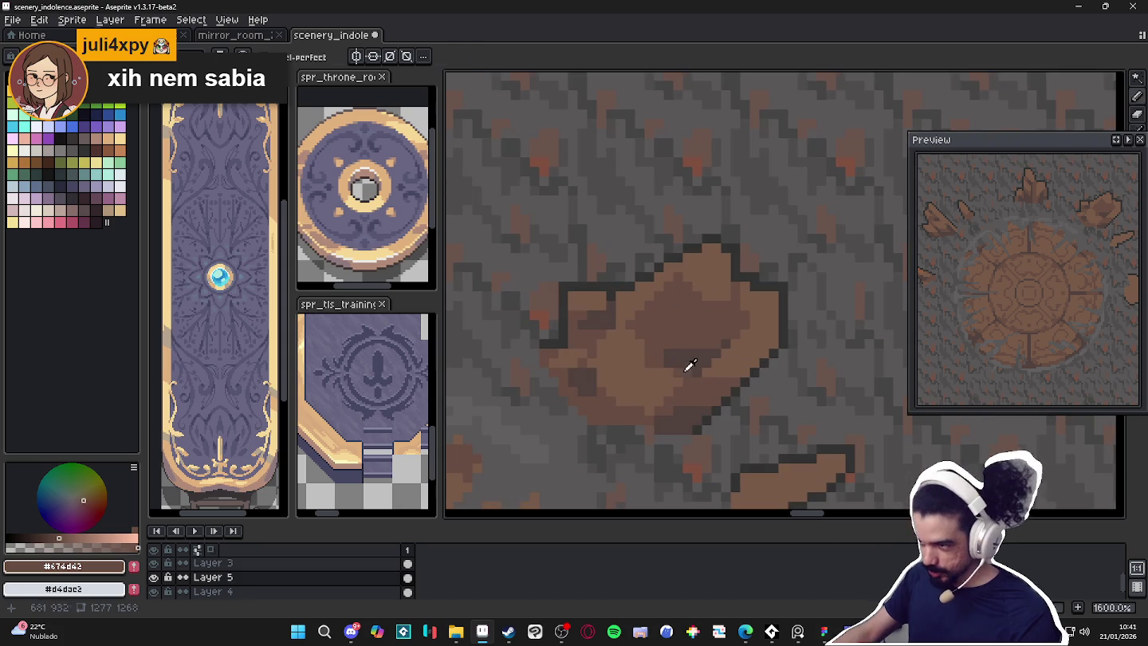
pyautogui.keyDown('alt'); pyautogui.click(657, 332); pyautogui.keyUp('alt')
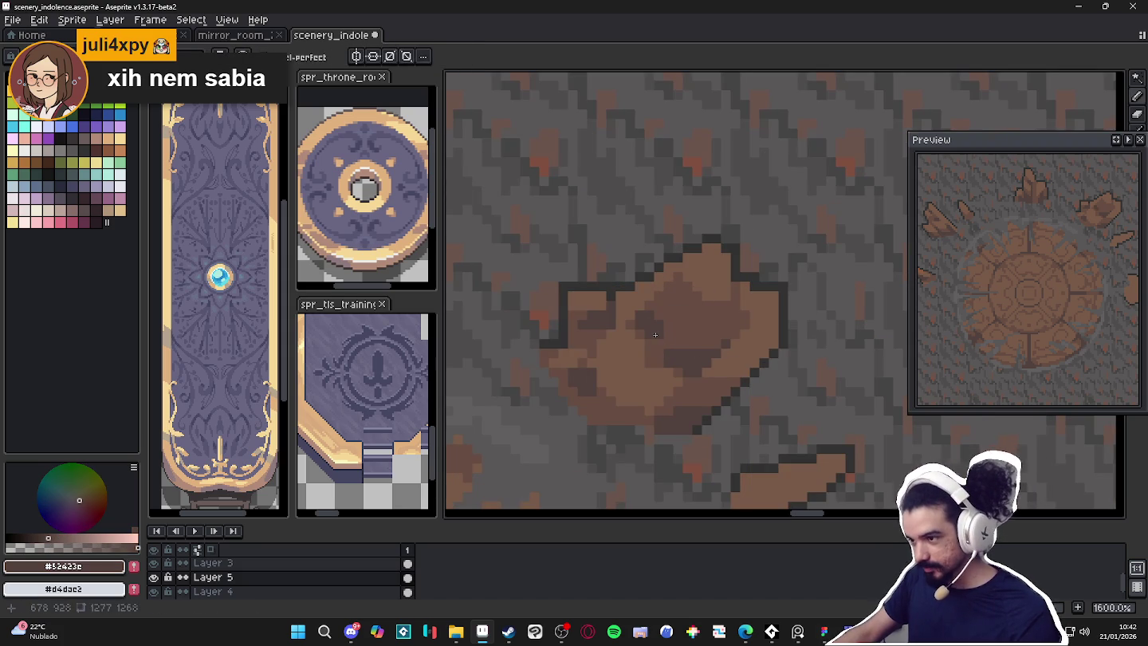
pyautogui.moveTo(662, 338); pyautogui.dragTo(719, 342)
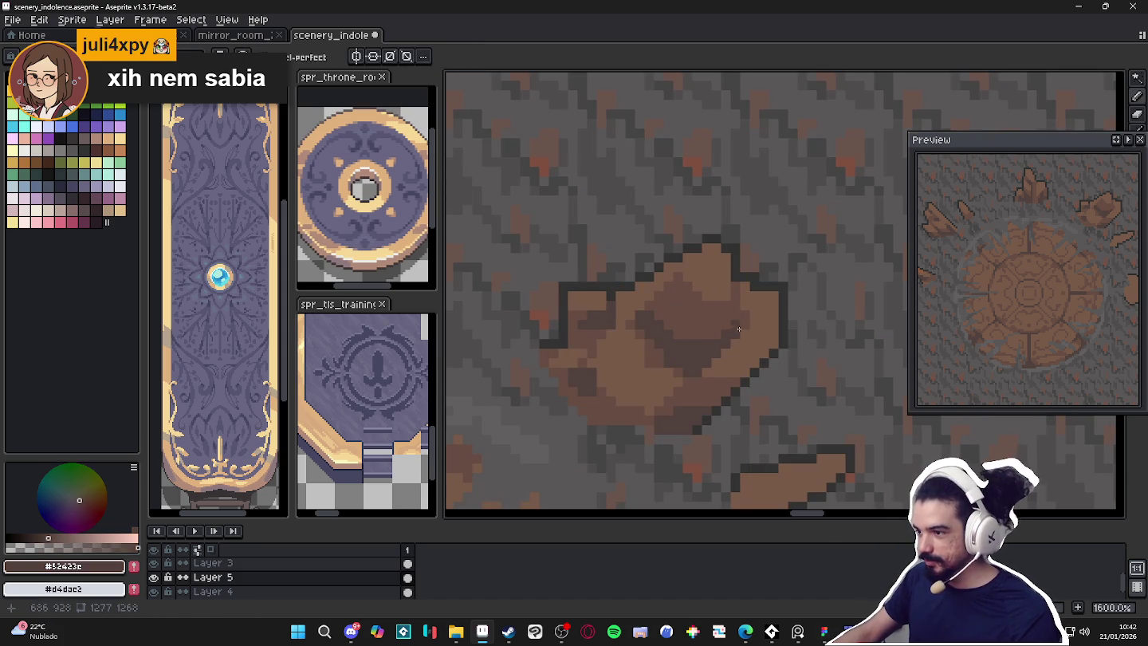
# Sample the light and mid browns from the shards while zooming around them
pyautogui.scroll(-4, 719, 331)
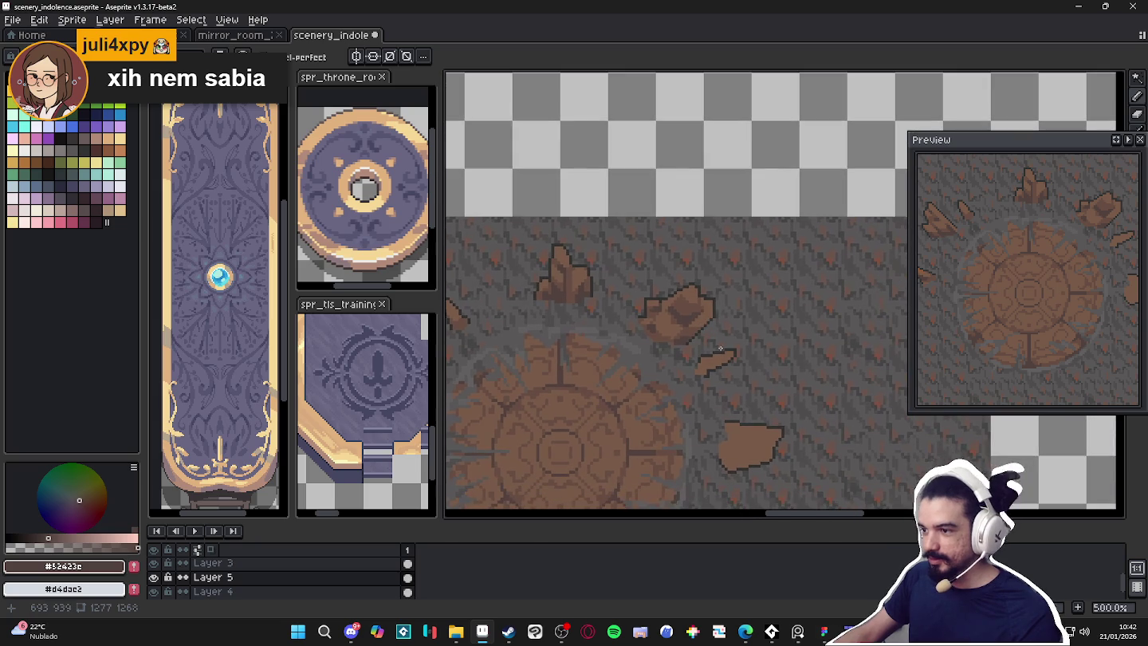
pyautogui.scroll(-1, 705, 351)
pyautogui.scroll(2, 674, 335)
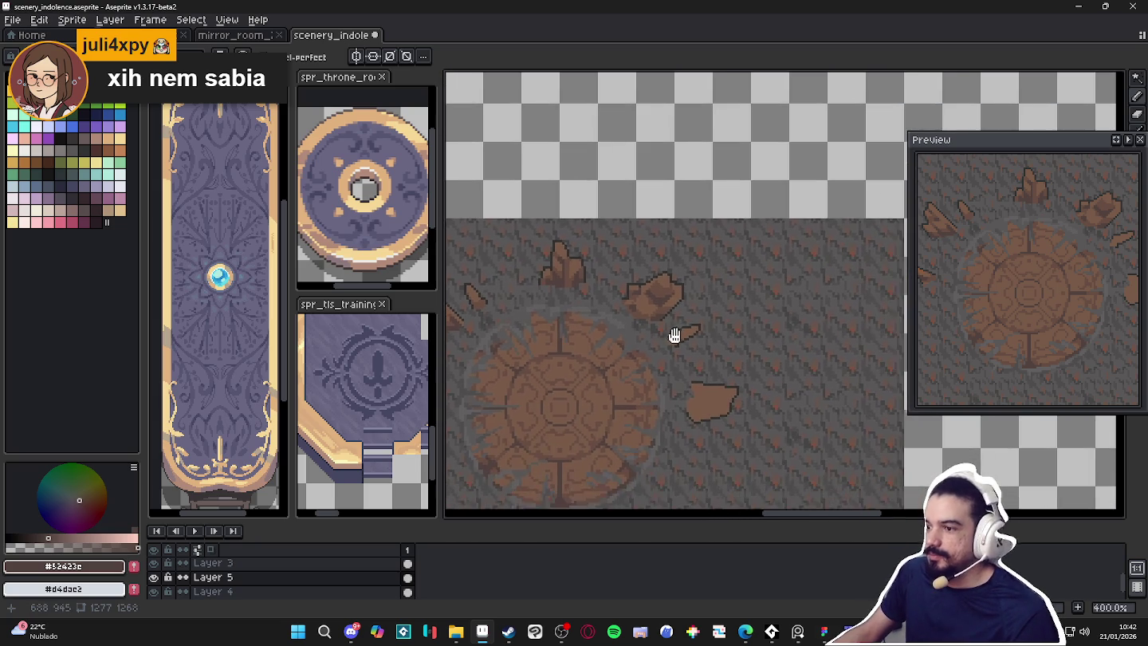
pyautogui.scroll(1, 681, 298)
pyautogui.scroll(3, 651, 278)
pyautogui.keyDown('alt'); pyautogui.click(652, 271); pyautogui.keyUp('alt')
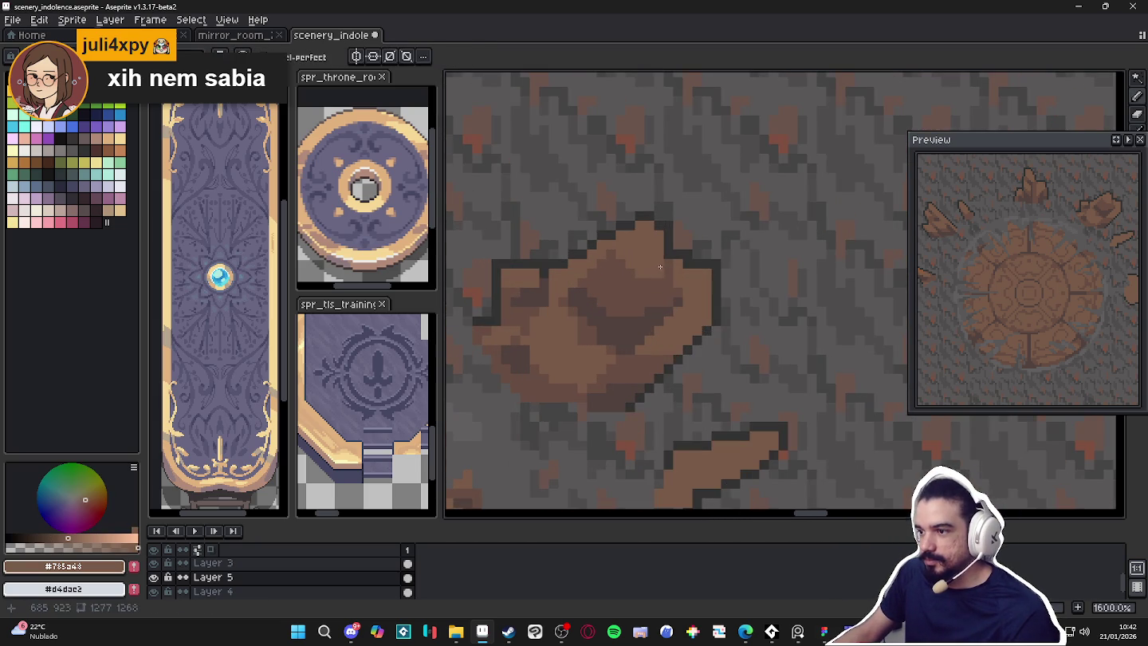
pyautogui.keyDown('alt'); pyautogui.click(644, 287); pyautogui.keyUp('alt')
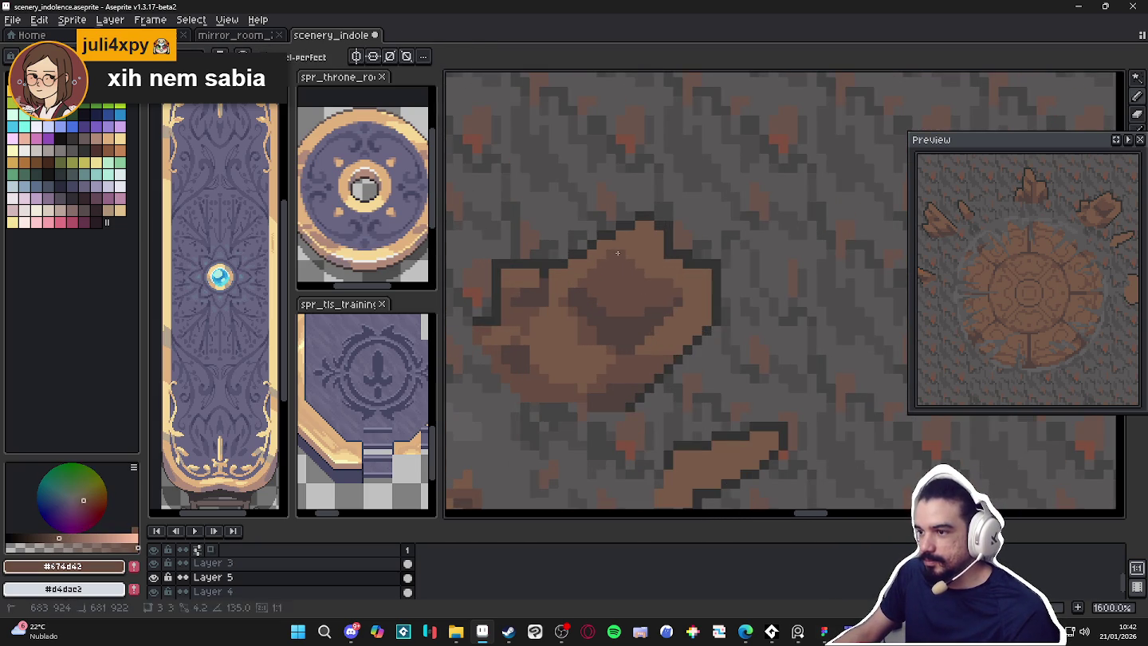
pyautogui.scroll(-4, 654, 291)
pyautogui.scroll(1, 657, 296)
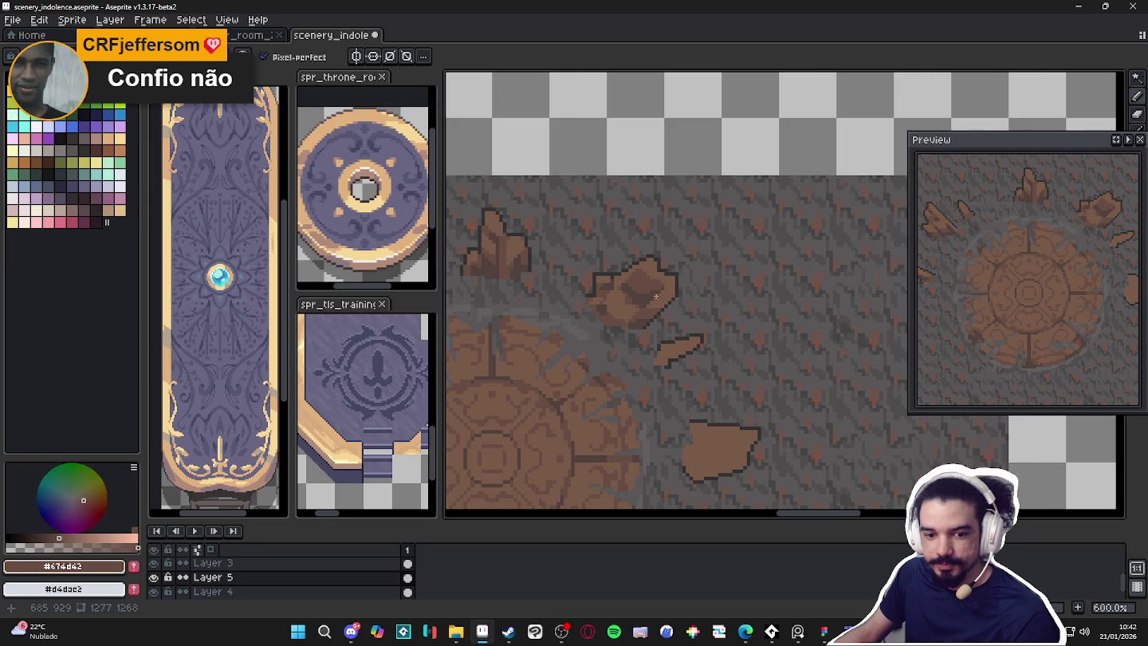
pyautogui.scroll(-2, 657, 298)
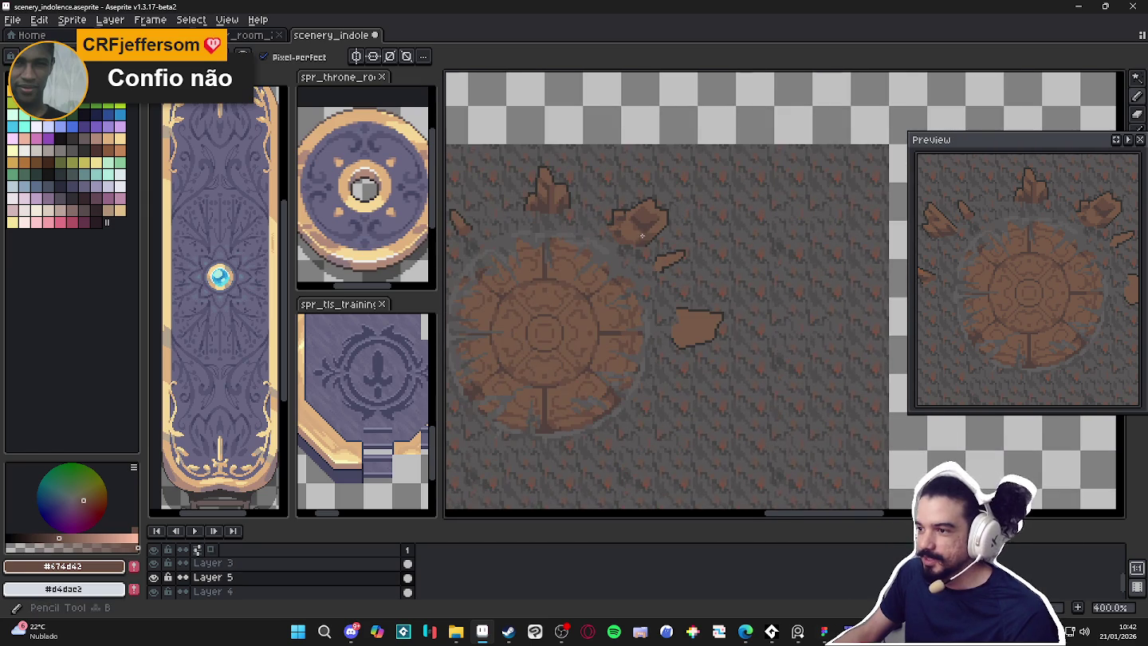
pyautogui.scroll(2, 651, 229)
pyautogui.scroll(3, 682, 283)
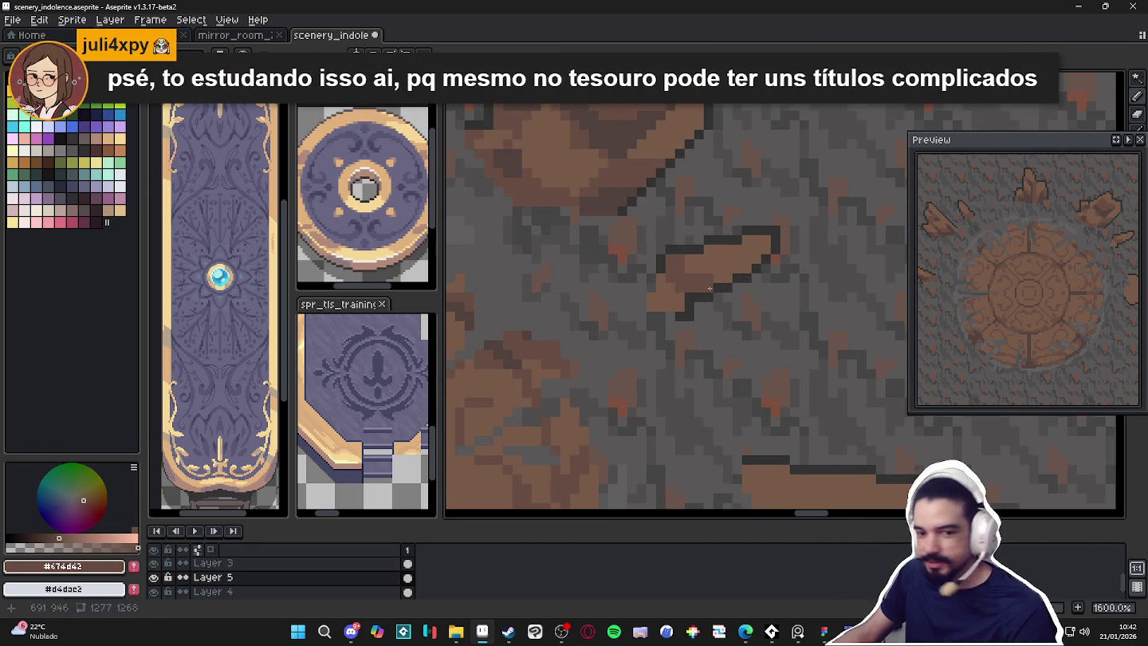
# Pan and zoom around the rocks and switch to the Pencil tool
pyautogui.moveTo(685, 299); pyautogui.dragTo(689, 299)
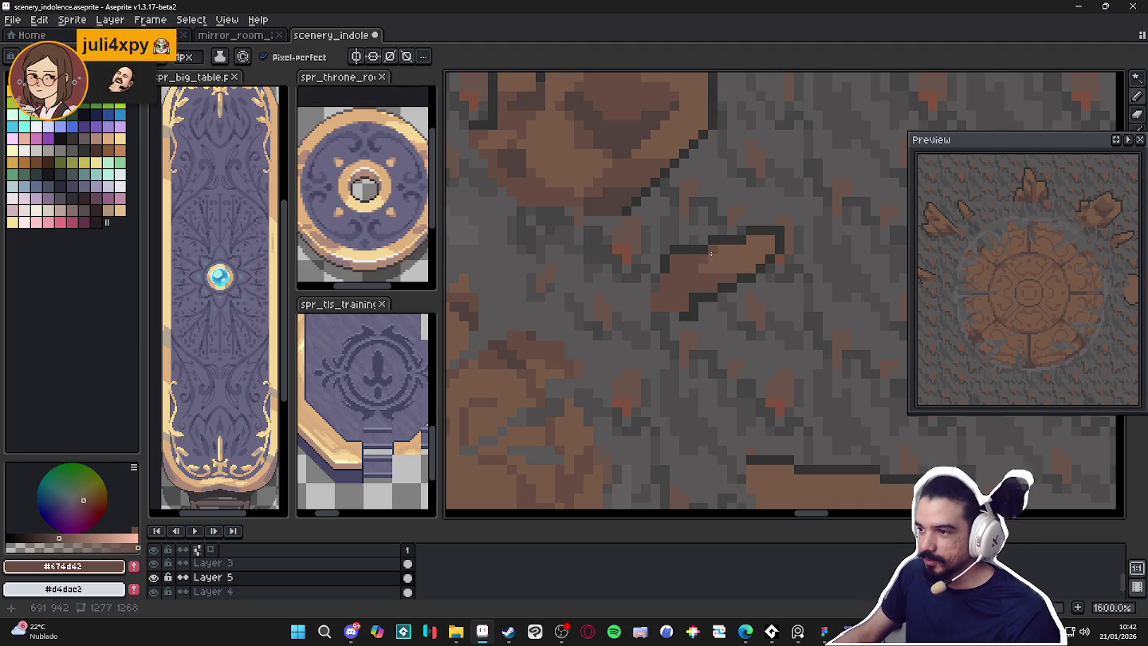
pyautogui.scroll(-2, 750, 270)
pyautogui.scroll(-2, 751, 295)
pyautogui.scroll(-1, 751, 300)
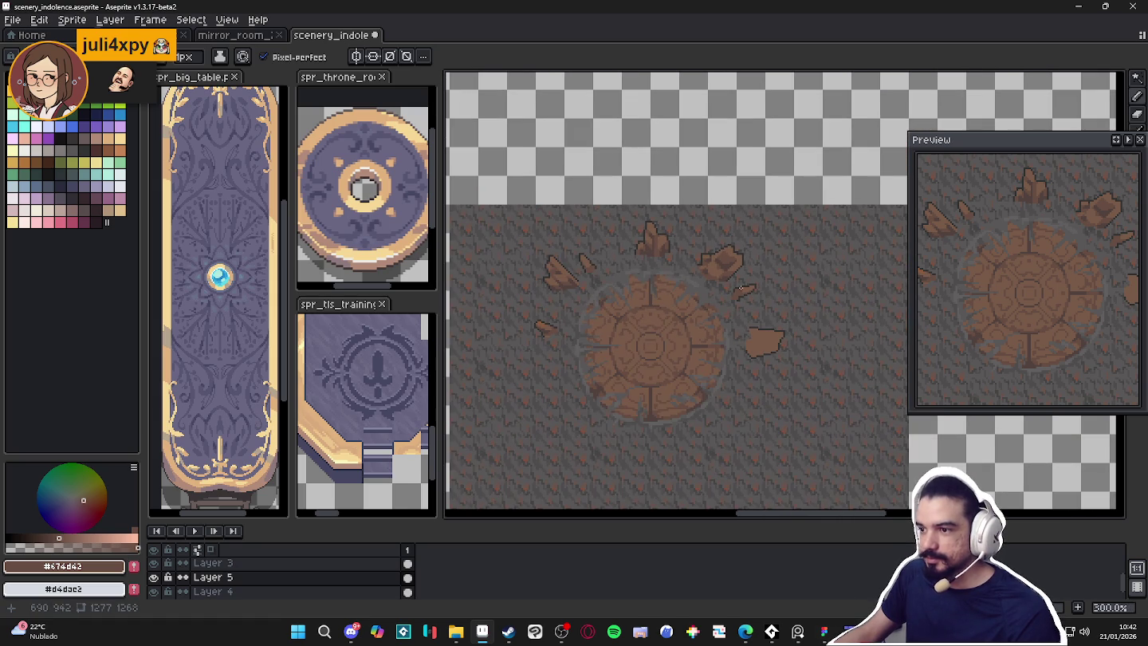
pyautogui.scroll(3, 721, 265)
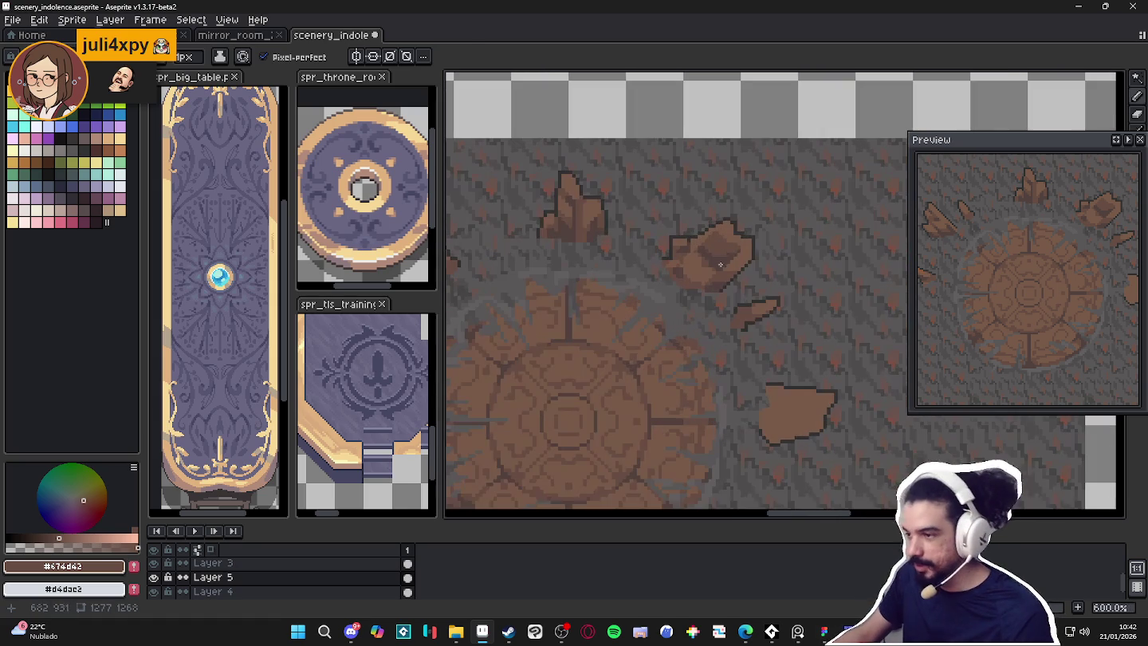
pyautogui.scroll(3, 749, 319)
pyautogui.press('b')
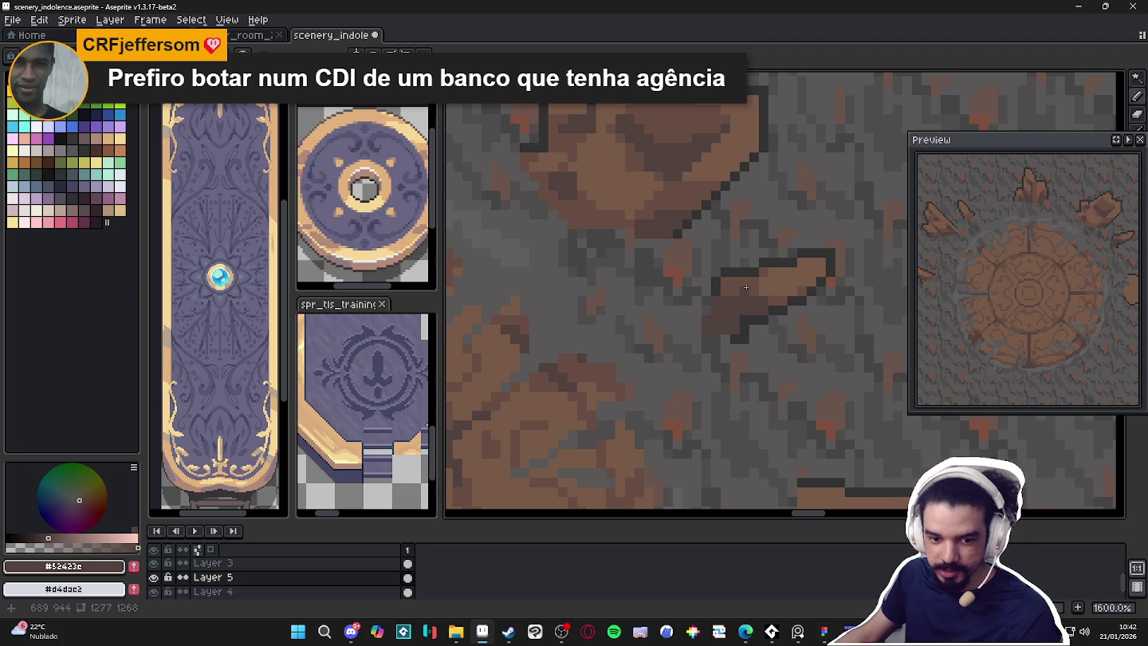
# Save the throne-room sprite with Ctrl+S
pyautogui.scroll(-3, 744, 295)
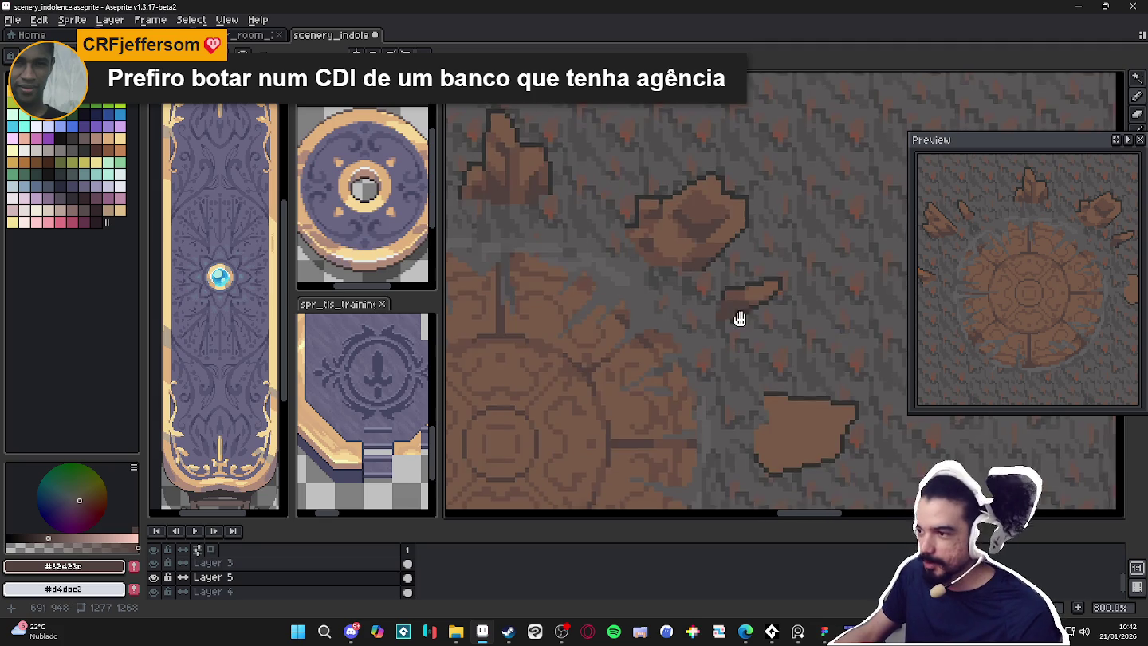
pyautogui.scroll(-1, 738, 299)
pyautogui.scroll(-6, 738, 299)
pyautogui.hotkey('ctrl', 's')
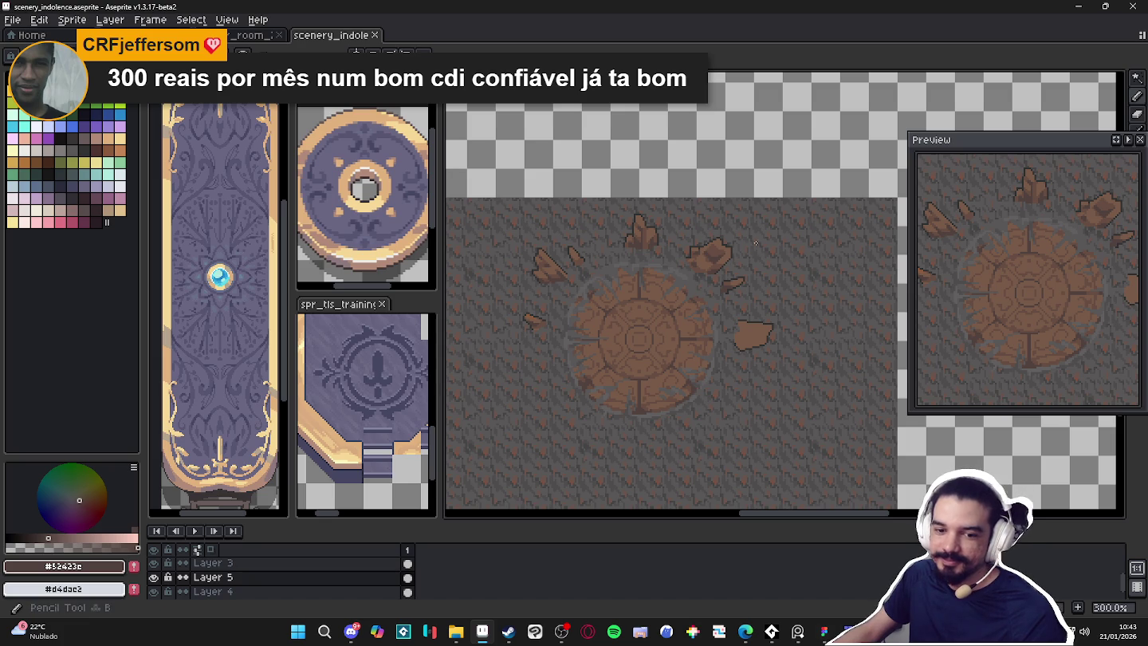
pyautogui.scroll(3, 721, 231)
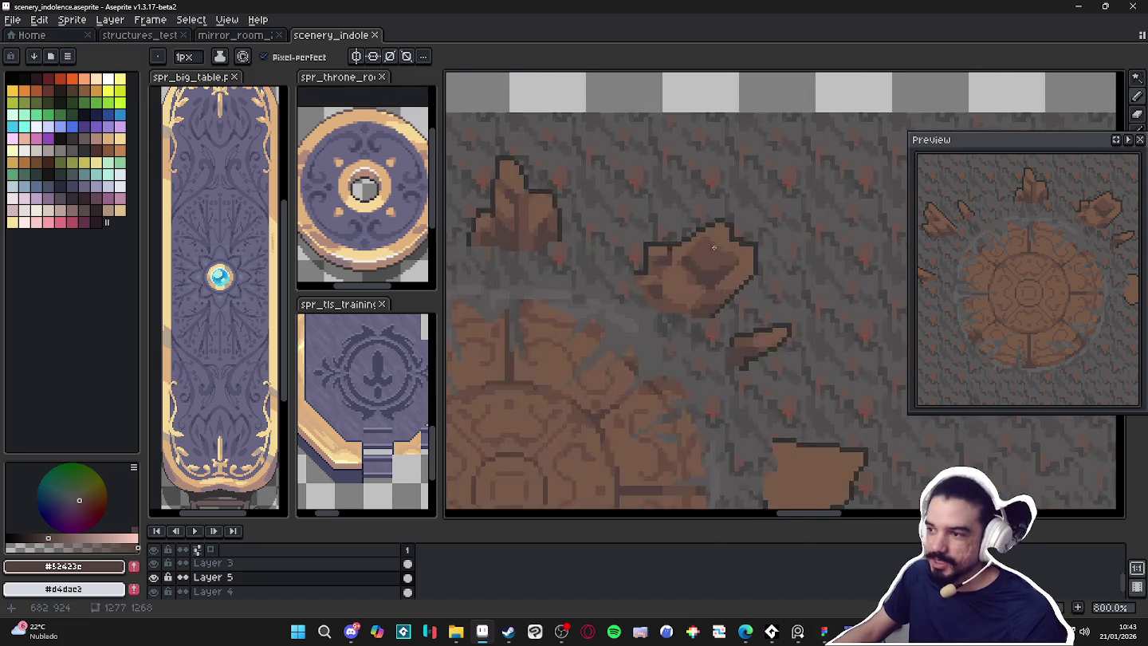
# Shade the upper part of the angular rock shard with darker brown #674d42
pyautogui.scroll(4, 724, 236)
pyautogui.moveTo(677, 253); pyautogui.dragTo(729, 253)
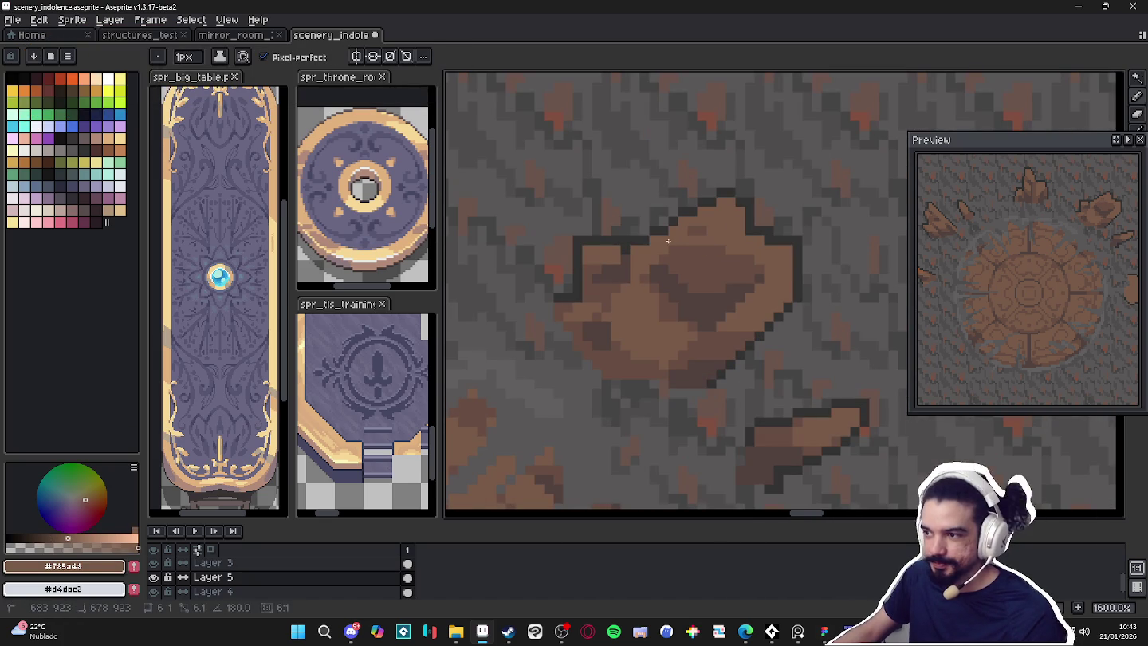
pyautogui.scroll(-2, 733, 253)
pyautogui.scroll(2, 692, 280)
pyautogui.keyDown('alt'); pyautogui.click(673, 262); pyautogui.keyUp('alt')
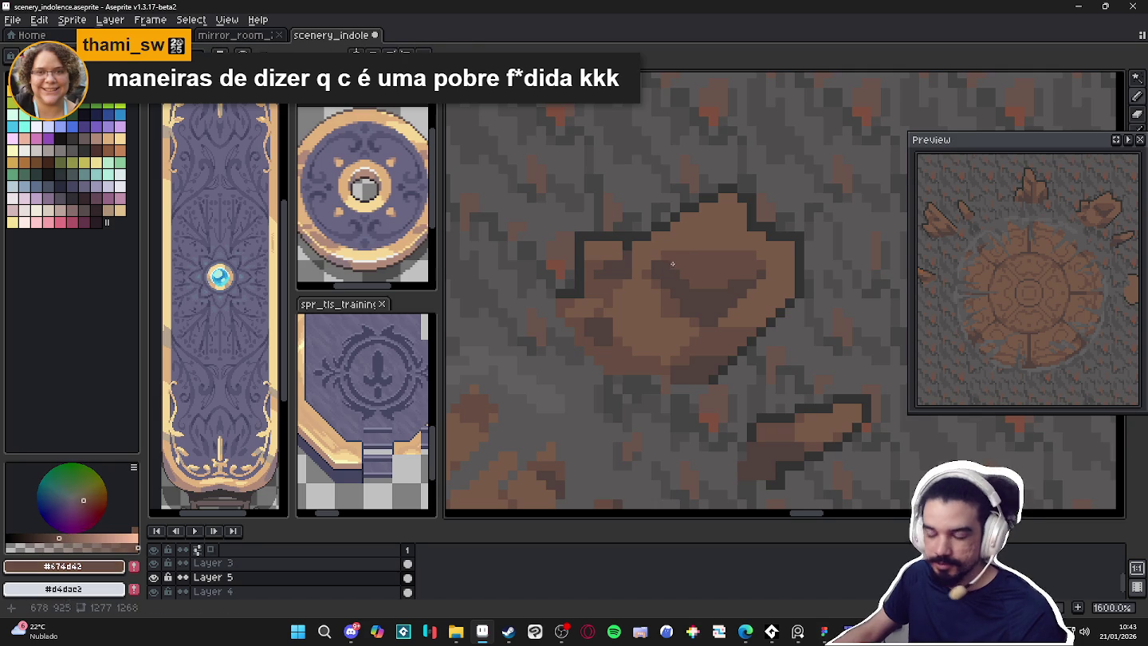
pyautogui.keyDown('alt'); pyautogui.click(750, 249); pyautogui.keyUp('alt')
pyautogui.keyDown('alt'); pyautogui.click(713, 254); pyautogui.keyUp('alt')
pyautogui.moveTo(676, 264)
pyautogui.mouseDown()
pyautogui.moveTo(740, 237)
pyautogui.moveTo(743, 260)
pyautogui.moveTo(723, 256)
pyautogui.mouseUp()
# Paint deeper #52423c brown shading into the rock's middle
pyautogui.scroll(1, 729, 257)
pyautogui.scroll(-1, 710, 259)
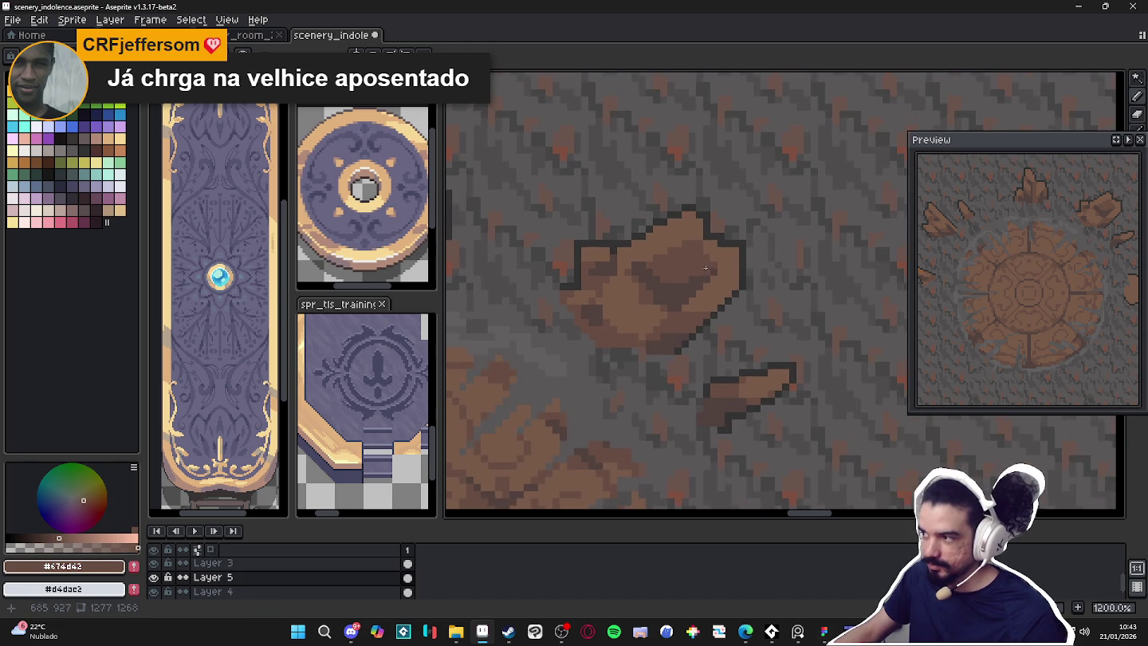
pyautogui.scroll(1, 702, 263)
pyautogui.keyDown('alt'); pyautogui.click(692, 250); pyautogui.keyUp('alt')
pyautogui.moveTo(692, 228)
pyautogui.mouseDown()
pyautogui.moveTo(678, 214)
pyautogui.moveTo(704, 255)
pyautogui.moveTo(695, 273)
pyautogui.mouseUp()
pyautogui.click(664, 221)
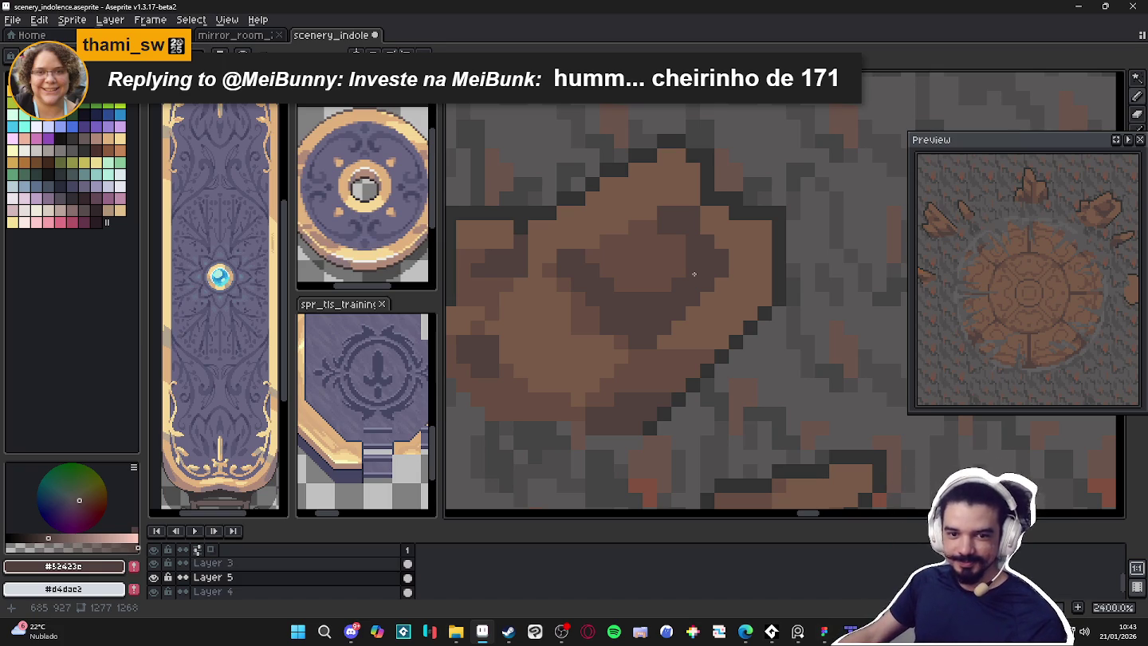
pyautogui.scroll(-3, 694, 274)
pyautogui.scroll(-3, 671, 314)
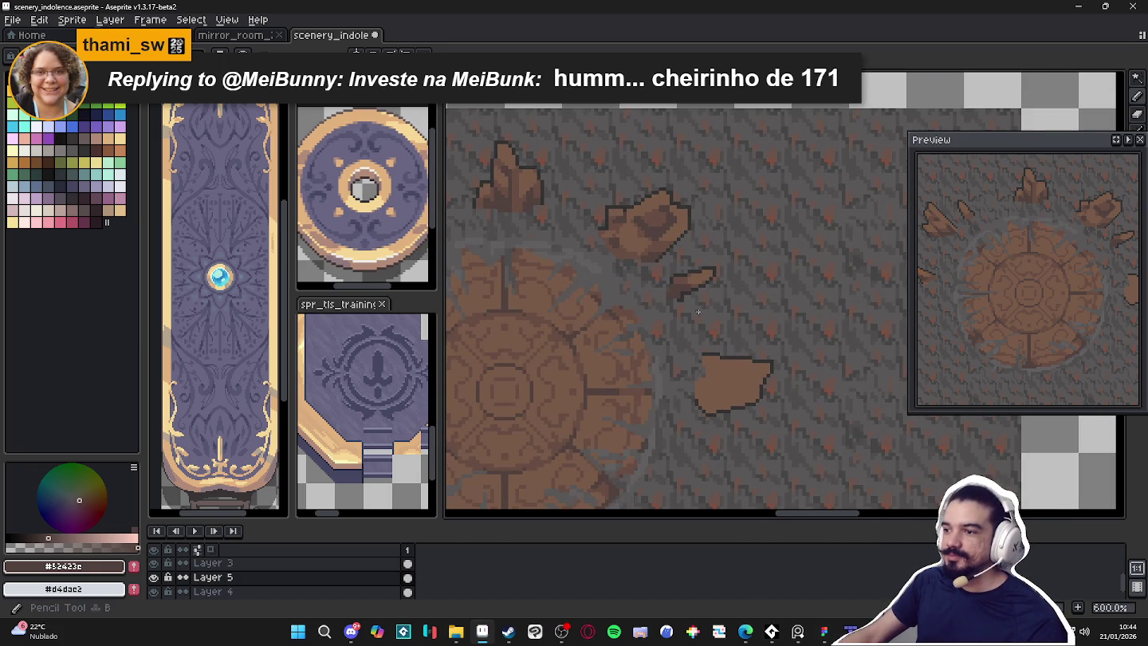
pyautogui.scroll(1, 726, 417)
pyautogui.scroll(1, 714, 157)
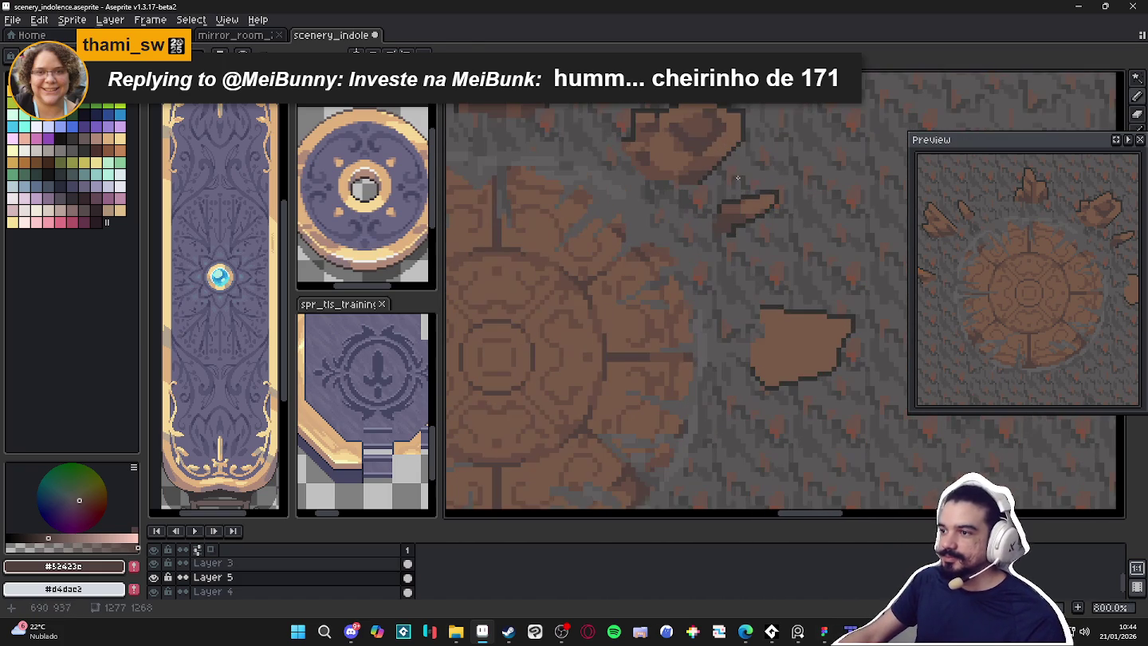
pyautogui.keyDown('alt'); pyautogui.click(714, 157); pyautogui.keyUp('alt')
pyautogui.moveTo(715, 157); pyautogui.dragTo(567, 157)
pyautogui.scroll(1, 765, 349)
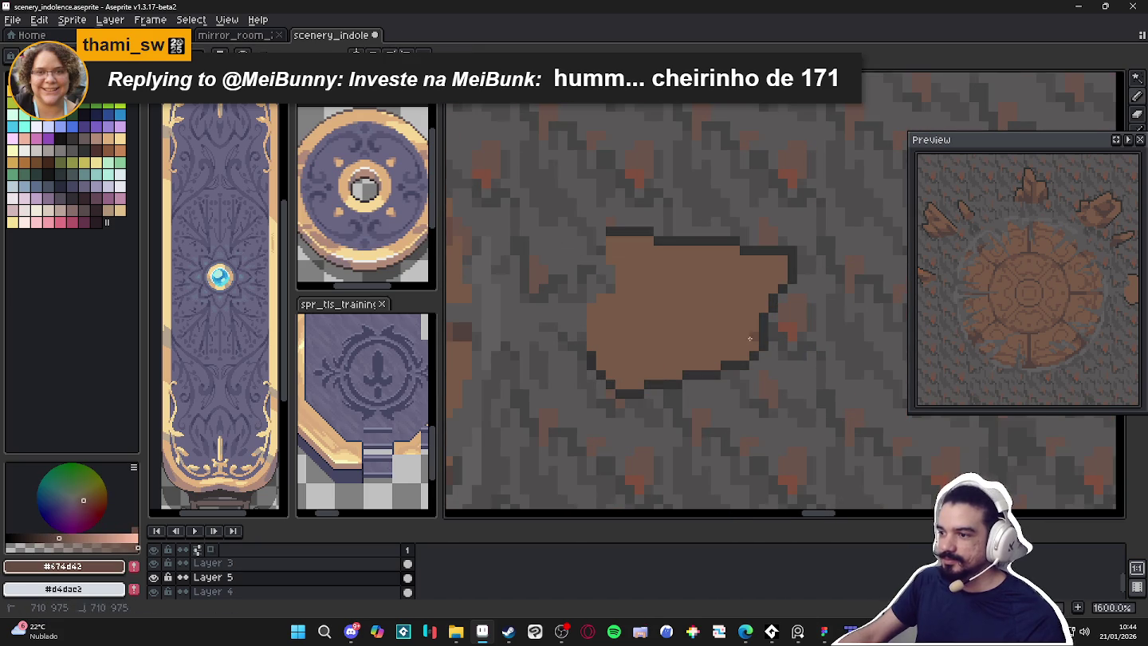
pyautogui.press('g')
pyautogui.click(625, 369)
pyautogui.hotkey('ctrl', 'z')
pyautogui.scroll(-1, 626, 370)
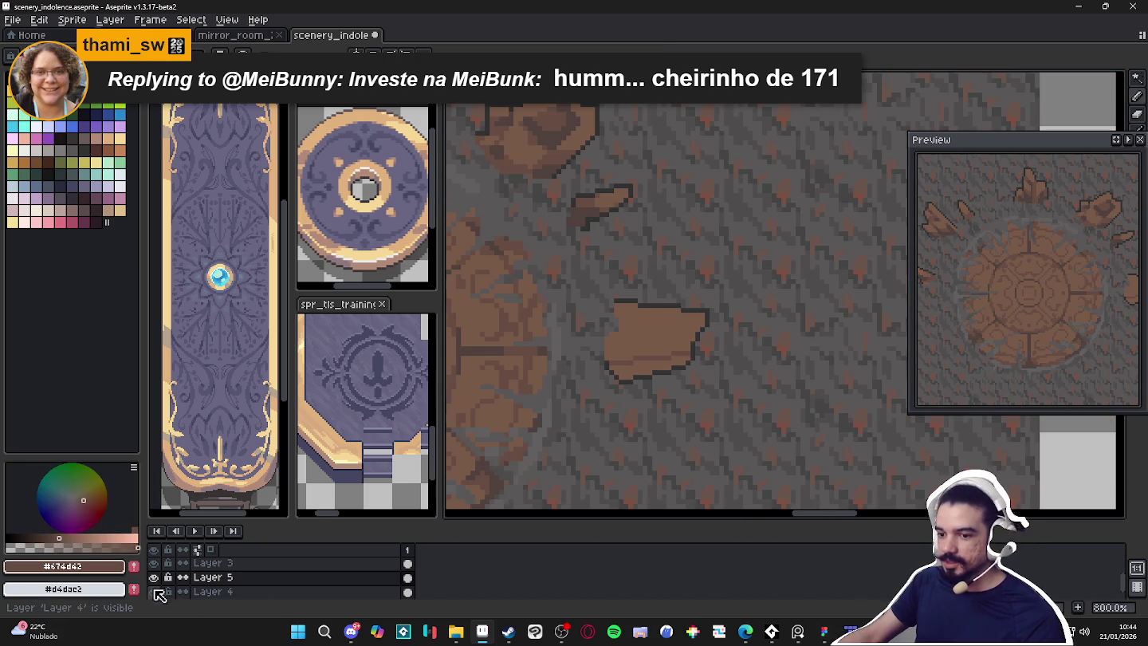
pyautogui.click(153, 576)
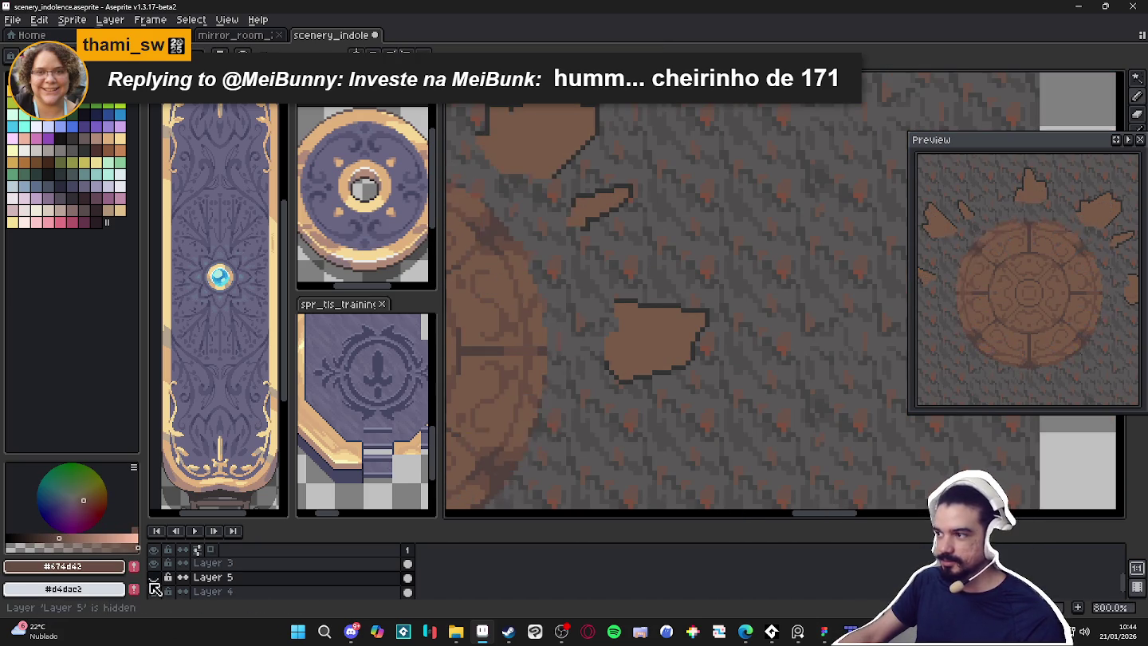
pyautogui.click(154, 576)
pyautogui.scroll(-1, 607, 275)
pyautogui.scroll(-1, 776, 271)
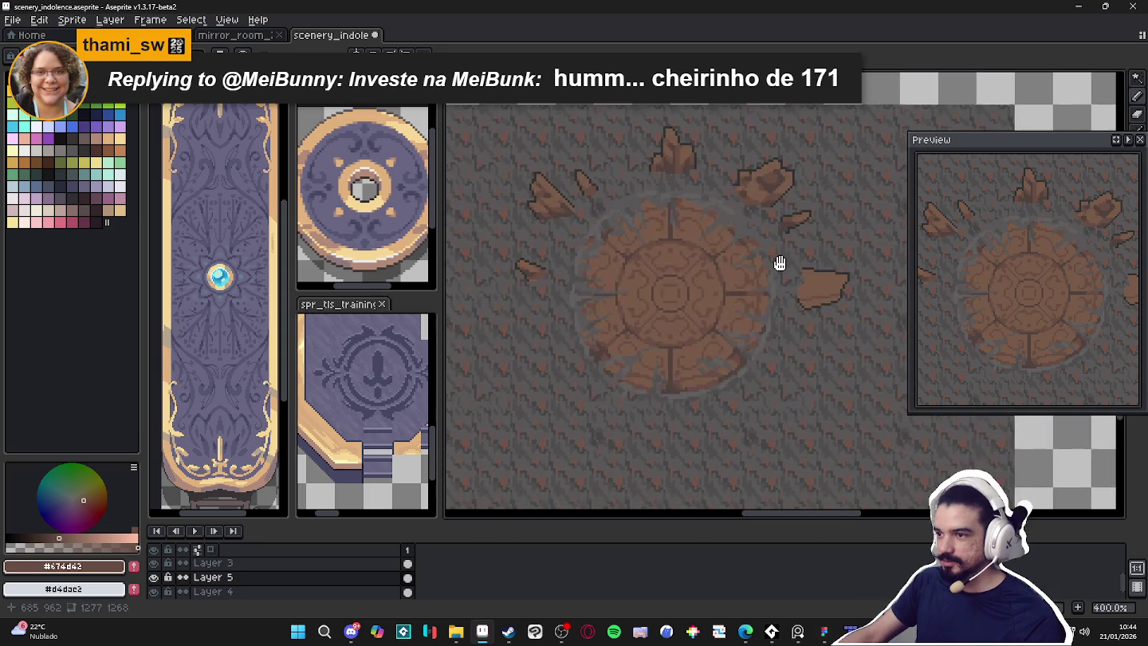
pyautogui.scroll(3, 781, 291)
pyautogui.scroll(3, 750, 303)
pyautogui.scroll(2, 717, 310)
pyautogui.scroll(-2, 687, 319)
pyautogui.moveTo(686, 319); pyautogui.dragTo(606, 318)
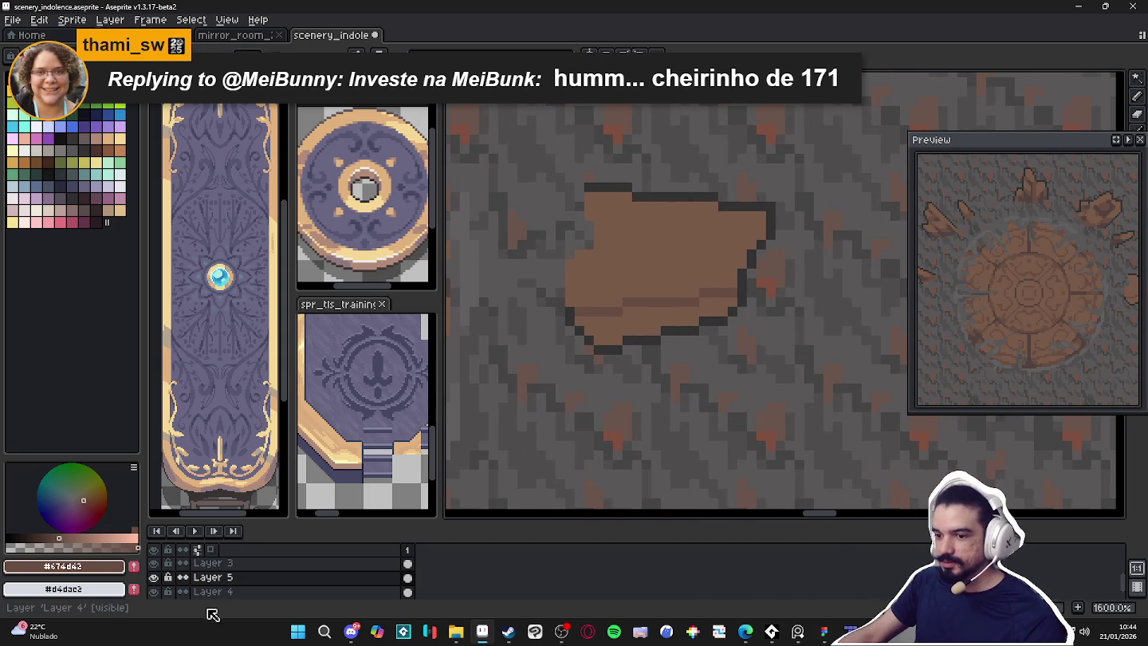
# Merge Layer 5 down into Layer 4, then paint darker strokes across the rock's top and left side
pyautogui.rightClick(231, 577)
pyautogui.click(263, 577)
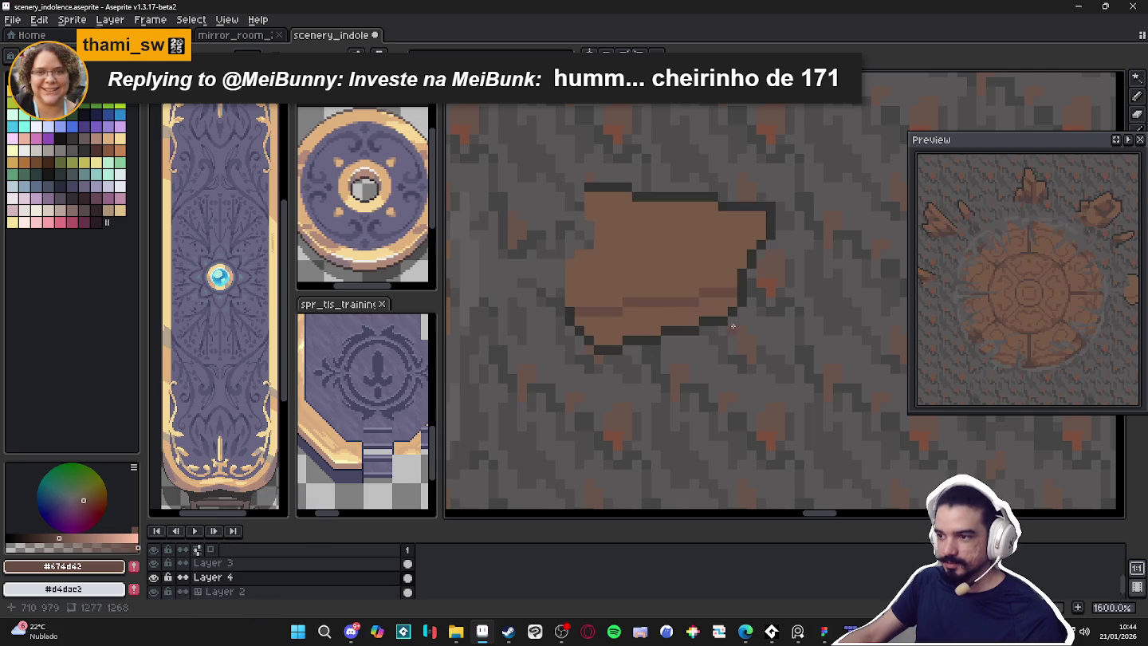
pyautogui.click(669, 310)
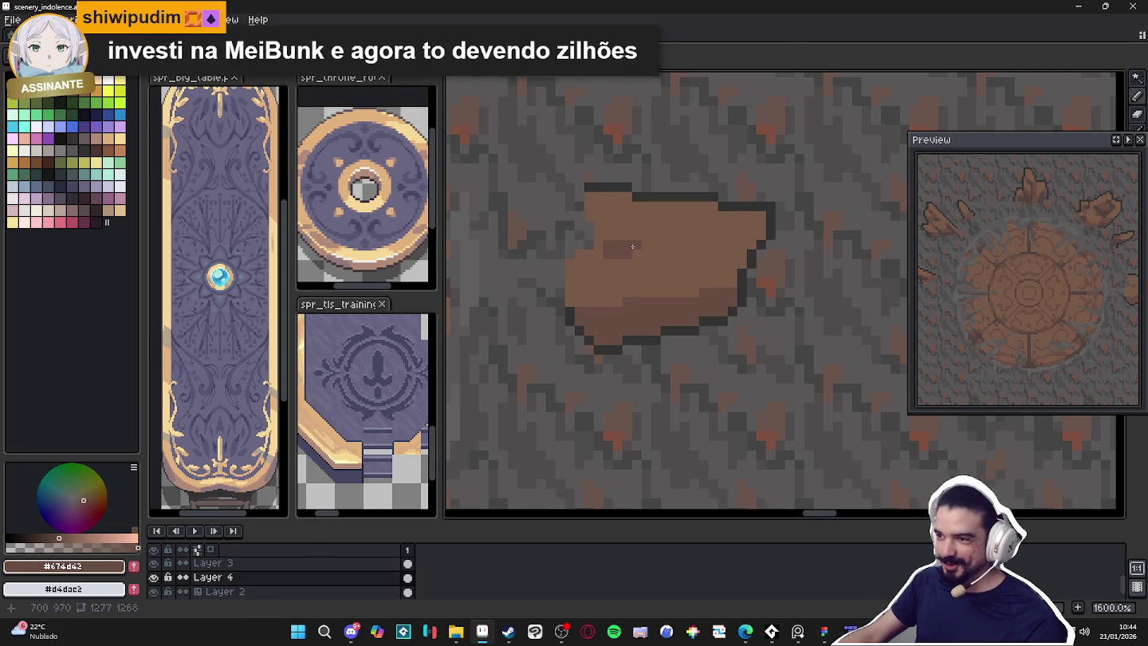
pyautogui.moveTo(632, 246); pyautogui.dragTo(699, 246)
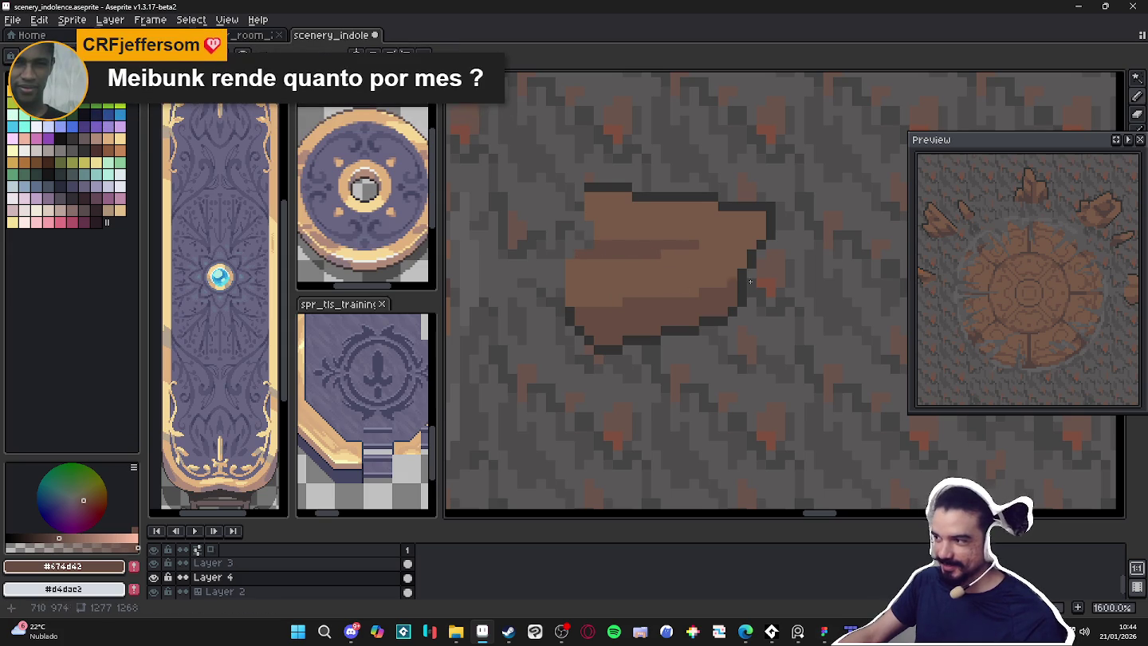
pyautogui.scroll(2, 459, 363)
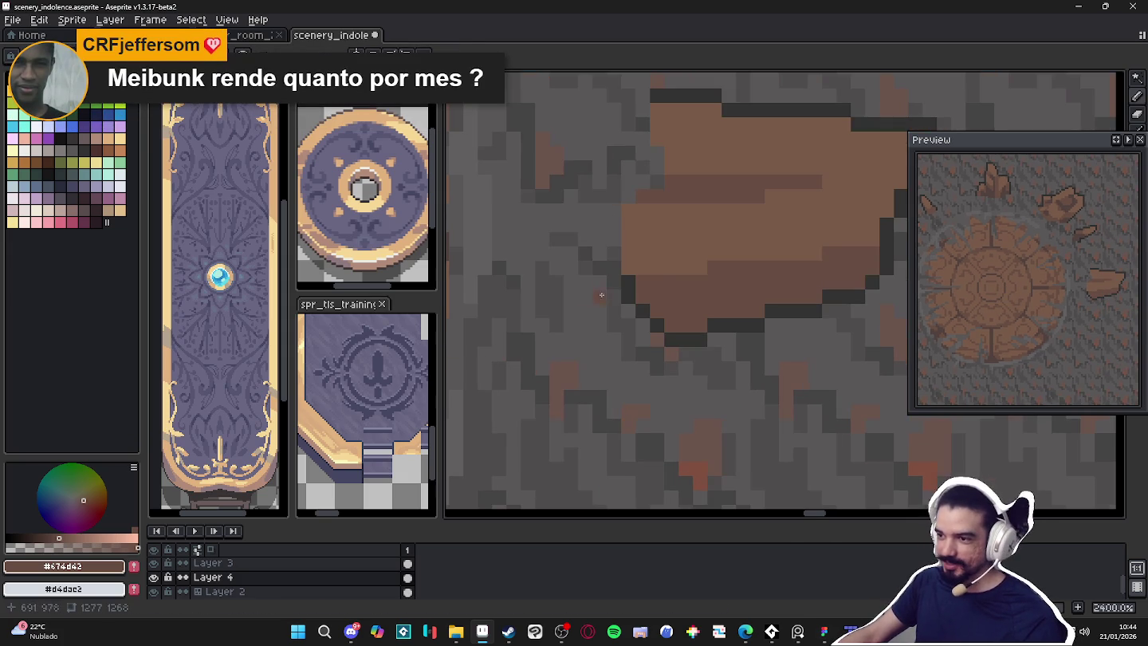
pyautogui.moveTo(656, 263)
pyautogui.mouseDown()
pyautogui.moveTo(656, 234)
pyautogui.moveTo(629, 267)
pyautogui.mouseUp()
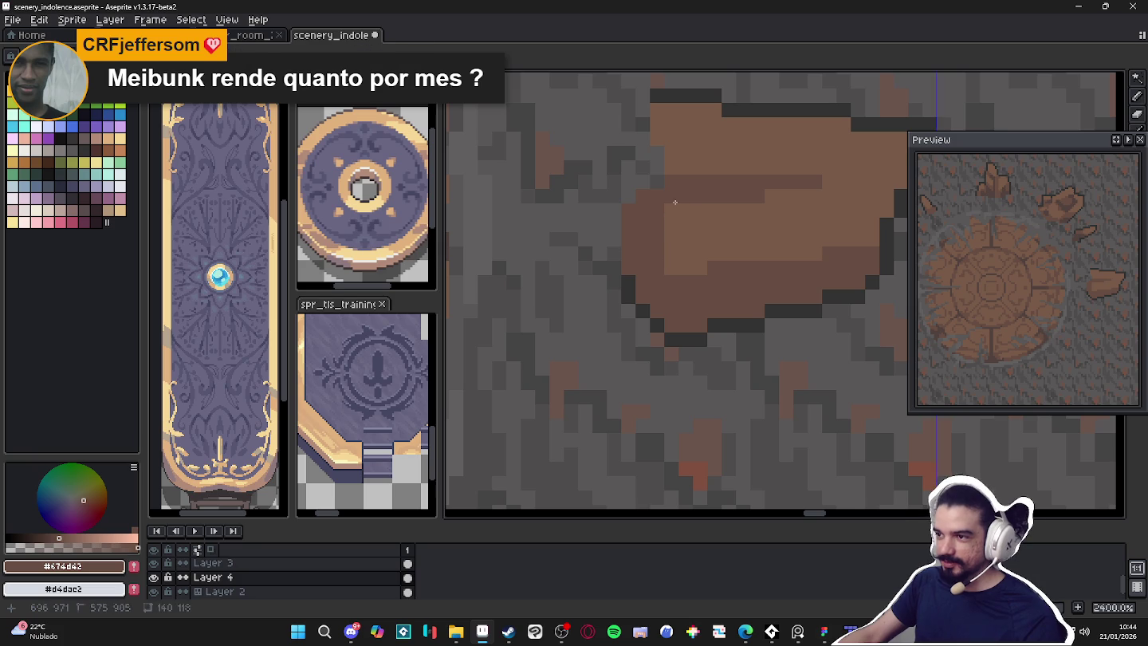
pyautogui.moveTo(671, 205); pyautogui.dragTo(678, 269)
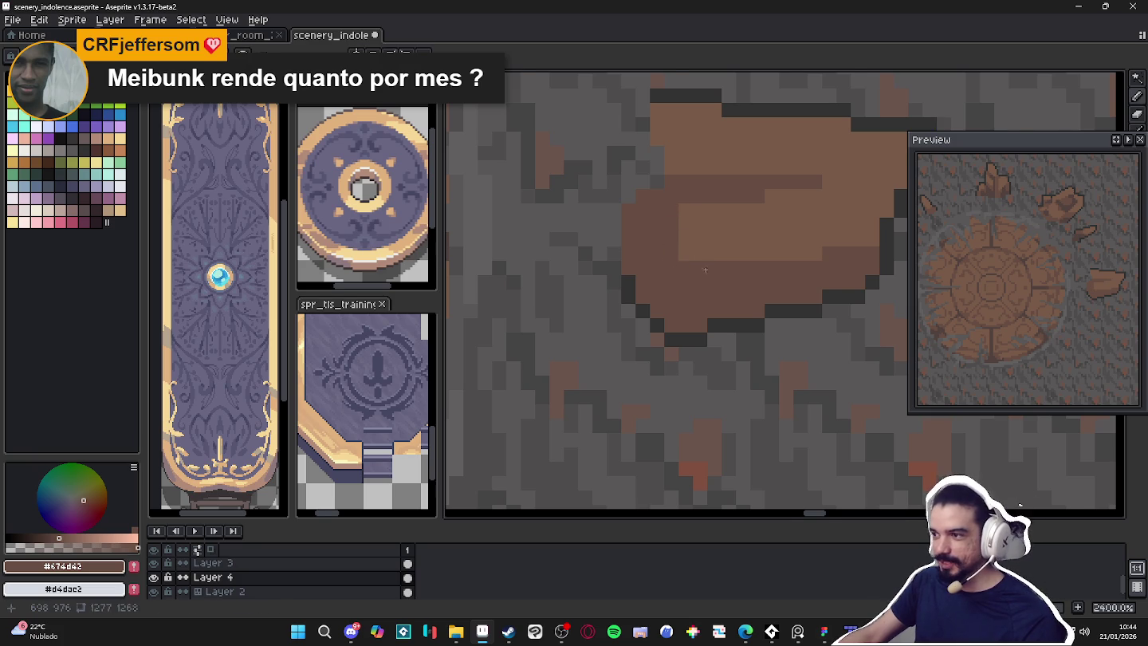
# Paint deep brown #52423c bands across the rock's lower part down to its bottom edge
pyautogui.scroll(-1, 677, 269)
pyautogui.scroll(-1, 585, 277)
pyautogui.scroll(-1, 585, 277)
pyautogui.scroll(1, 546, 256)
pyautogui.keyDown('alt'); pyautogui.click(546, 256); pyautogui.keyUp('alt')
pyautogui.scroll(1, 546, 256)
pyautogui.scroll(1, 671, 286)
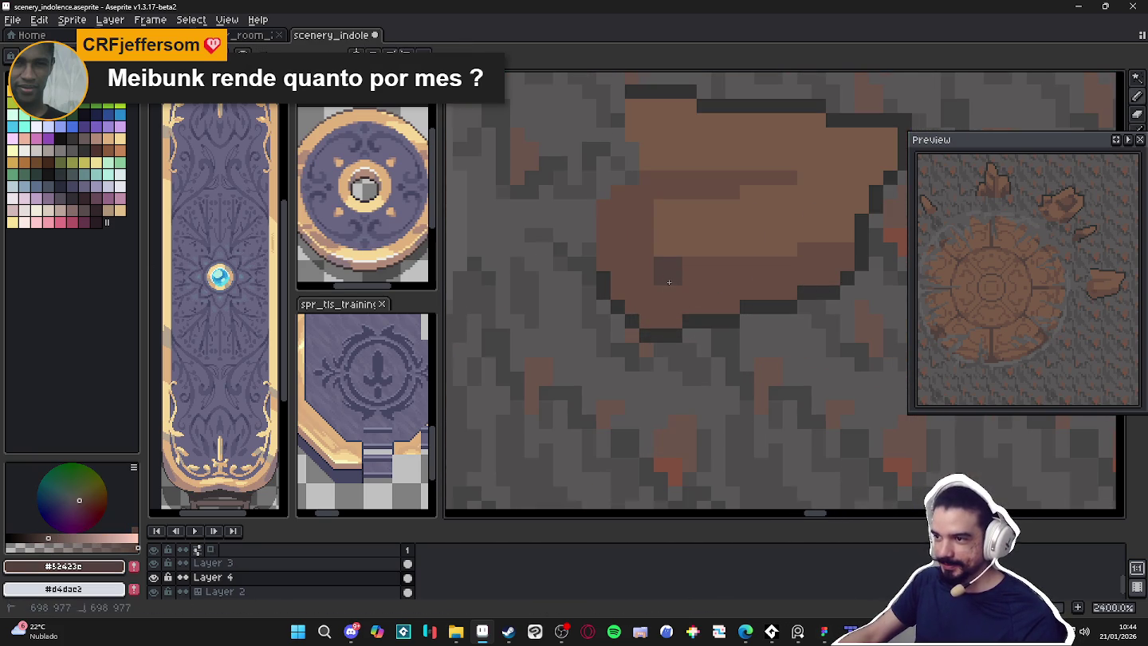
pyautogui.moveTo(639, 271); pyautogui.dragTo(699, 276)
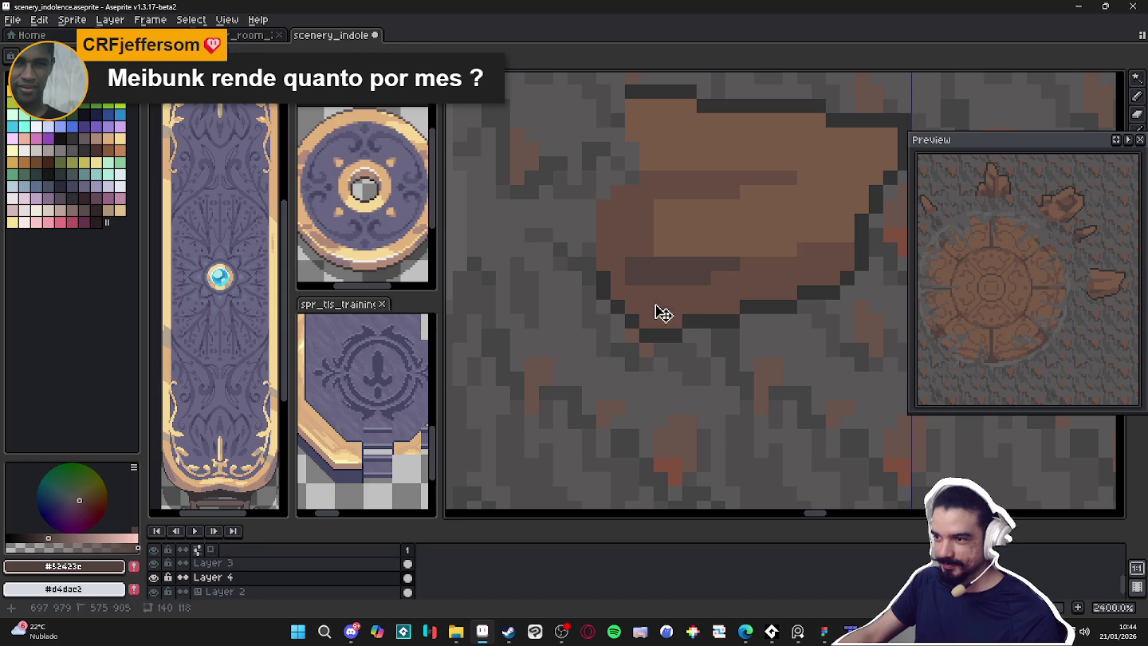
pyautogui.moveTo(648, 303); pyautogui.dragTo(737, 299)
pyautogui.moveTo(646, 321); pyautogui.dragTo(665, 324)
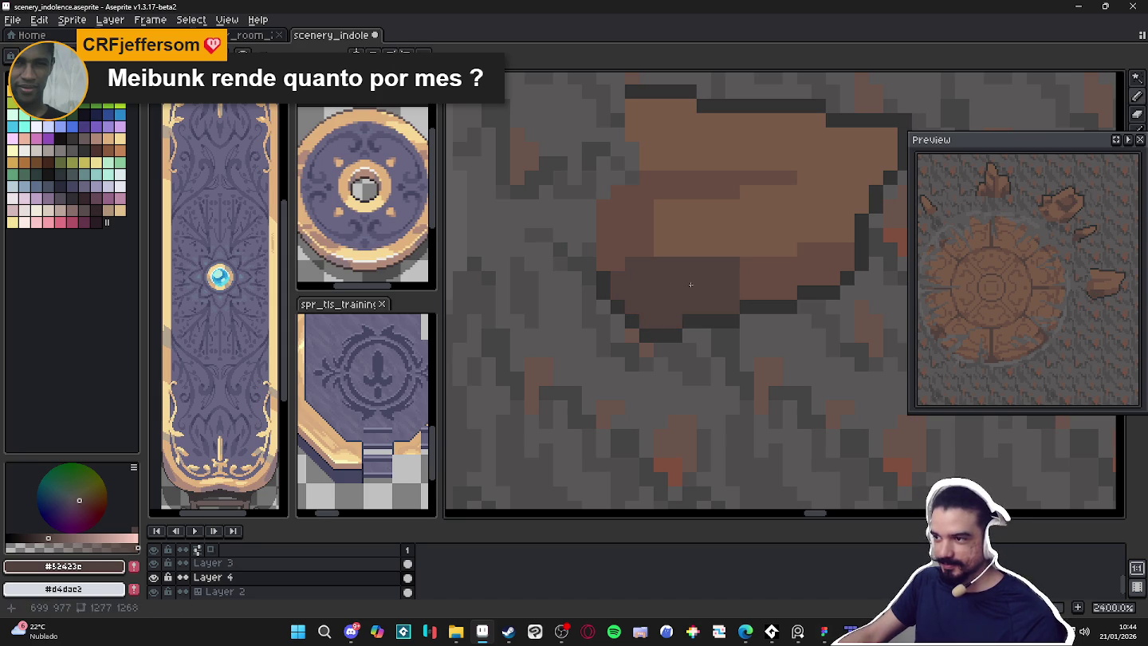
# Extend the dark strip toward the rock's right side and add shading near its top
pyautogui.moveTo(736, 261); pyautogui.dragTo(772, 270)
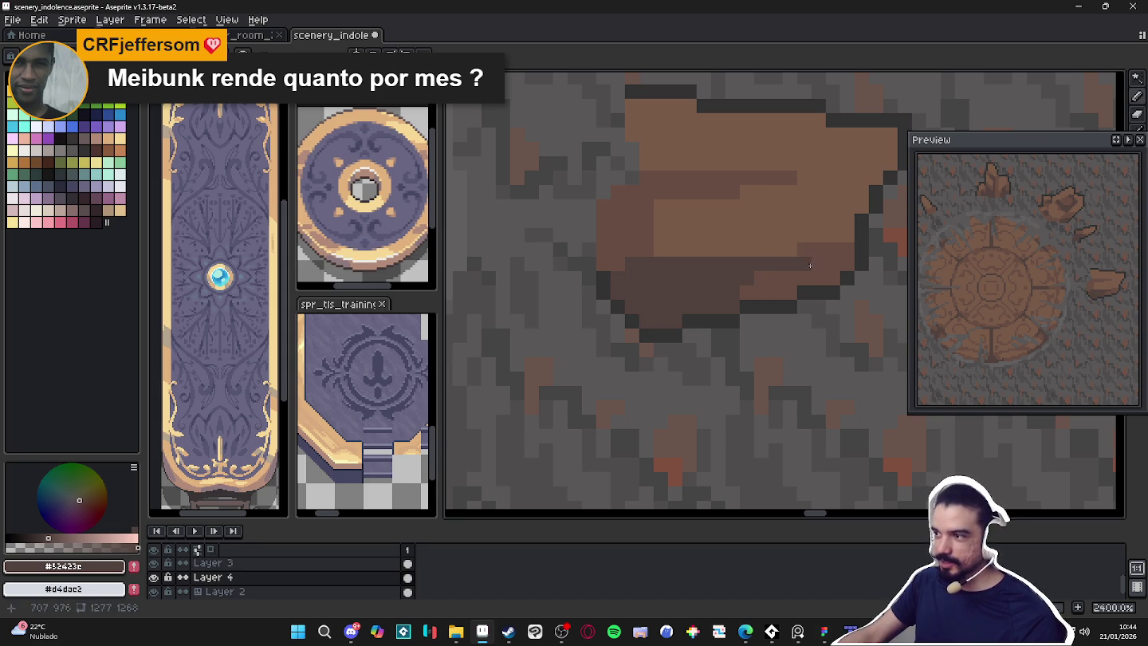
pyautogui.moveTo(811, 250); pyautogui.dragTo(848, 249)
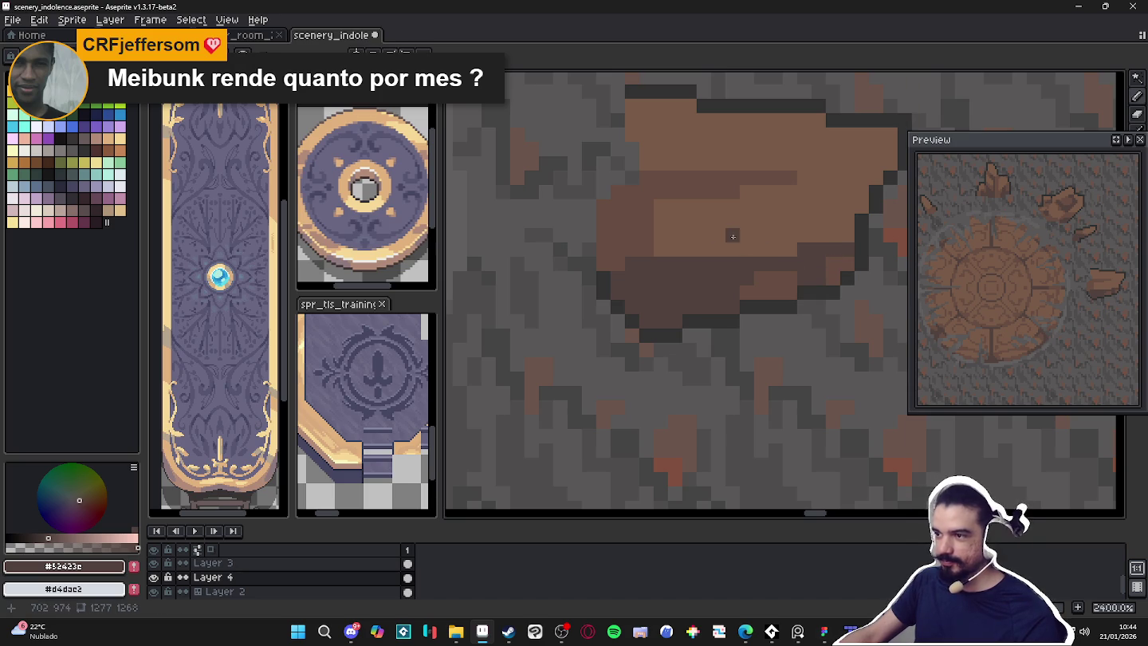
pyautogui.moveTo(724, 205)
pyautogui.mouseDown()
pyautogui.moveTo(710, 182)
pyautogui.moveTo(670, 197)
pyautogui.mouseUp()
pyautogui.scroll(-1, 667, 201)
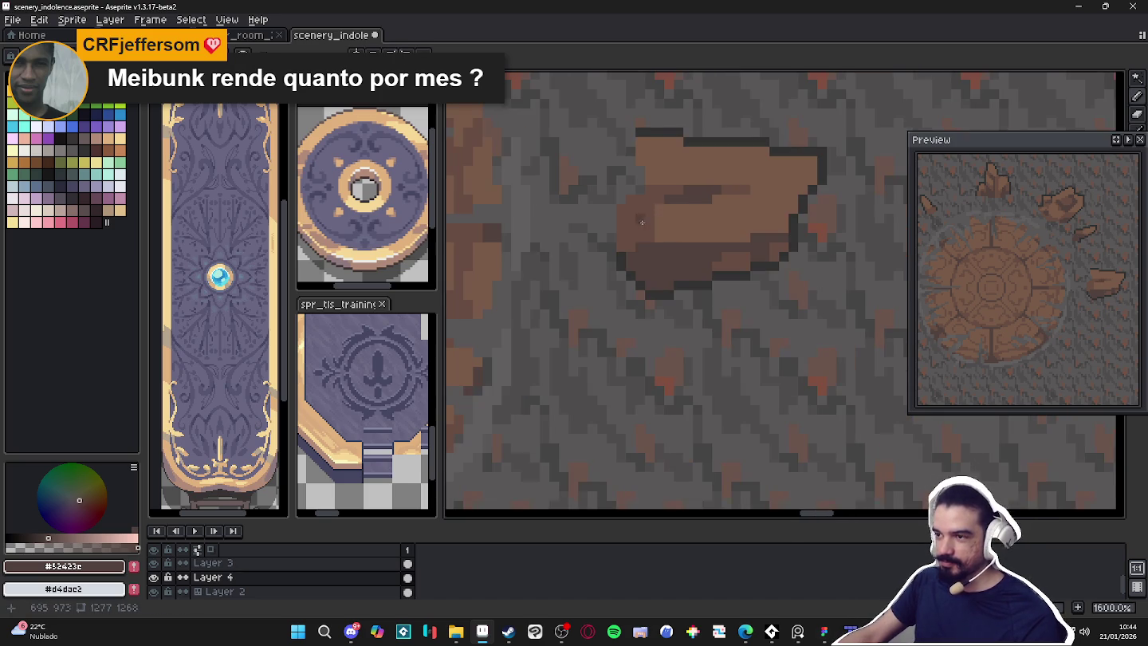
# Pick the rock's mid brown and save scenery_indolence.aseprite
pyautogui.keyDown('alt'); pyautogui.click(650, 218); pyautogui.keyUp('alt')
pyautogui.scroll(-2, 650, 217)
pyautogui.scroll(2, 645, 219)
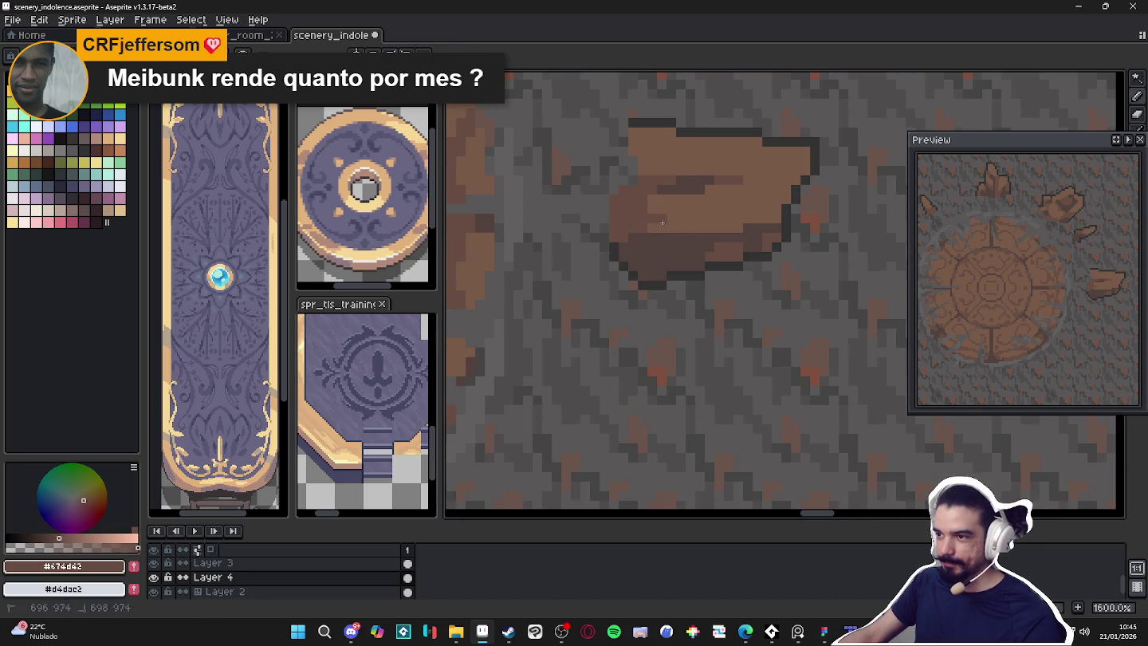
pyautogui.scroll(-1, 683, 226)
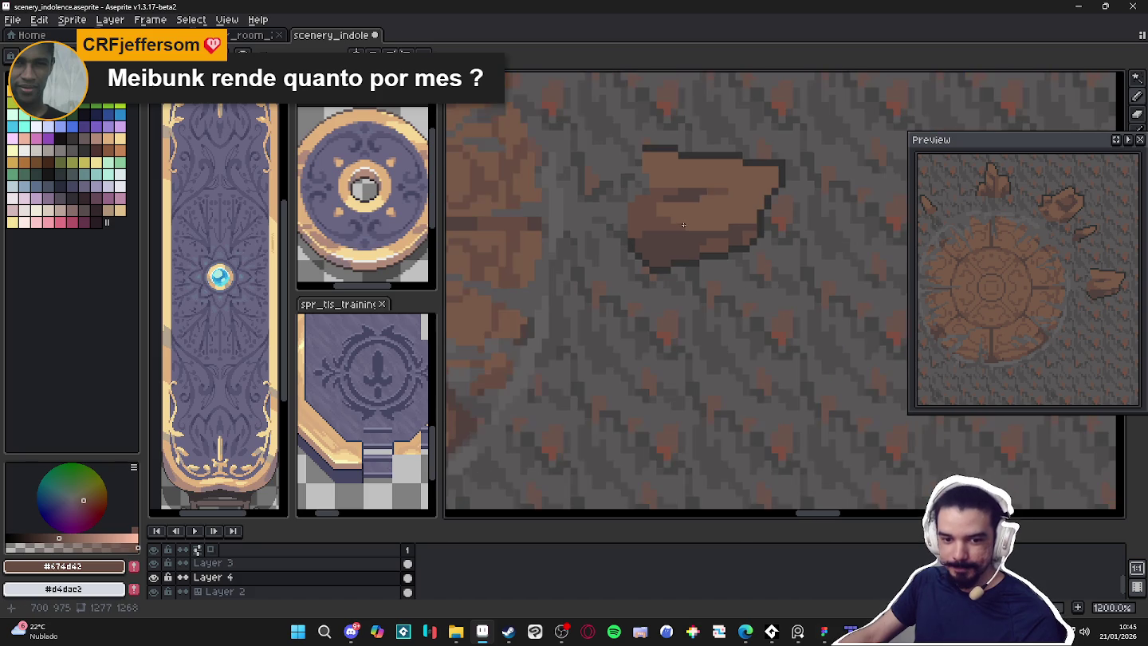
pyautogui.hotkey('ctrl', 's')
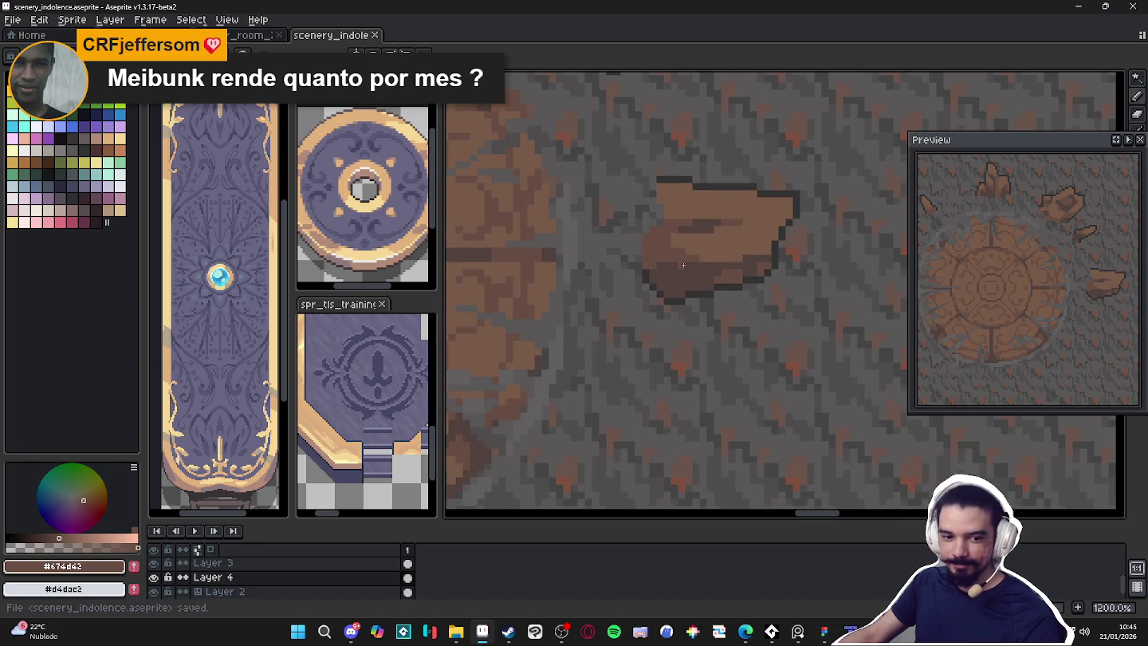
# Zoom around the shard and save the file again
pyautogui.scroll(-4, 683, 264)
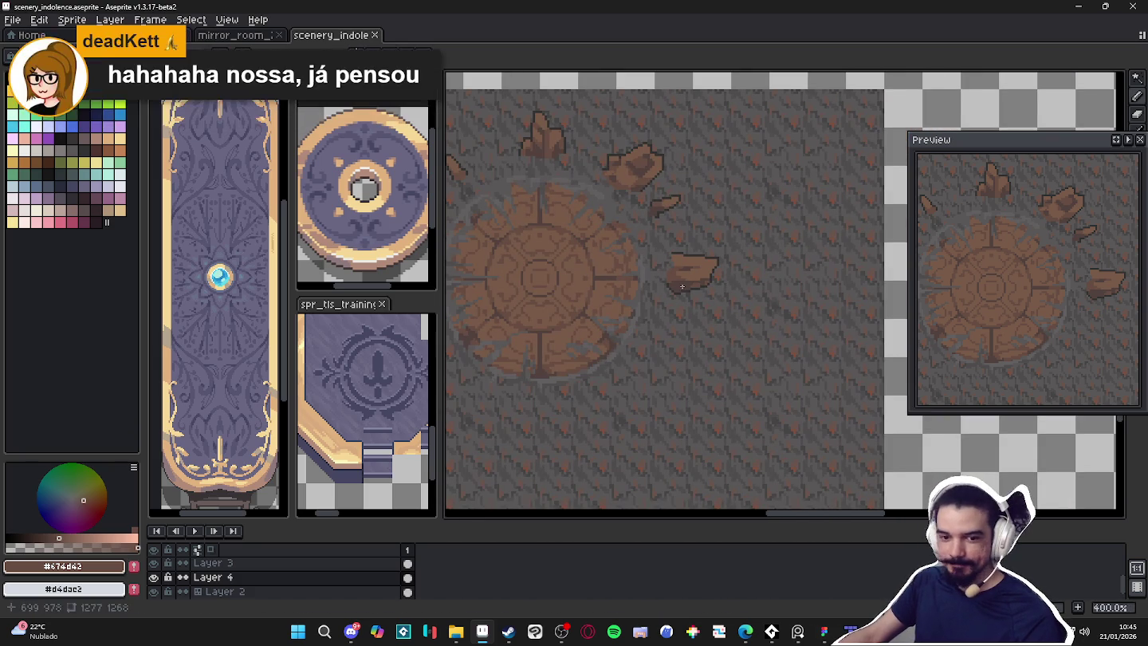
pyautogui.scroll(4, 682, 286)
pyautogui.scroll(3, 646, 255)
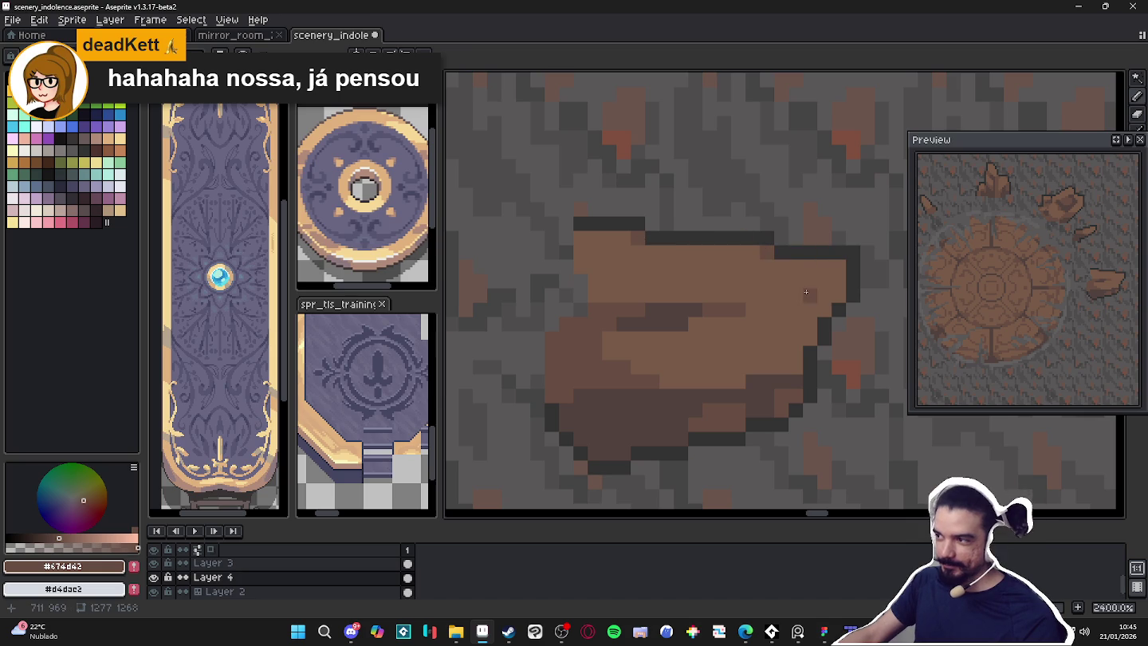
pyautogui.scroll(-4, 807, 339)
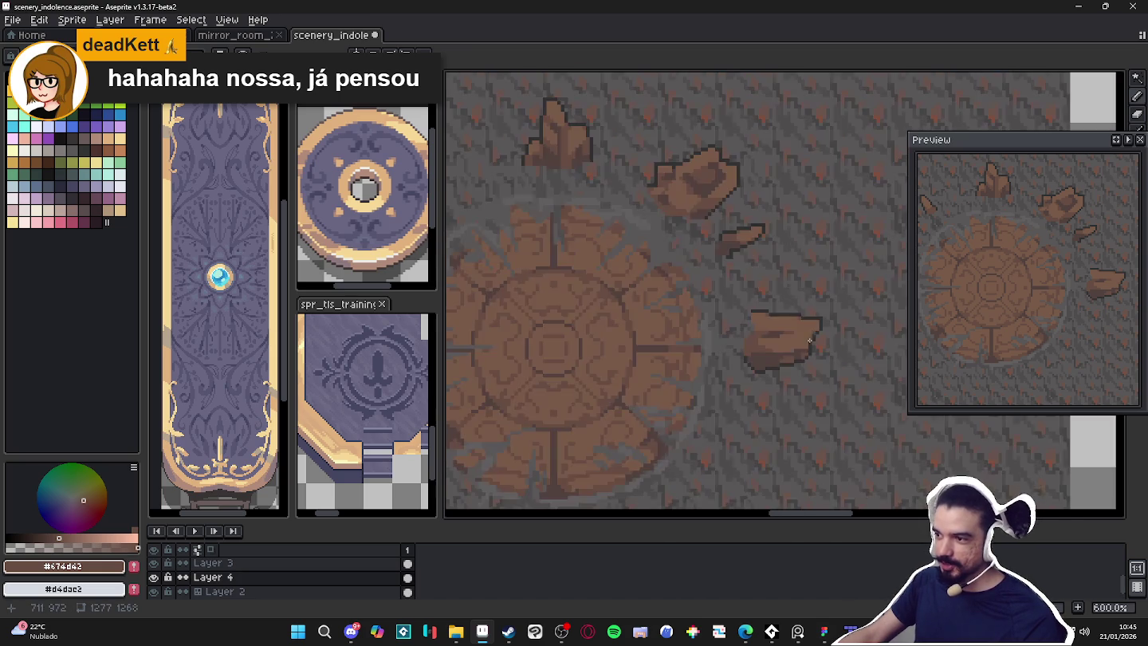
pyautogui.scroll(2, 796, 341)
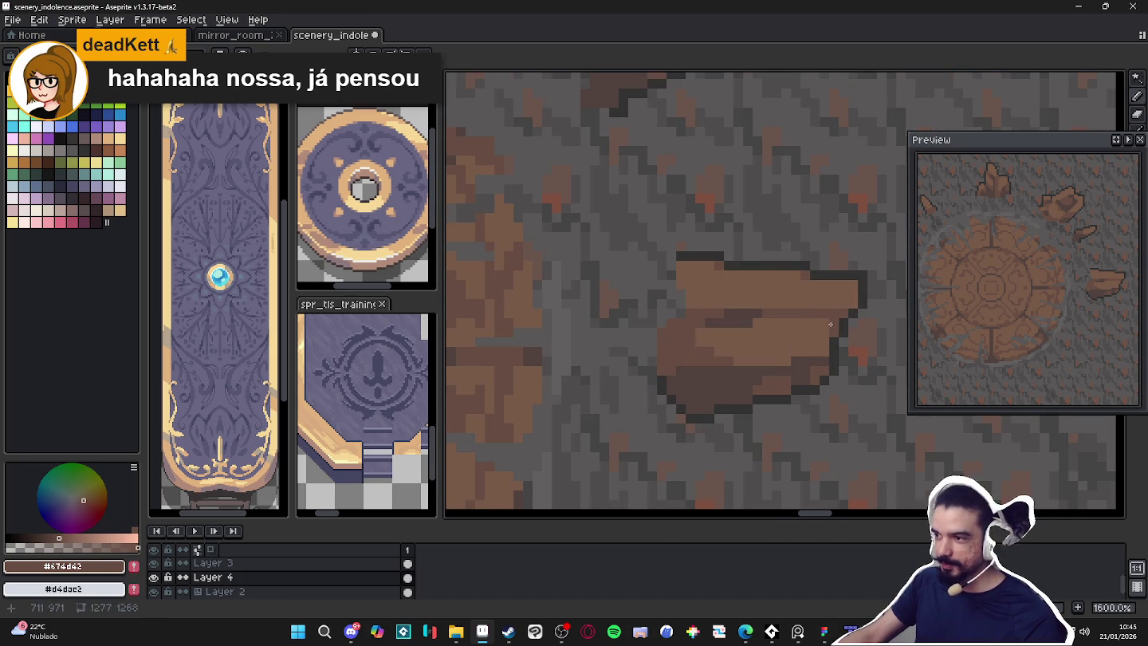
pyautogui.scroll(1, 824, 324)
pyautogui.scroll(1, 823, 325)
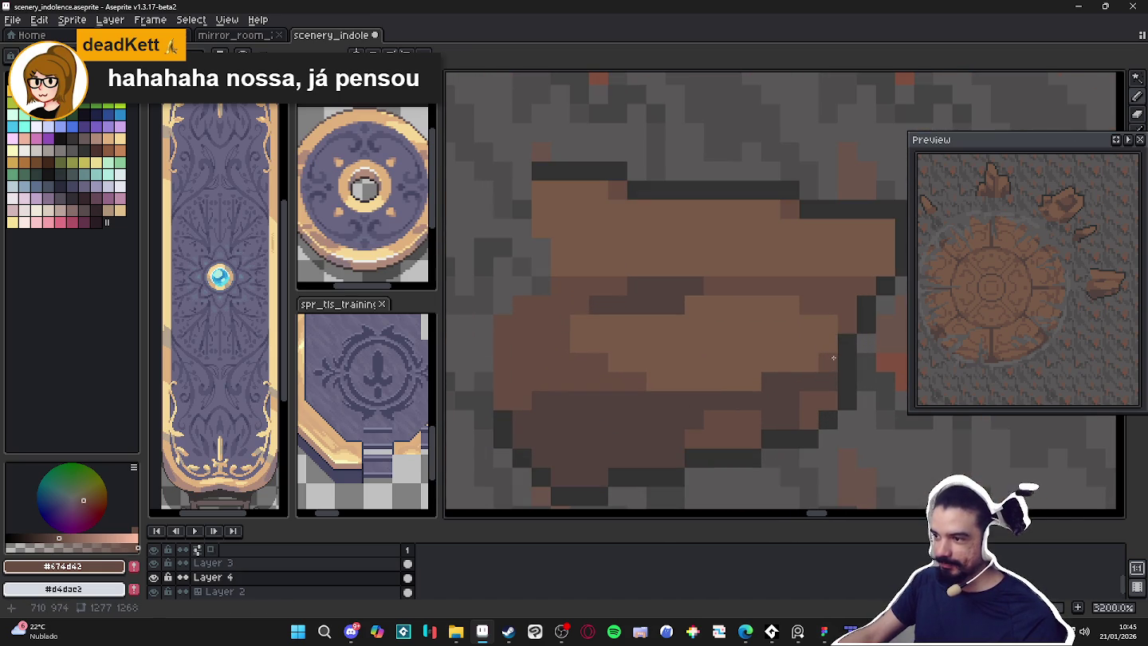
pyautogui.scroll(-3, 740, 385)
pyautogui.scroll(-1, 740, 386)
pyautogui.hotkey('ctrl', 's')
# Add two dark pixels to the rock's shading and save
pyautogui.scroll(3, 716, 341)
pyautogui.moveTo(716, 341); pyautogui.dragTo(738, 354)
pyautogui.scroll(-4, 729, 396)
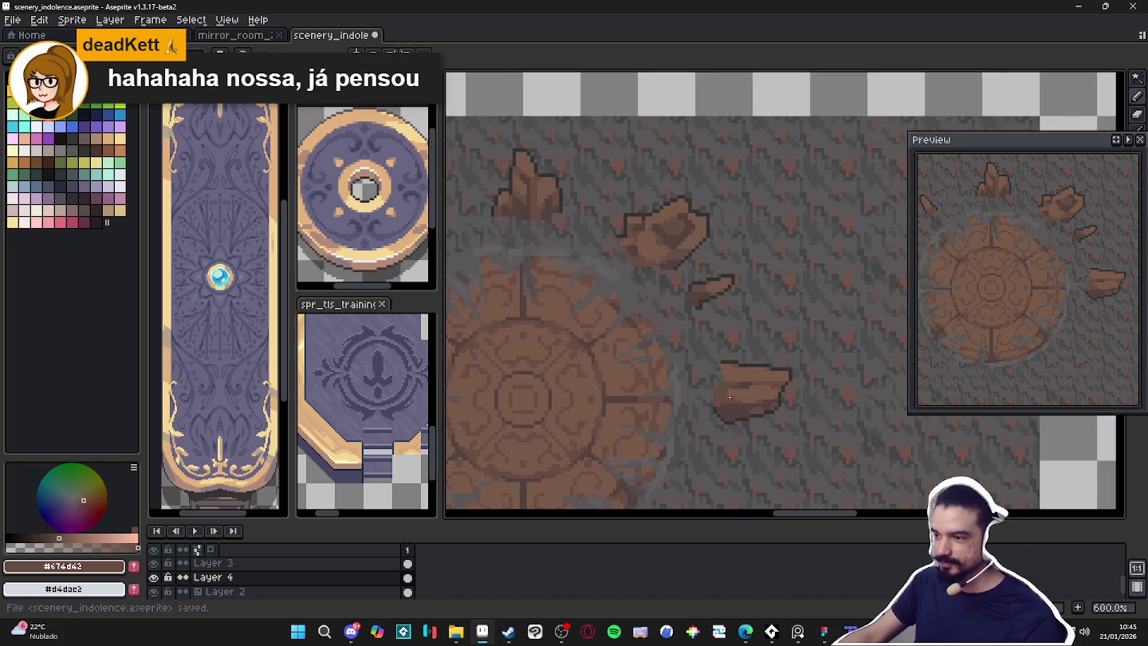
pyautogui.scroll(1, 729, 396)
pyautogui.hotkey('ctrl', 's')
# Save once more and briefly toggle Layer 4's visibility to check the rocks
pyautogui.scroll(2, 717, 375)
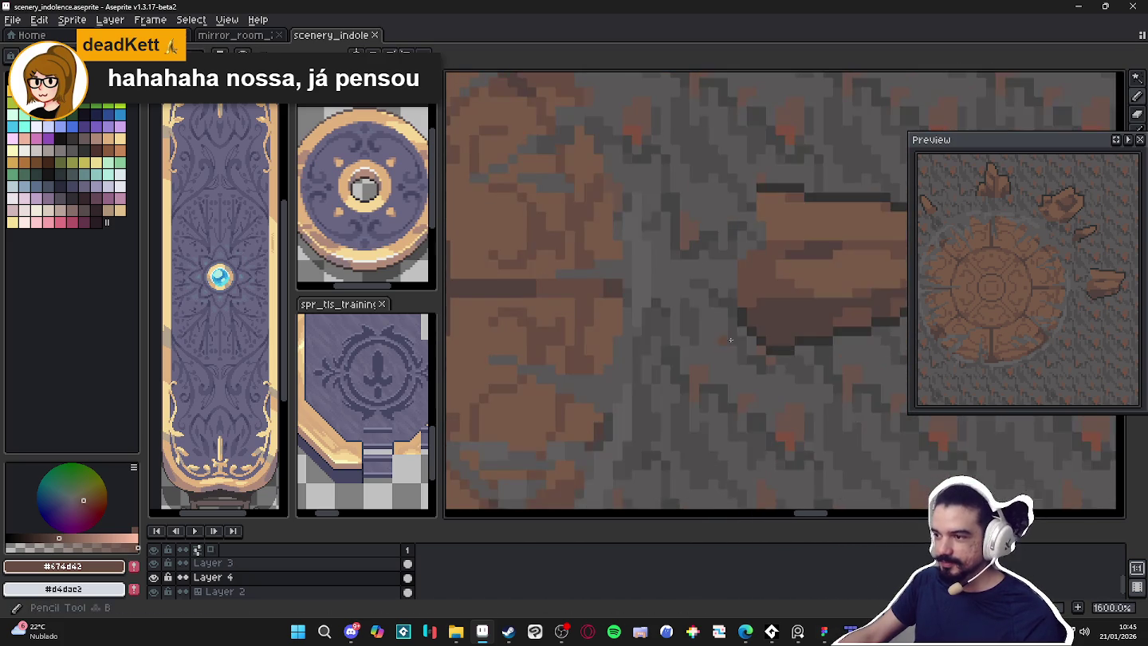
pyautogui.scroll(-2, 749, 347)
pyautogui.scroll(-2, 749, 348)
pyautogui.scroll(-1, 748, 348)
pyautogui.hotkey('ctrl', 's')
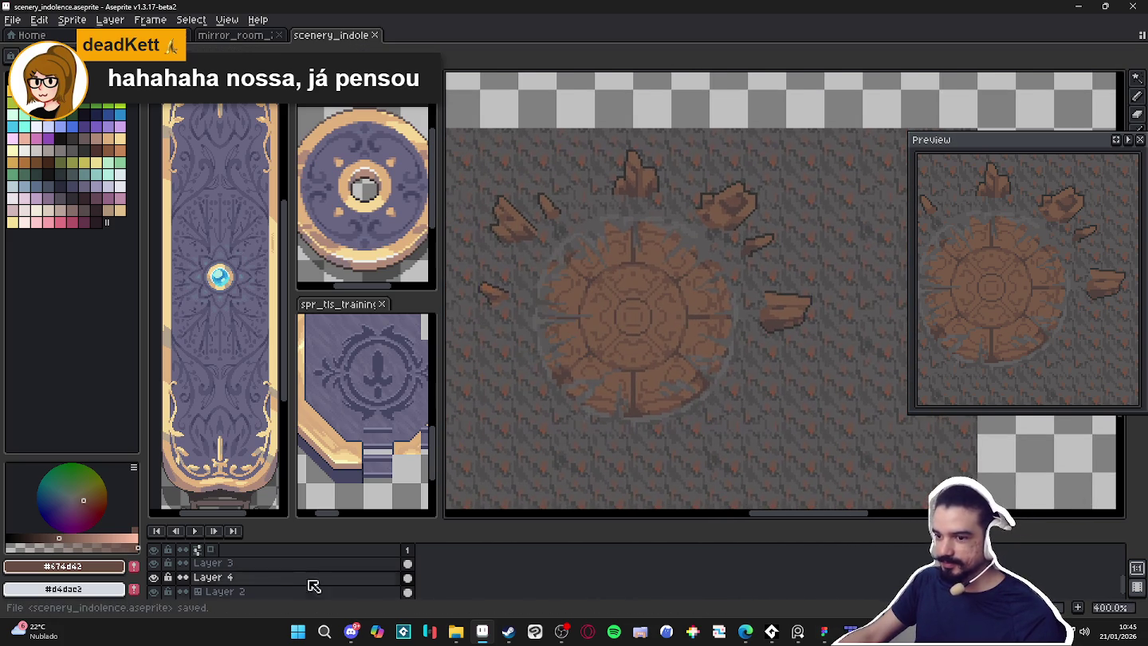
pyautogui.doubleClick(156, 576)
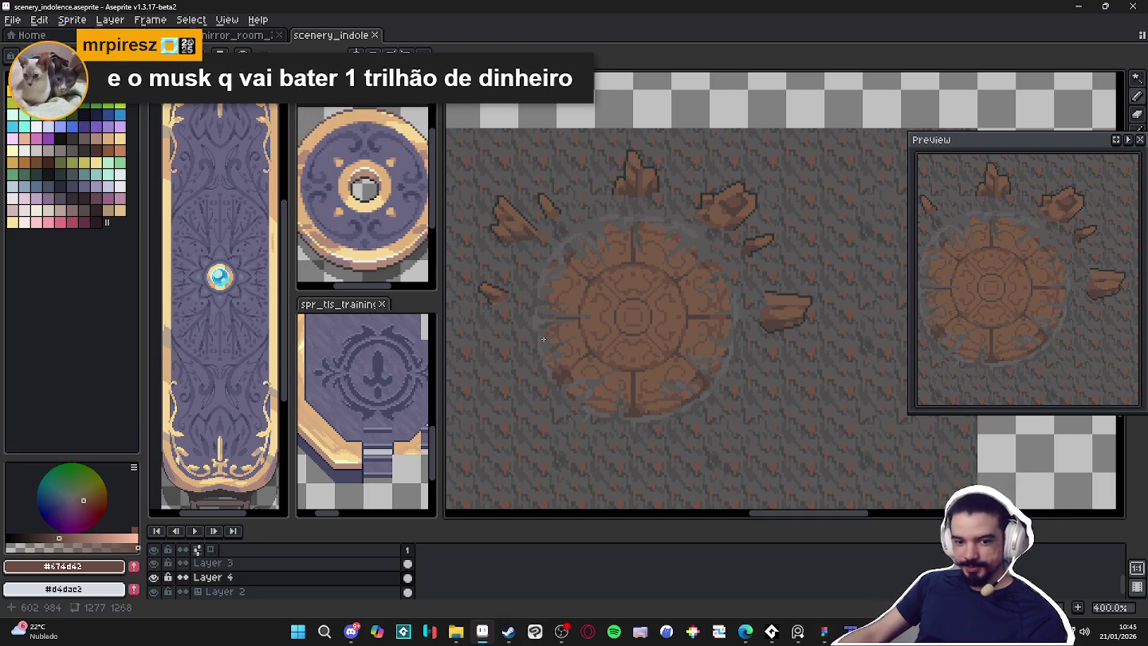
pyautogui.scroll(2, 584, 228)
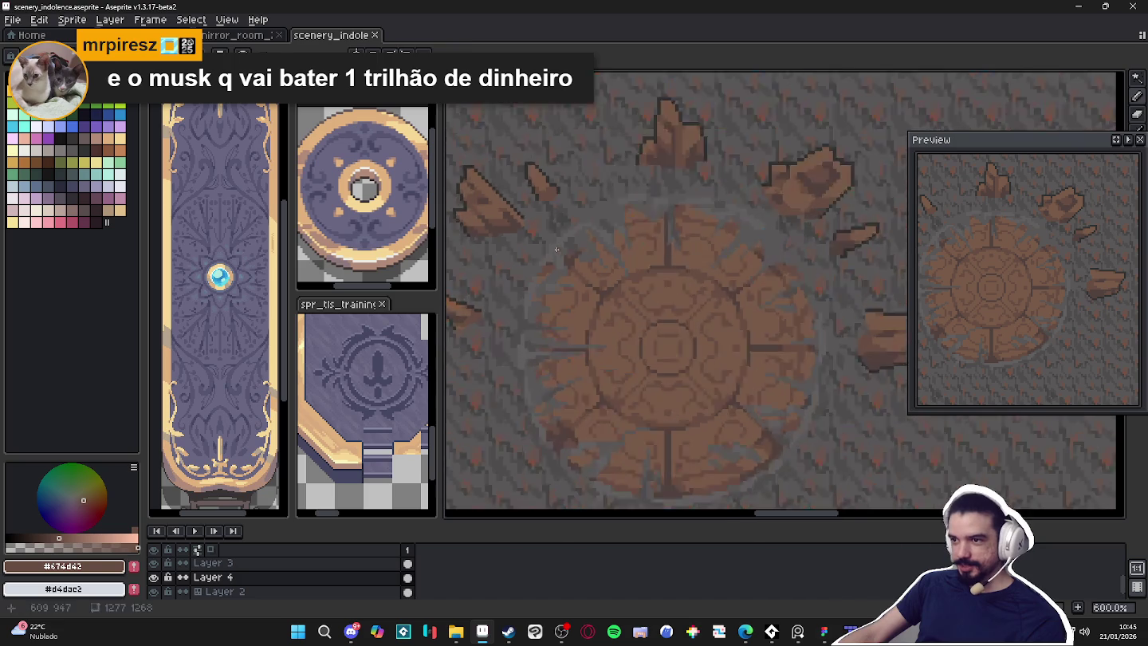
# Sample the stone grey and paint a grey pixel onto the floor tiles
pyautogui.scroll(1, 574, 236)
pyautogui.keyDown('alt'); pyautogui.click(562, 242); pyautogui.keyUp('alt')
pyautogui.scroll(1, 542, 235)
pyautogui.scroll(1, 572, 242)
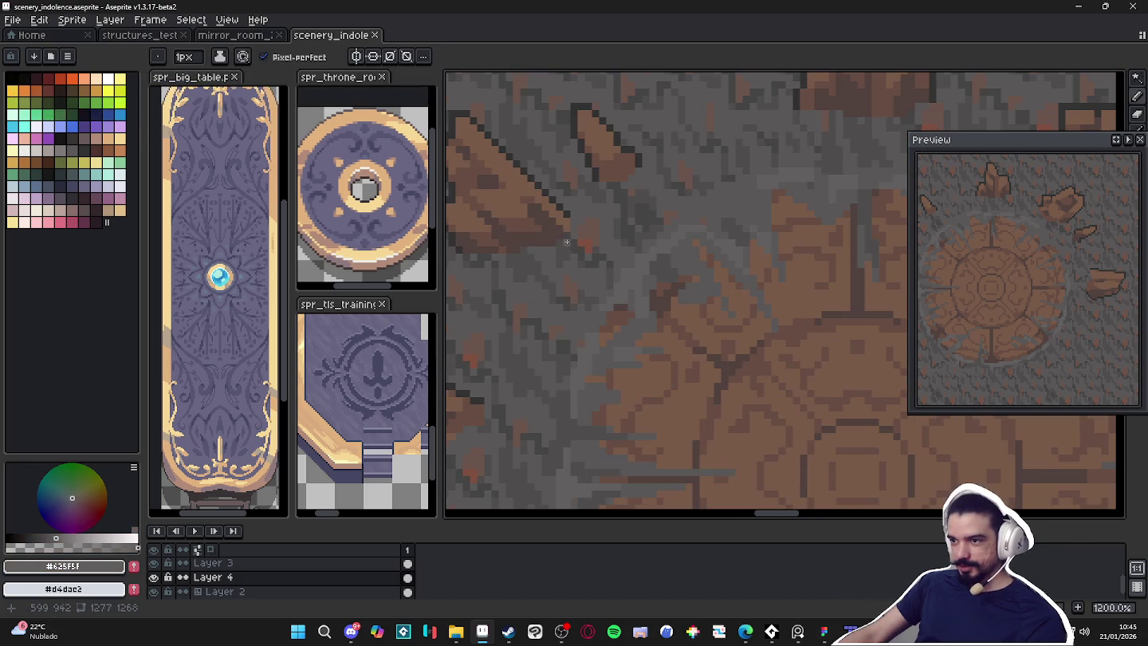
pyautogui.click(571, 243)
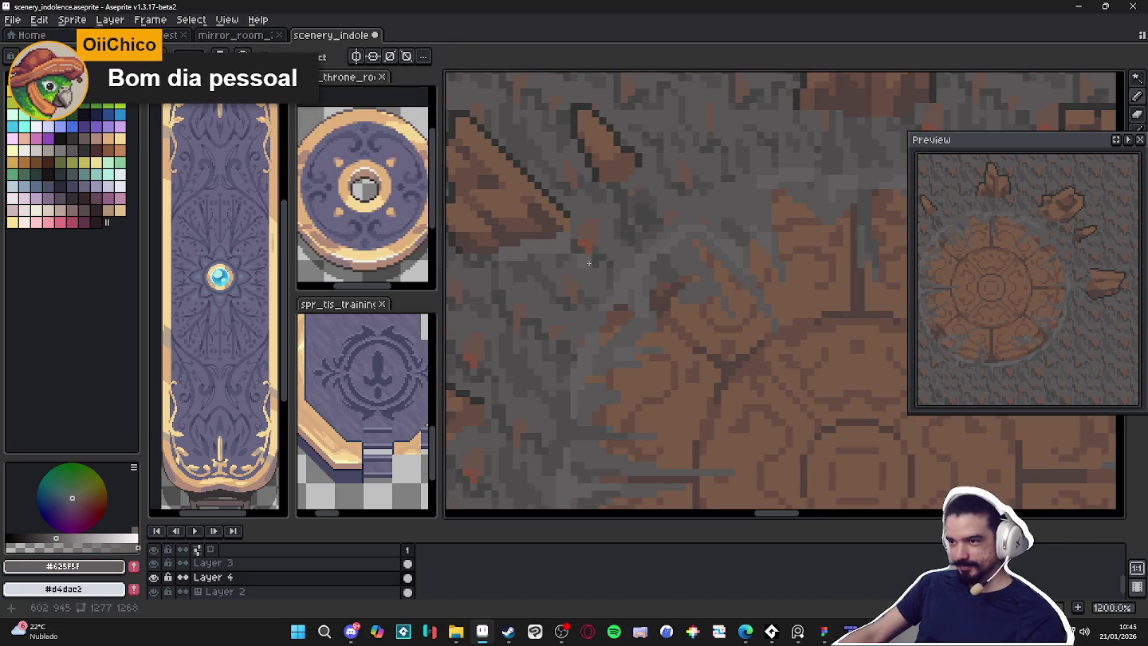
# Paint darker grey stone pixels beside the upper-left shard, then resample the mid grey and return to the Pencil
pyautogui.keyDown('alt'); pyautogui.click(577, 240); pyautogui.keyUp('alt')
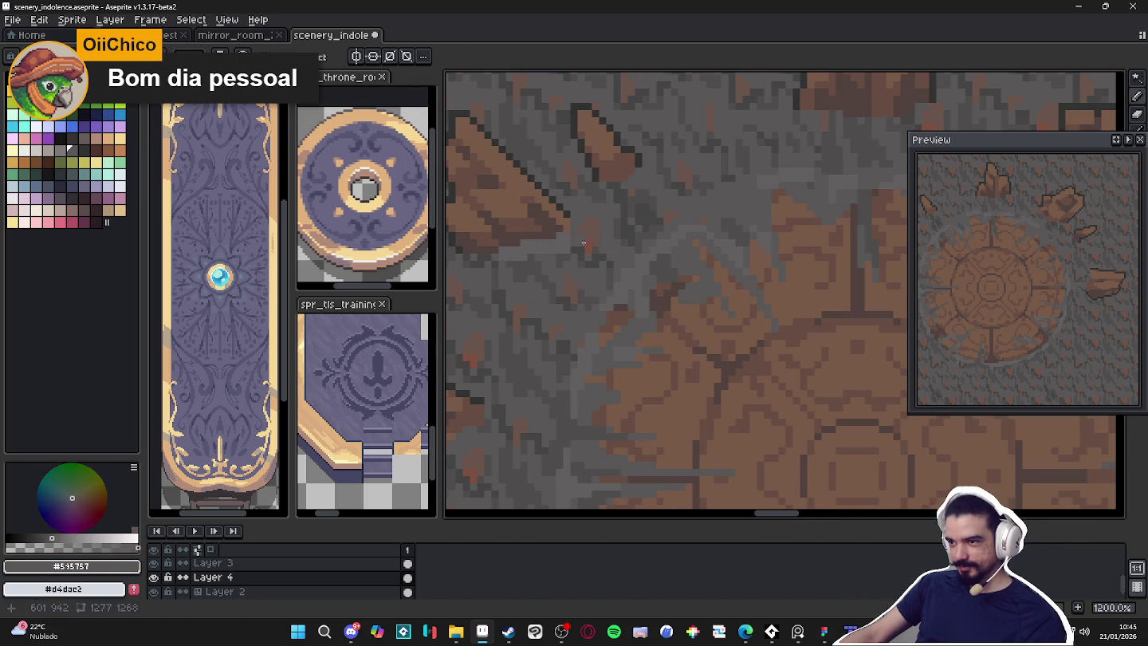
pyautogui.hscroll(-2, 537, 261)
pyautogui.moveTo(546, 260); pyautogui.dragTo(531, 261)
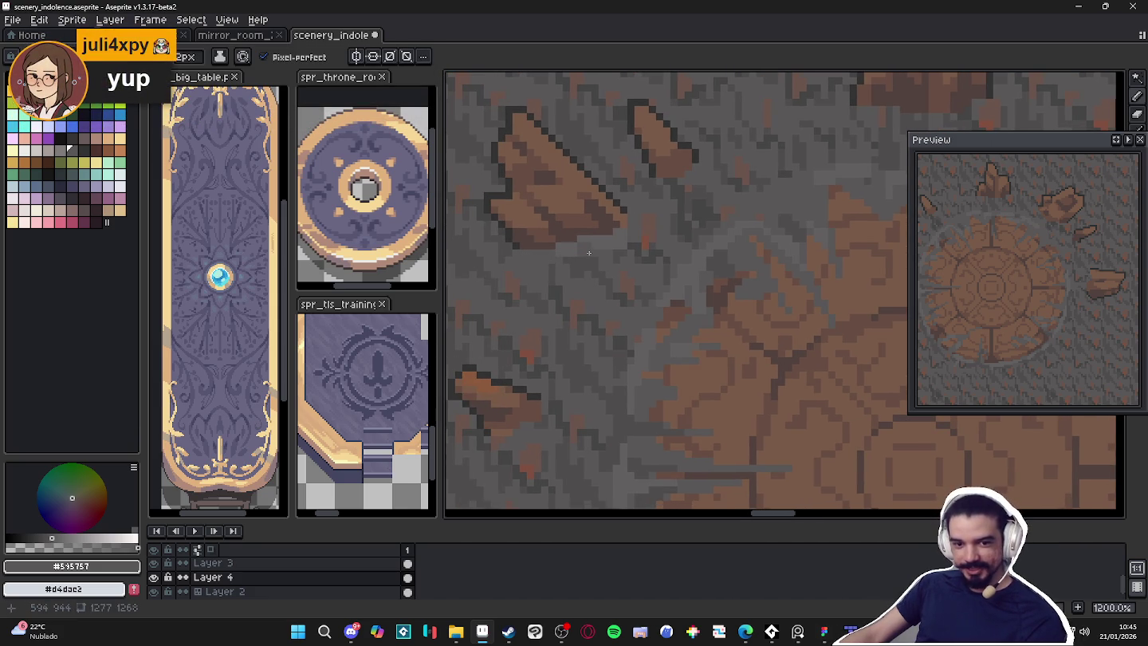
pyautogui.keyDown('alt'); pyautogui.click(559, 257); pyautogui.keyUp('alt')
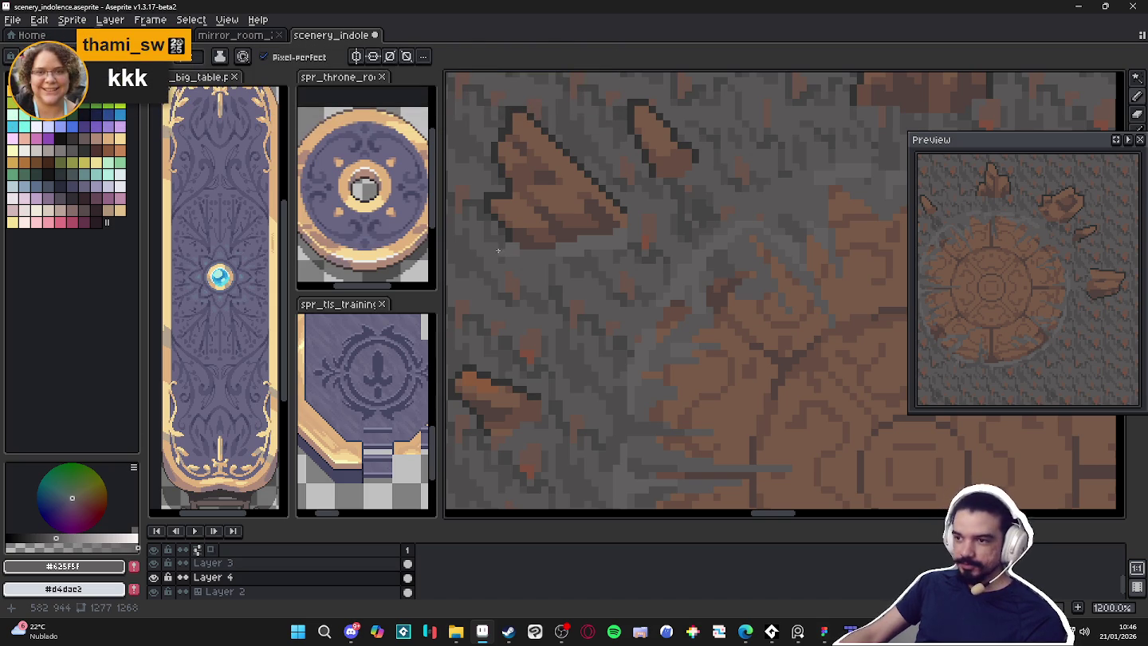
pyautogui.hscroll(-2, 676, 233)
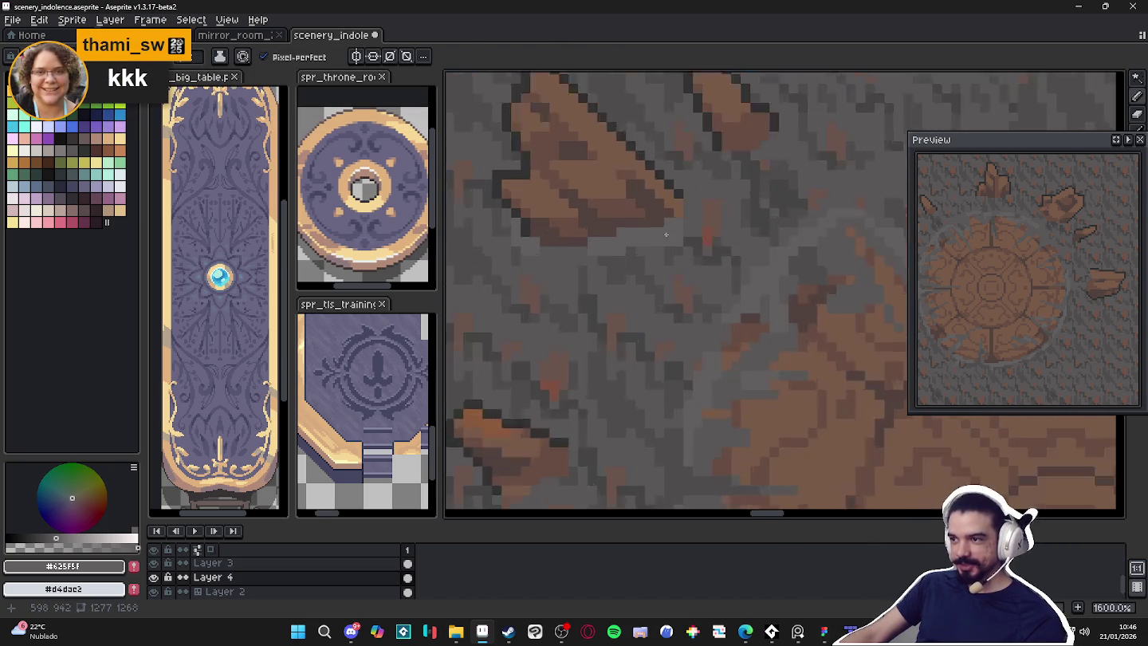
pyautogui.scroll(-1, 675, 233)
pyautogui.scroll(-1, 700, 232)
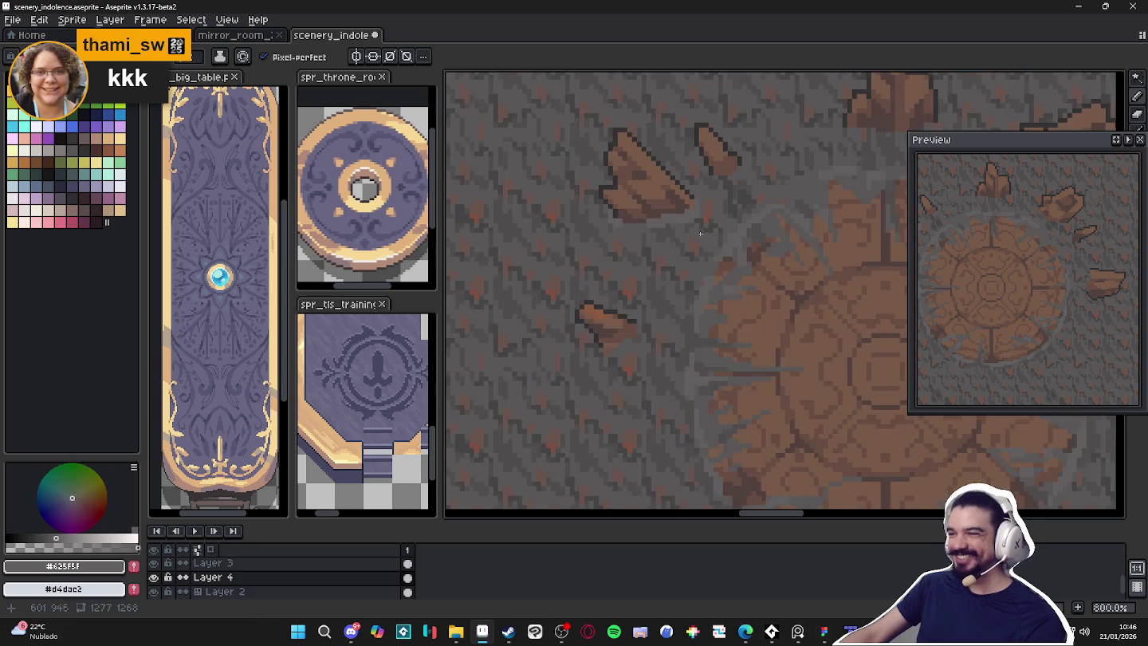
pyautogui.scroll(2, 700, 232)
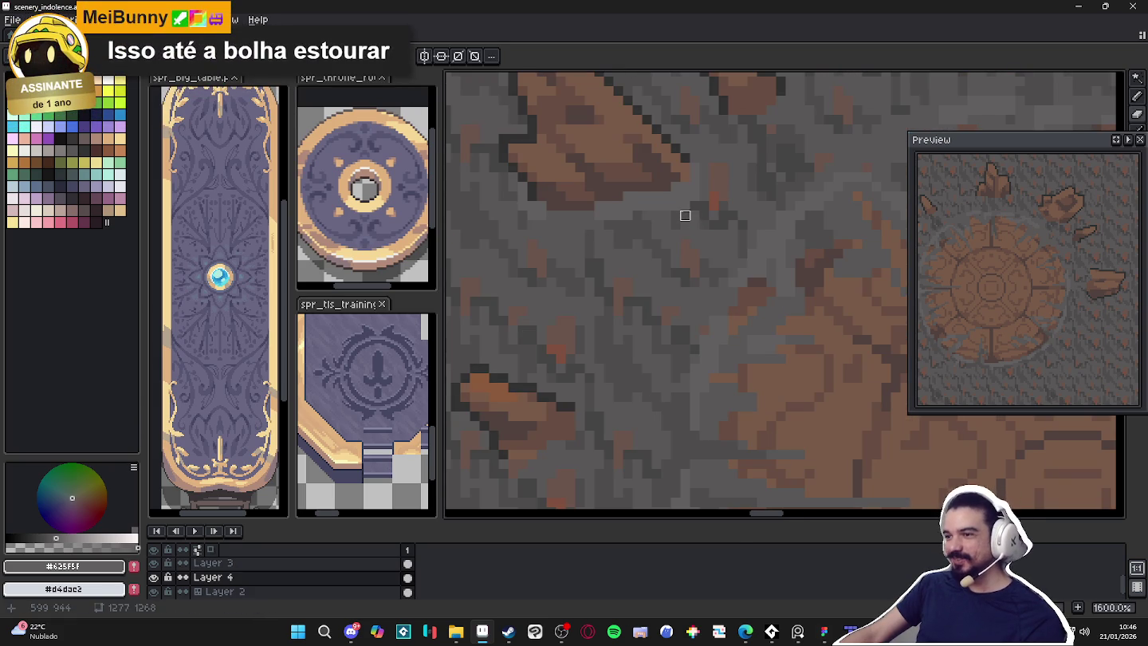
pyautogui.press('b')
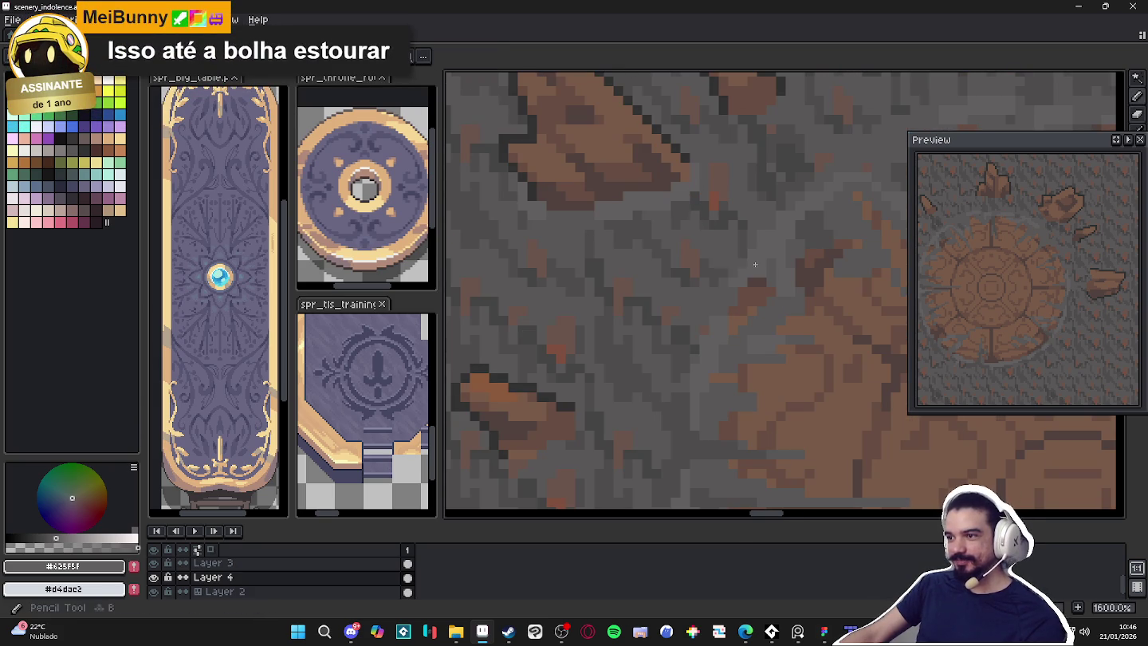
pyautogui.scroll(-1, 743, 261)
pyautogui.scroll(1, 578, 273)
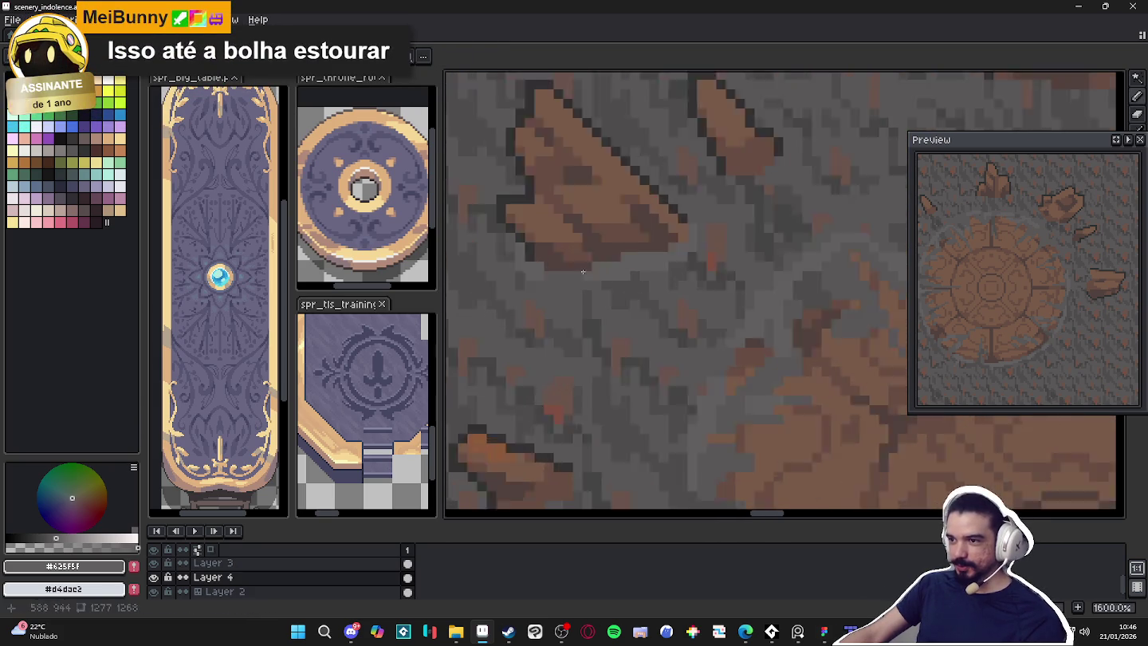
pyautogui.scroll(-3, 654, 294)
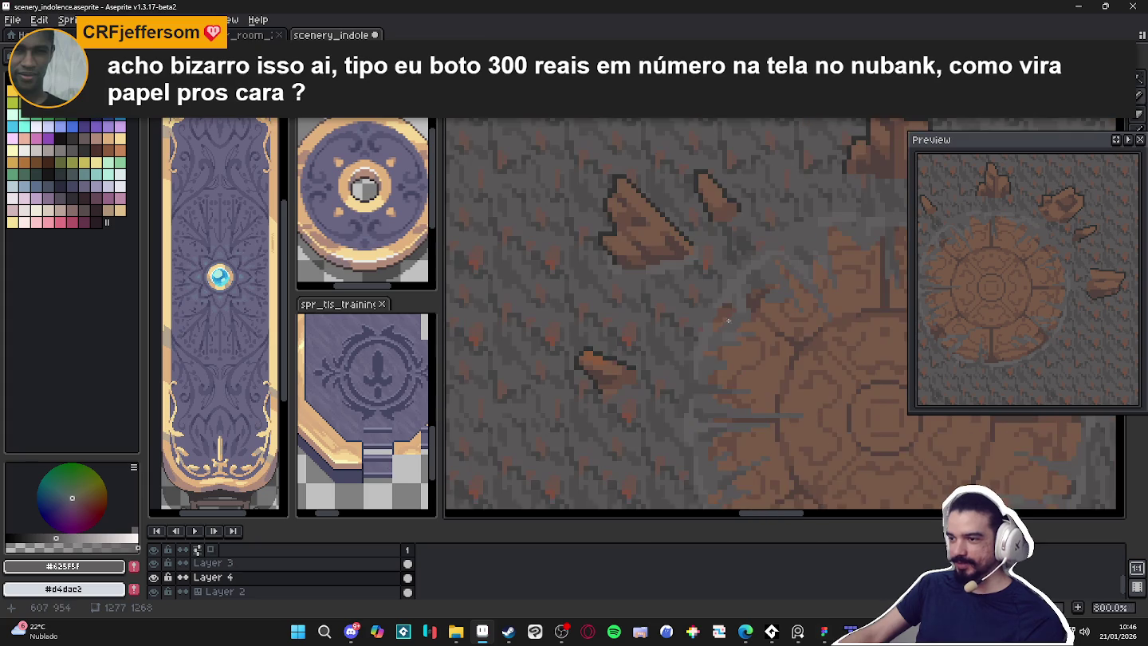
# Bring the left-side shards into view, sample a darker grey and drop the selection
pyautogui.moveTo(728, 319); pyautogui.dragTo(676, 309)
pyautogui.moveTo(981, 226); pyautogui.dragTo(1053, 226)
pyautogui.scroll(1, 615, 255)
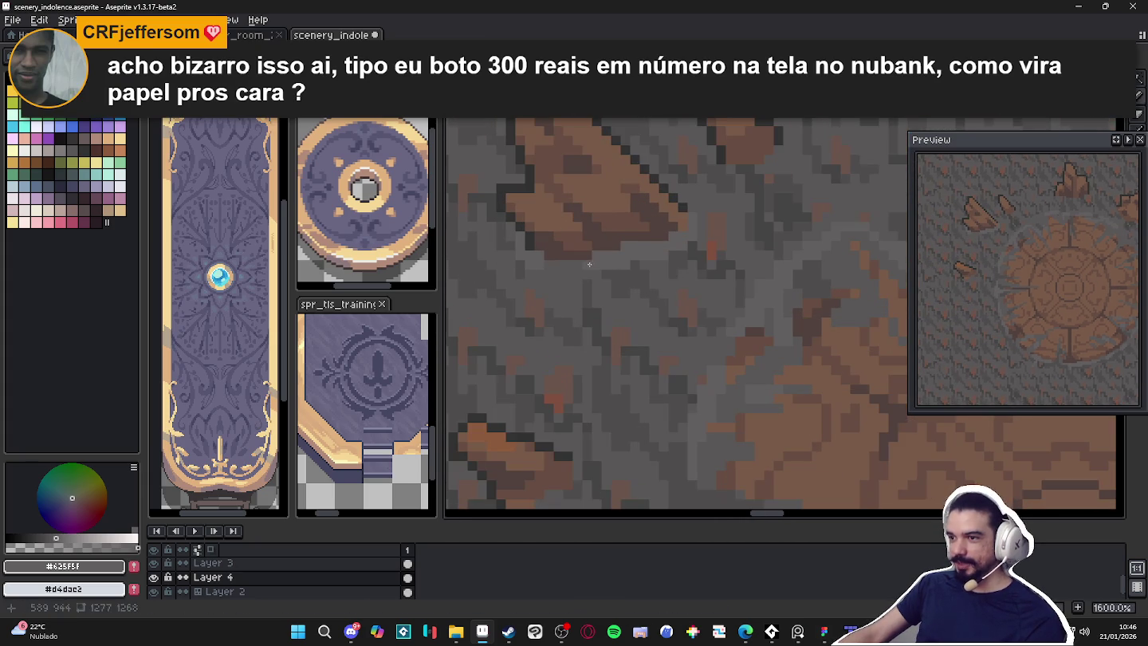
pyautogui.scroll(-5, 580, 259)
pyautogui.scroll(4, 653, 263)
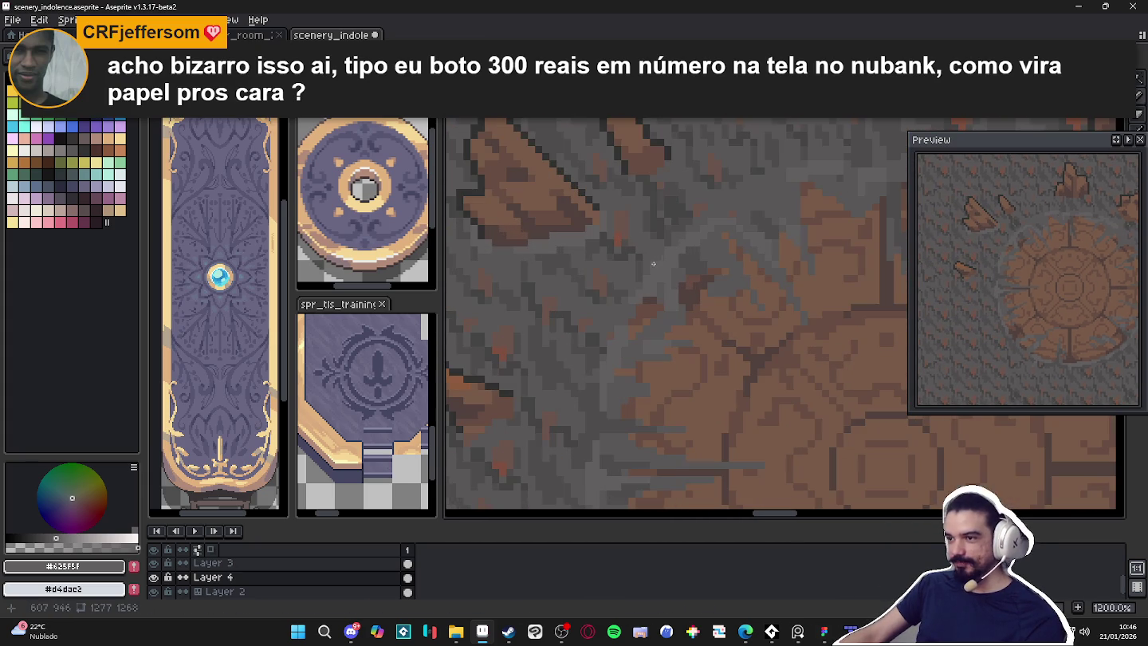
pyautogui.keyDown('alt'); pyautogui.click(573, 237); pyautogui.keyUp('alt')
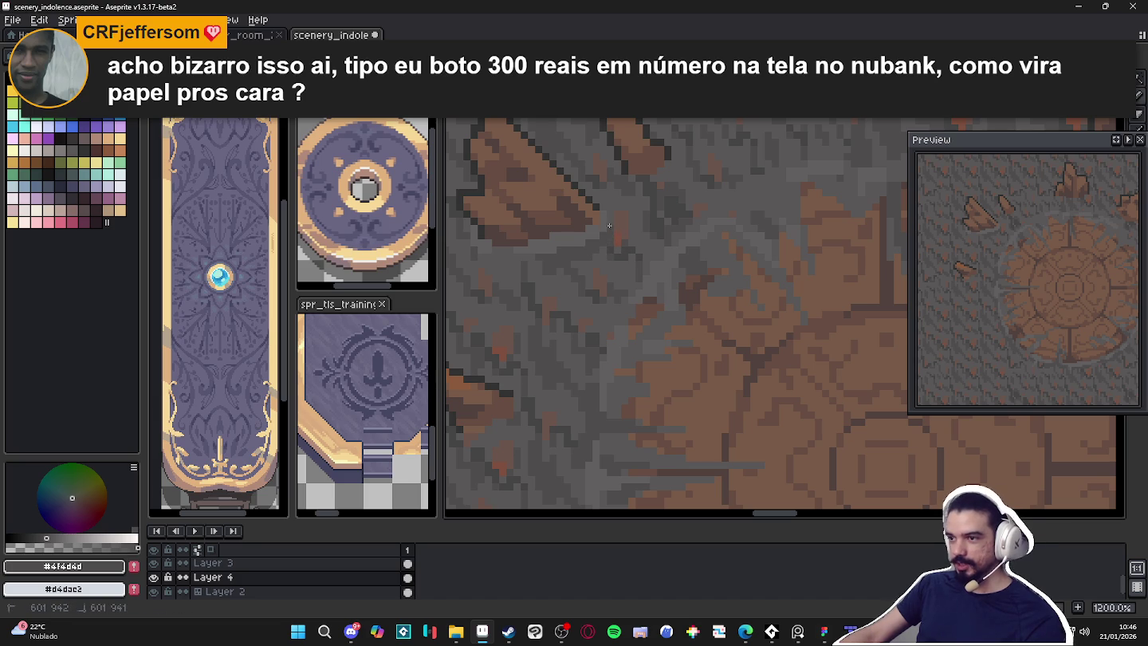
pyautogui.scroll(1, 513, 267)
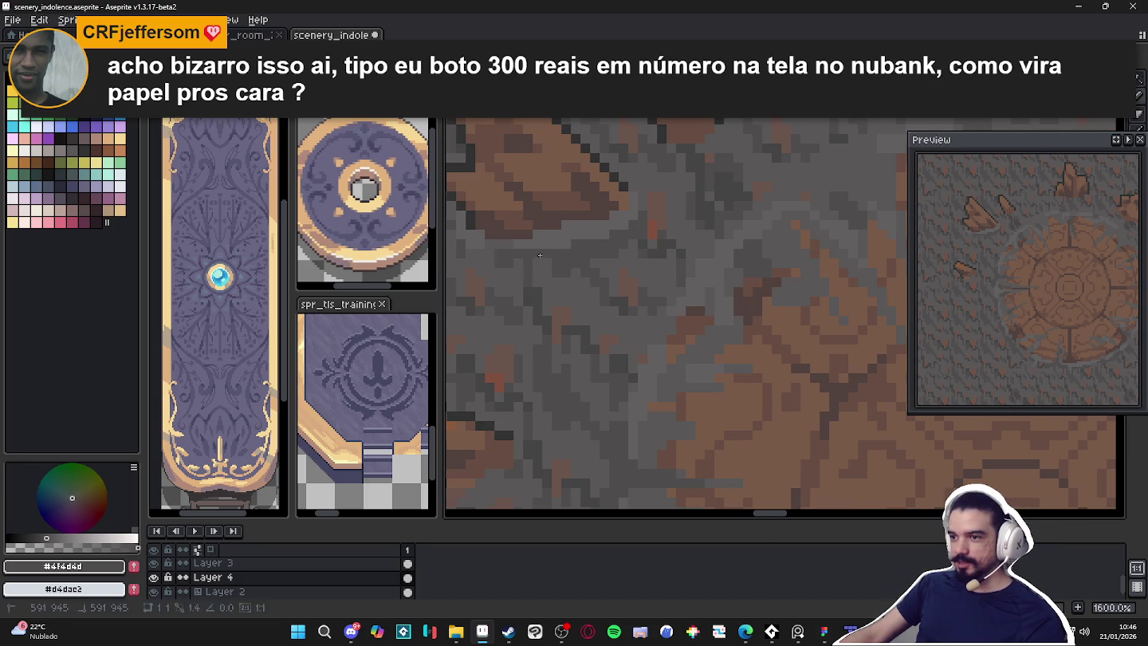
pyautogui.hscroll(-2, 552, 260)
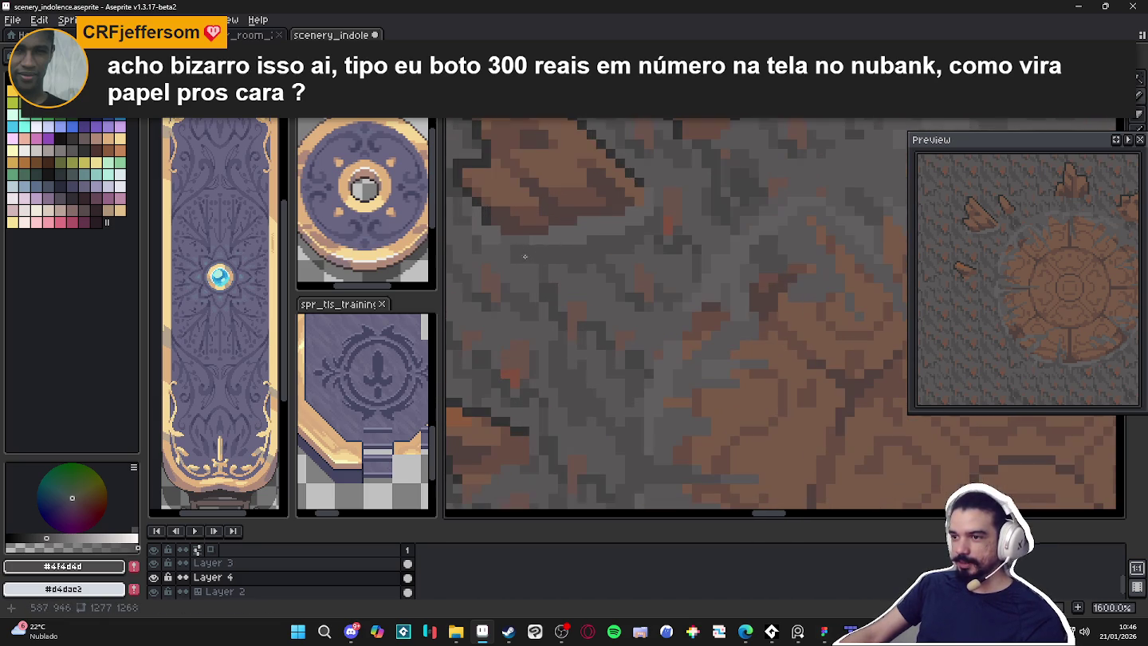
pyautogui.scroll(-1, 505, 247)
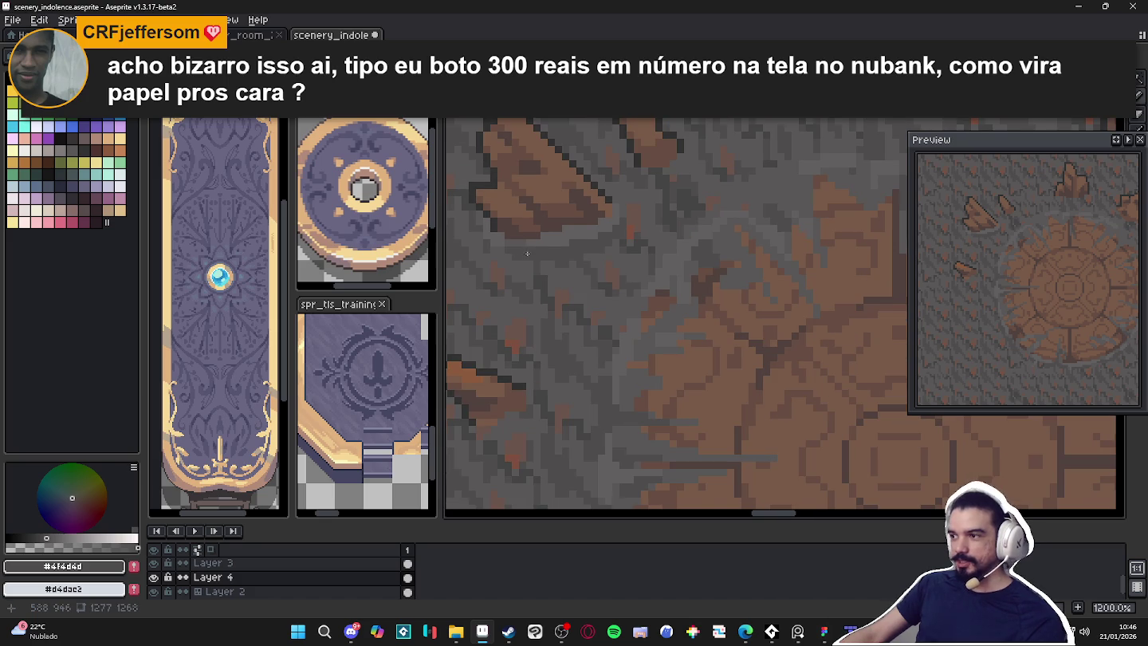
pyautogui.scroll(-2, 597, 256)
pyautogui.scroll(3, 631, 267)
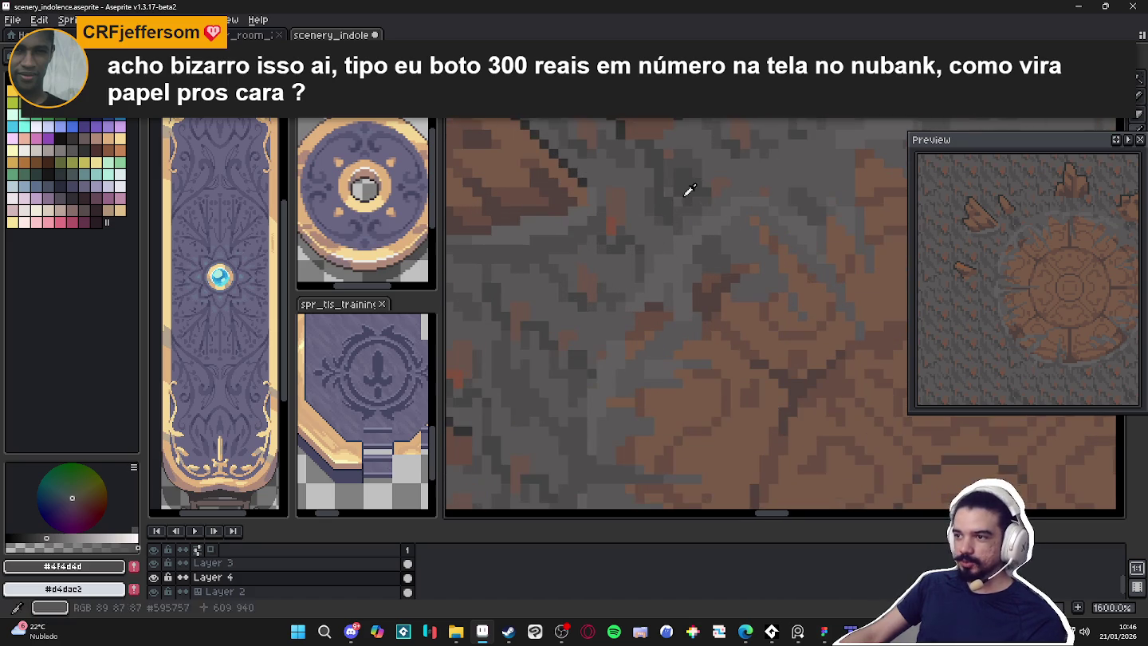
pyautogui.hotkey('ctrl', 'd')
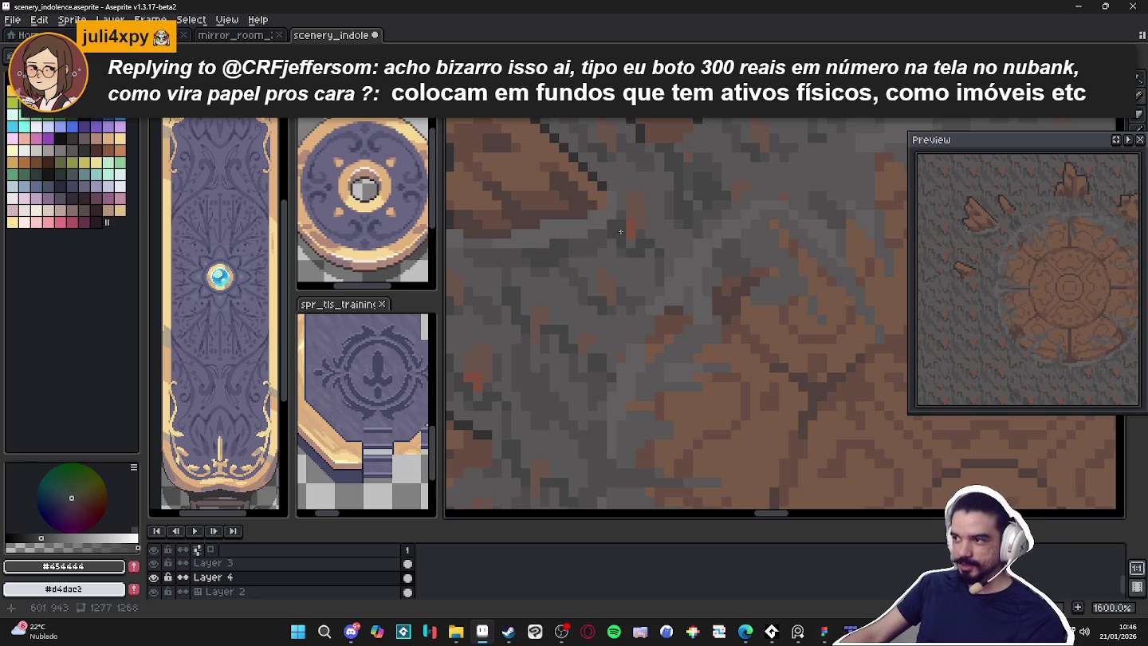
# Paint a short dark grey #4f4d4d stroke on the stone floor
pyautogui.scroll(-1, 540, 251)
pyautogui.scroll(1, 540, 250)
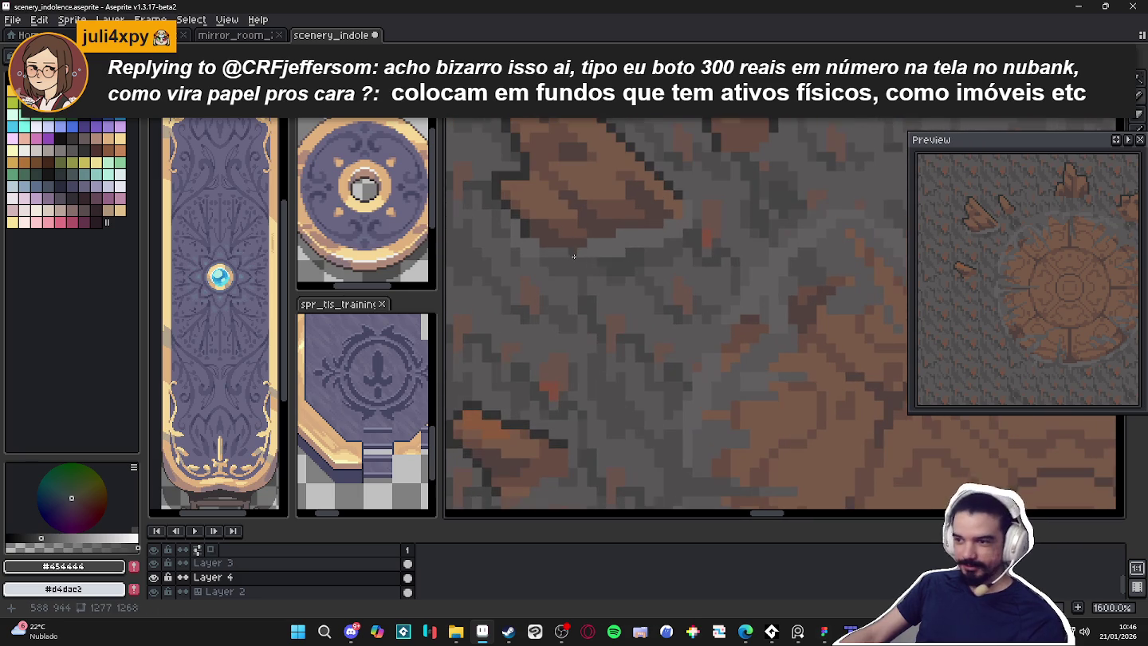
pyautogui.keyDown('alt'); pyautogui.click(684, 246); pyautogui.keyUp('alt')
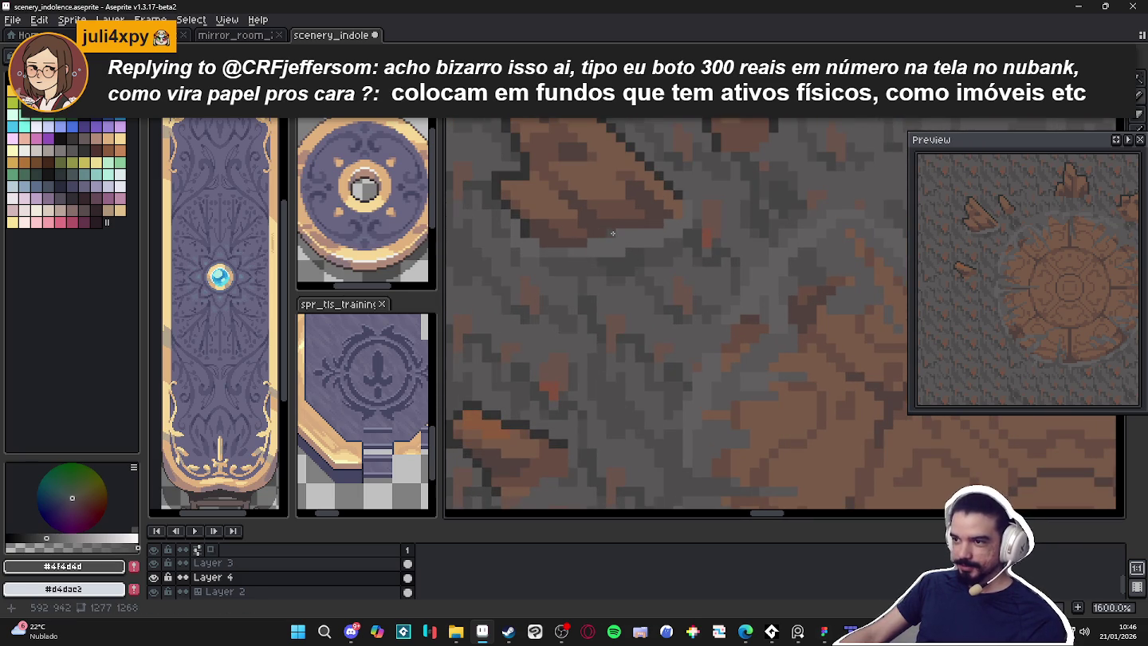
pyautogui.moveTo(612, 232); pyautogui.dragTo(594, 195)
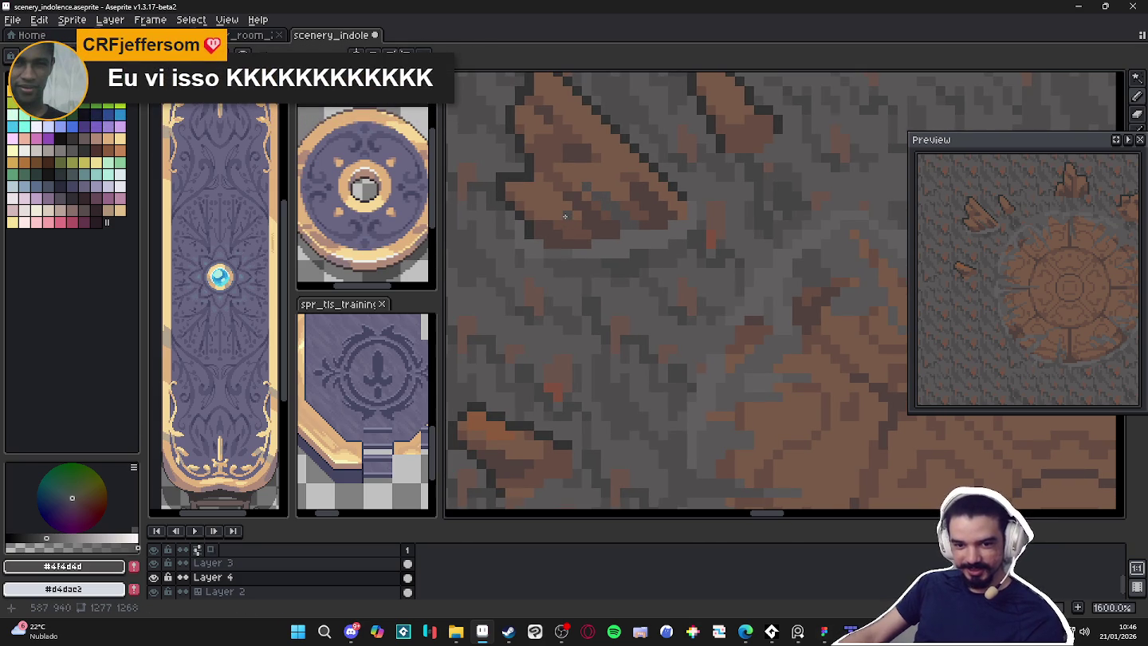
pyautogui.scroll(2, 574, 233)
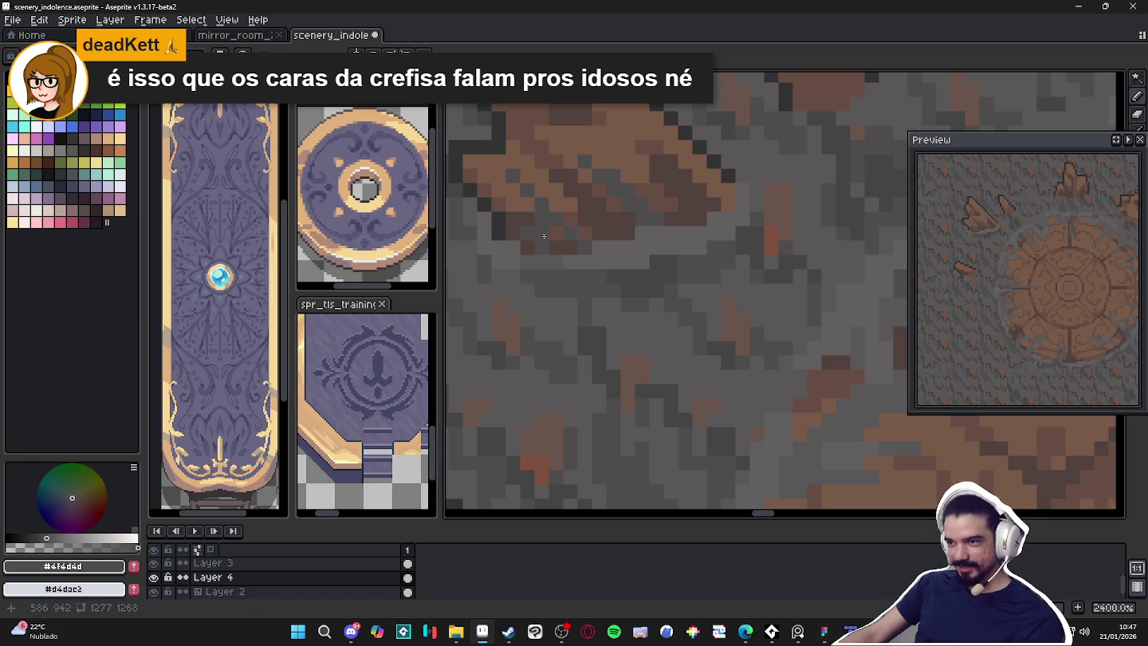
# Sample the lighter grey #625f5f and mid grey #595757 from the floor
pyautogui.keyDown('alt'); pyautogui.click(589, 251); pyautogui.keyUp('alt')
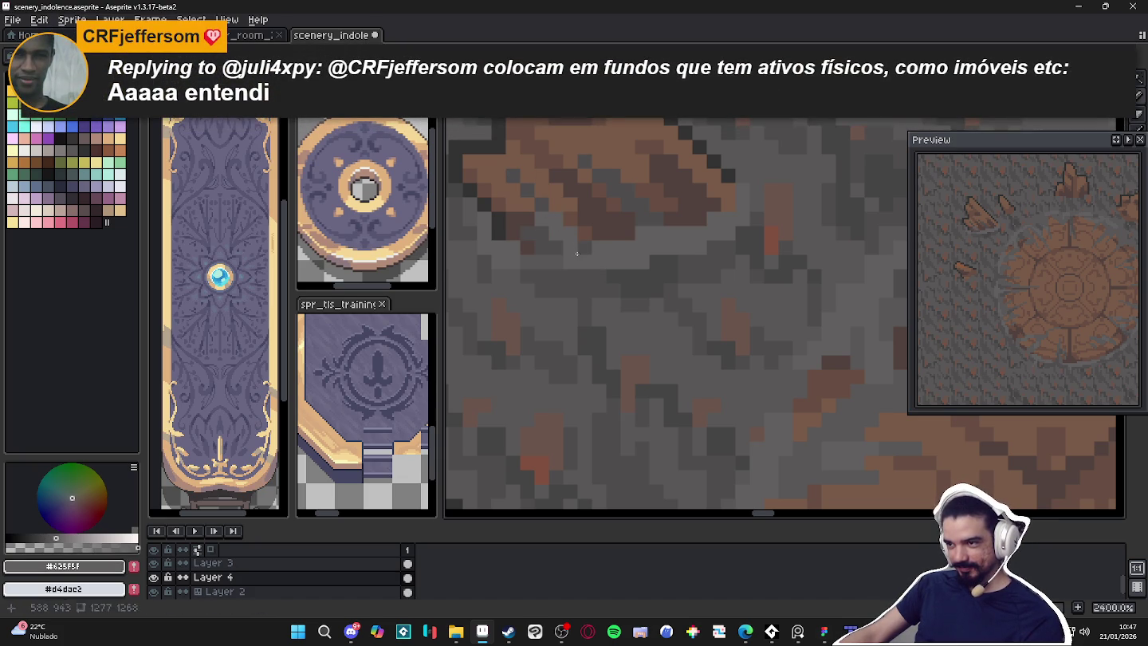
pyautogui.scroll(-1, 564, 229)
pyautogui.scroll(-2, 614, 260)
pyautogui.scroll(3, 615, 260)
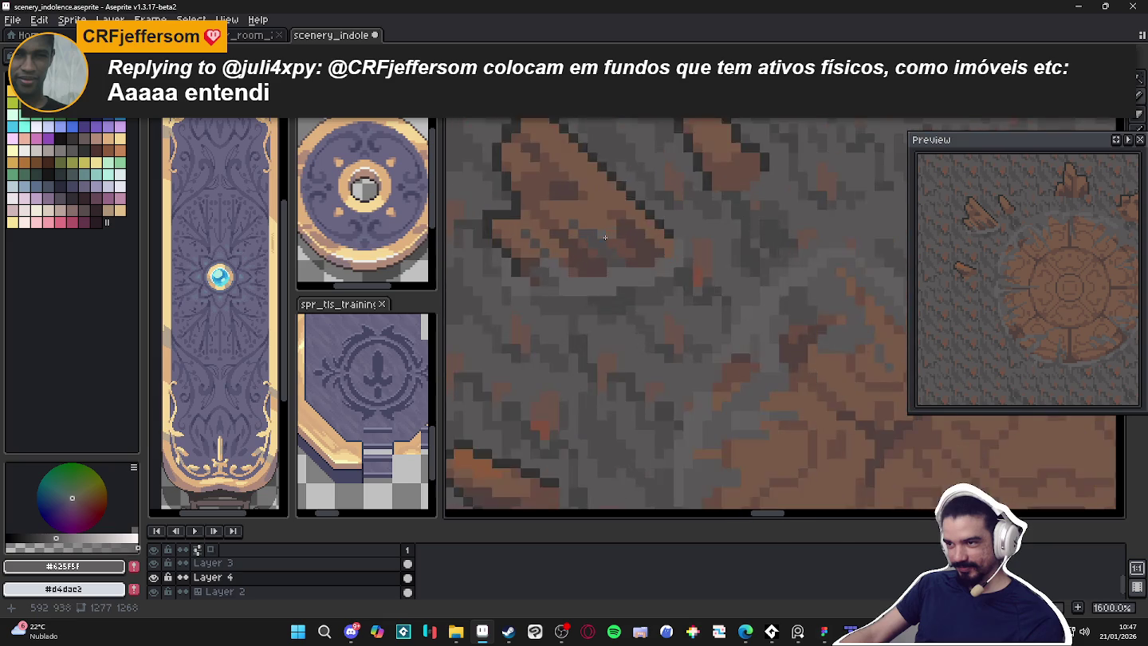
pyautogui.scroll(2, 597, 251)
pyautogui.scroll(-3, 600, 247)
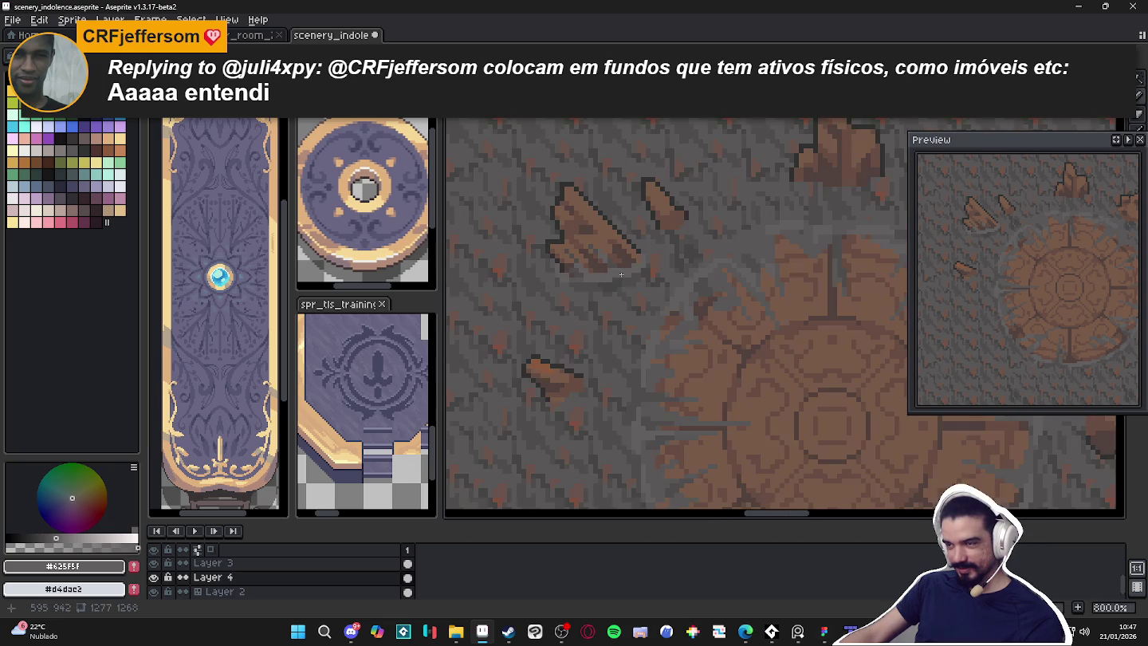
pyautogui.scroll(-1, 630, 290)
pyautogui.scroll(2, 618, 289)
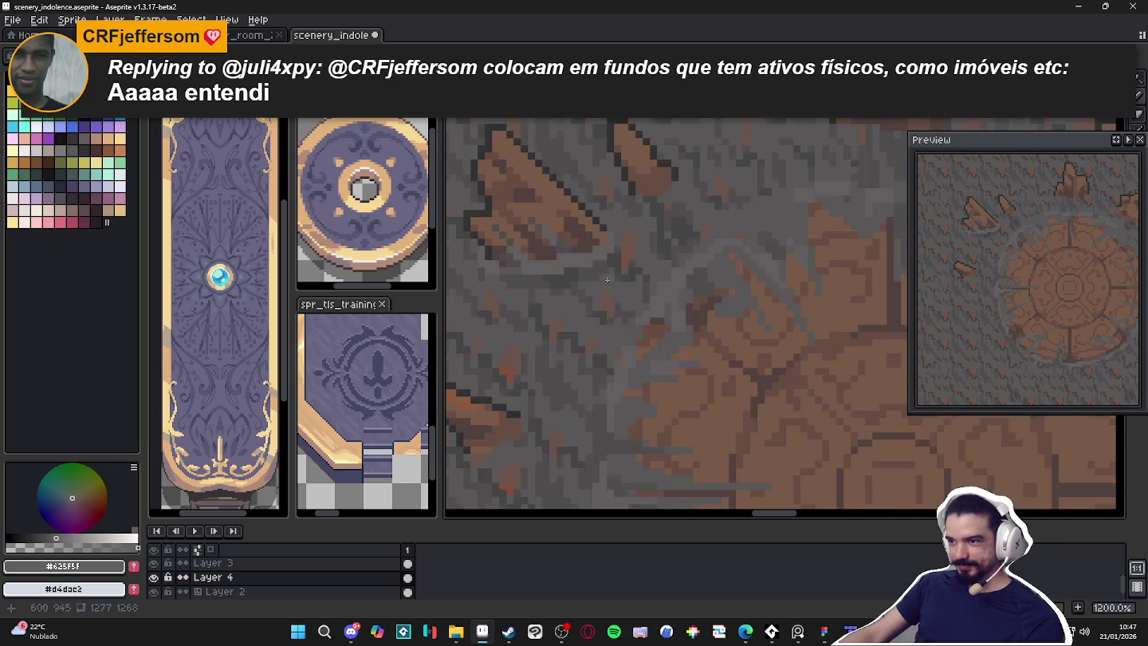
pyautogui.scroll(1, 608, 289)
pyautogui.keyDown('alt'); pyautogui.click(579, 271); pyautogui.keyUp('alt')
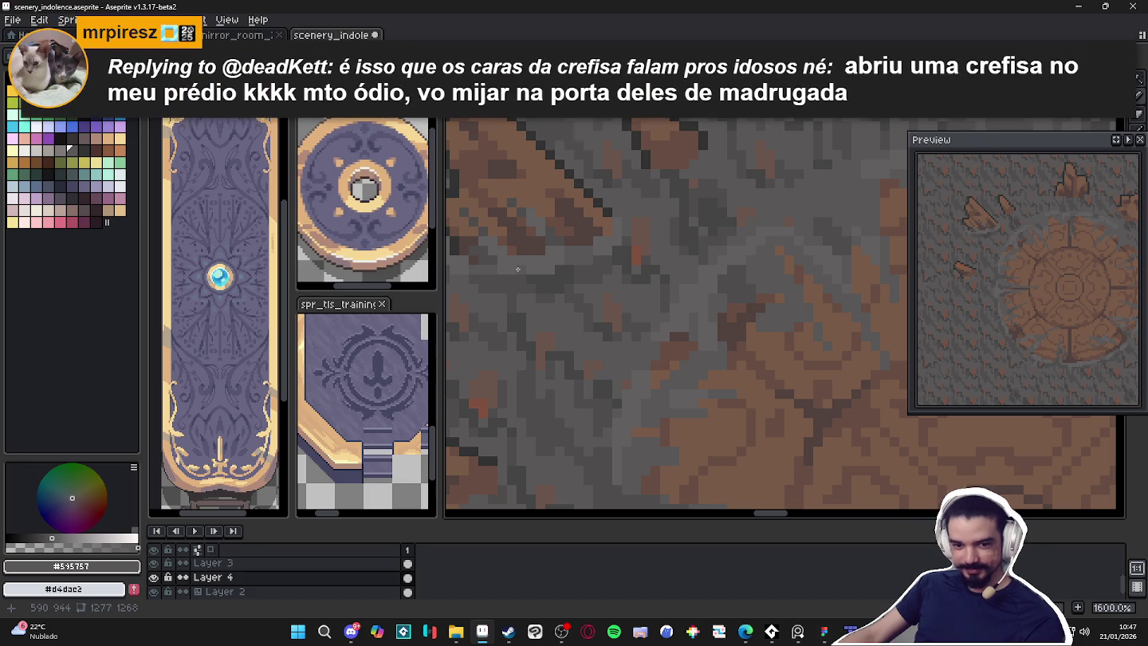
pyautogui.scroll(-1, 518, 270)
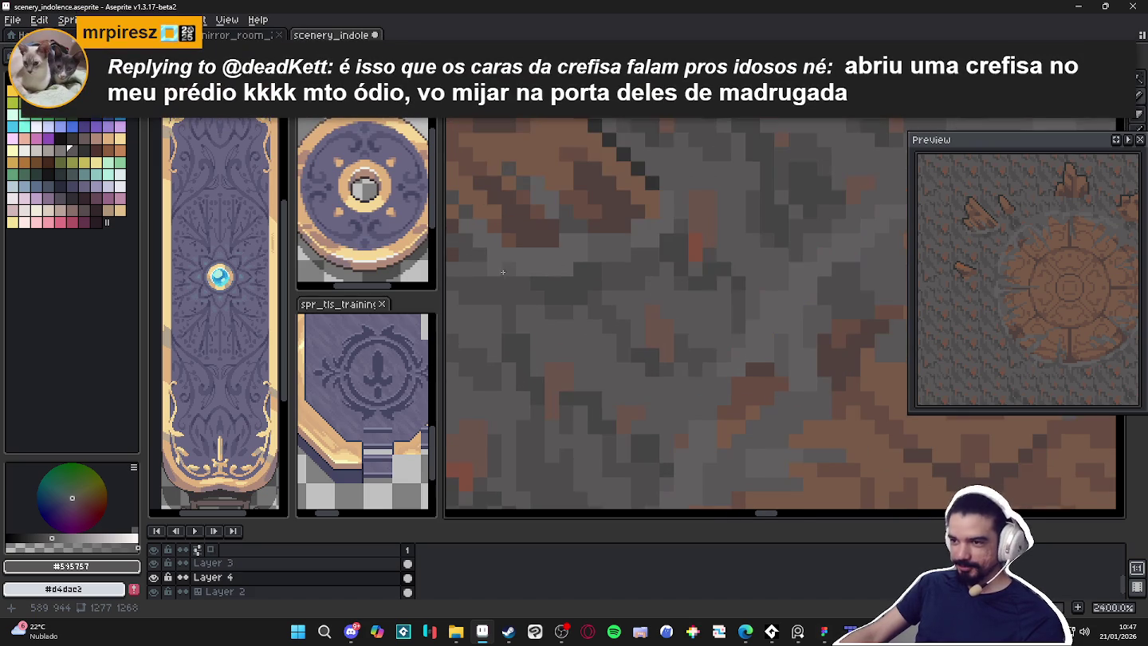
pyautogui.scroll(-1, 502, 271)
pyautogui.scroll(4, 570, 261)
# Alternate picks of #625f5f, #595757 and #4f4d4d to blend the stone around the shards
pyautogui.keyDown('alt'); pyautogui.click(570, 260); pyautogui.keyUp('alt')
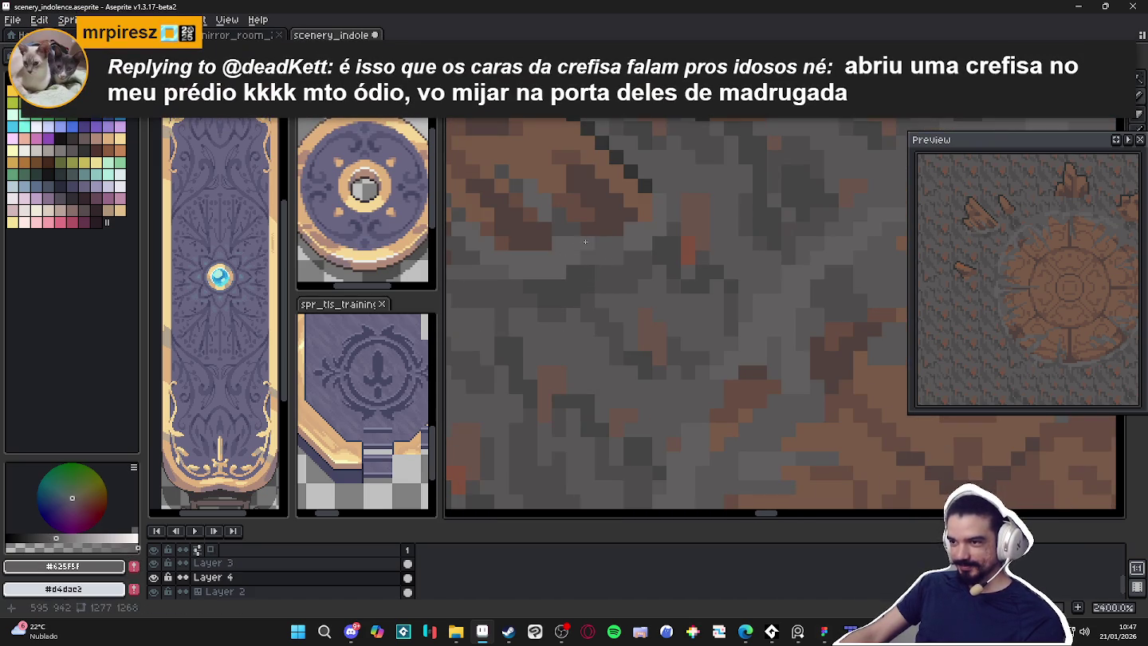
pyautogui.scroll(-5, 616, 275)
pyautogui.scroll(-1, 616, 275)
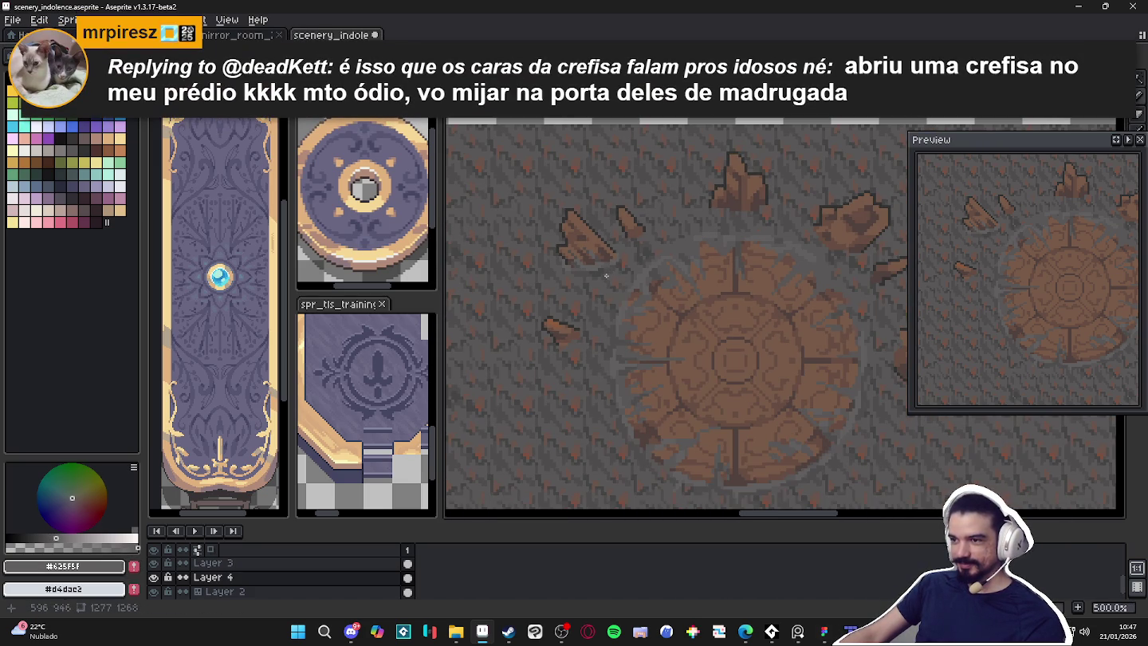
pyautogui.scroll(1, 606, 275)
pyautogui.scroll(6, 618, 276)
pyautogui.keyDown('alt'); pyautogui.click(632, 276); pyautogui.keyUp('alt')
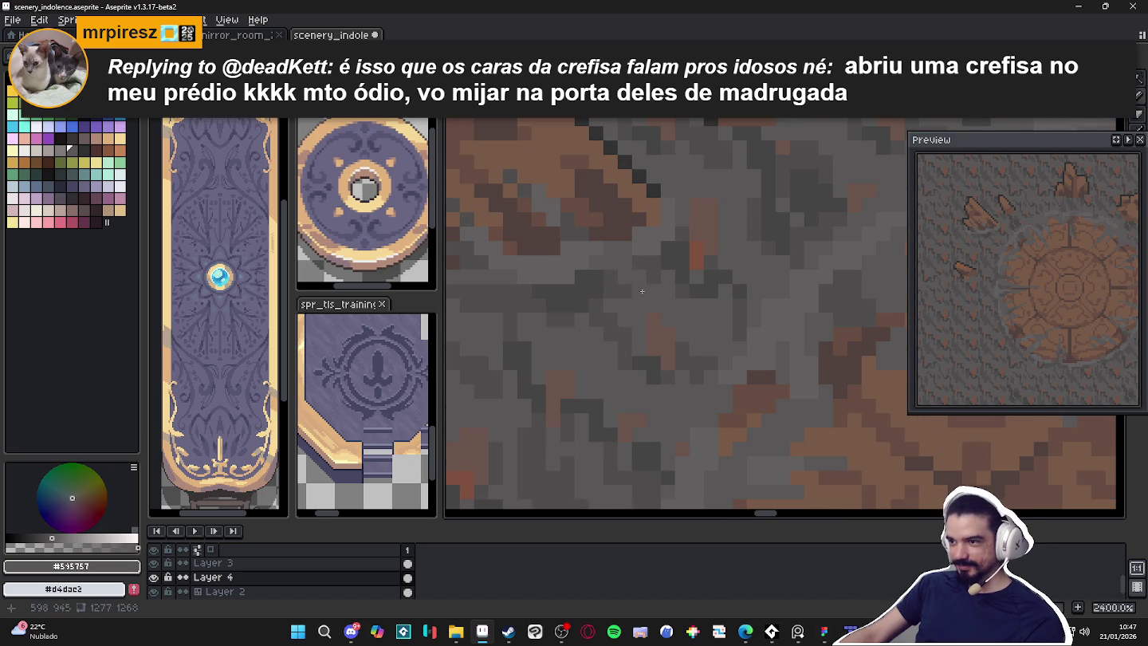
pyautogui.scroll(-3, 642, 291)
pyautogui.scroll(-1, 640, 294)
pyautogui.scroll(3, 638, 296)
pyautogui.keyDown('alt'); pyautogui.click(636, 297); pyautogui.keyUp('alt')
pyautogui.scroll(-3, 645, 307)
pyautogui.scroll(-2, 668, 326)
pyautogui.scroll(-2, 654, 335)
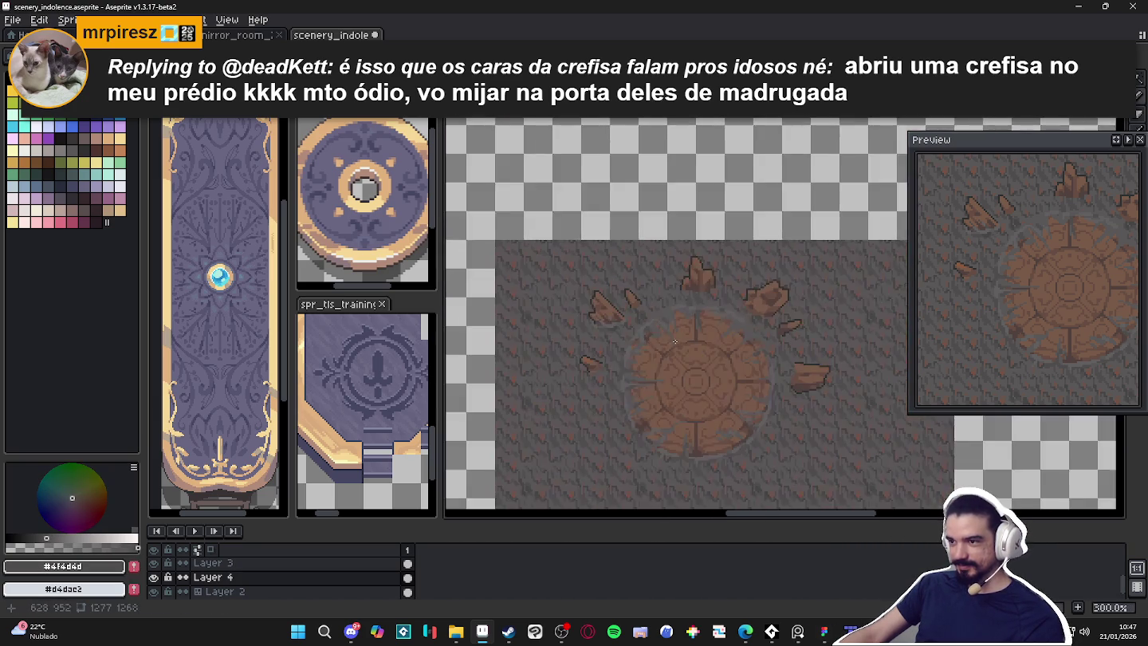
# Pan to centre the circular seal and save scenery_indolence.aseprite
pyautogui.moveTo(581, 351); pyautogui.dragTo(589, 347)
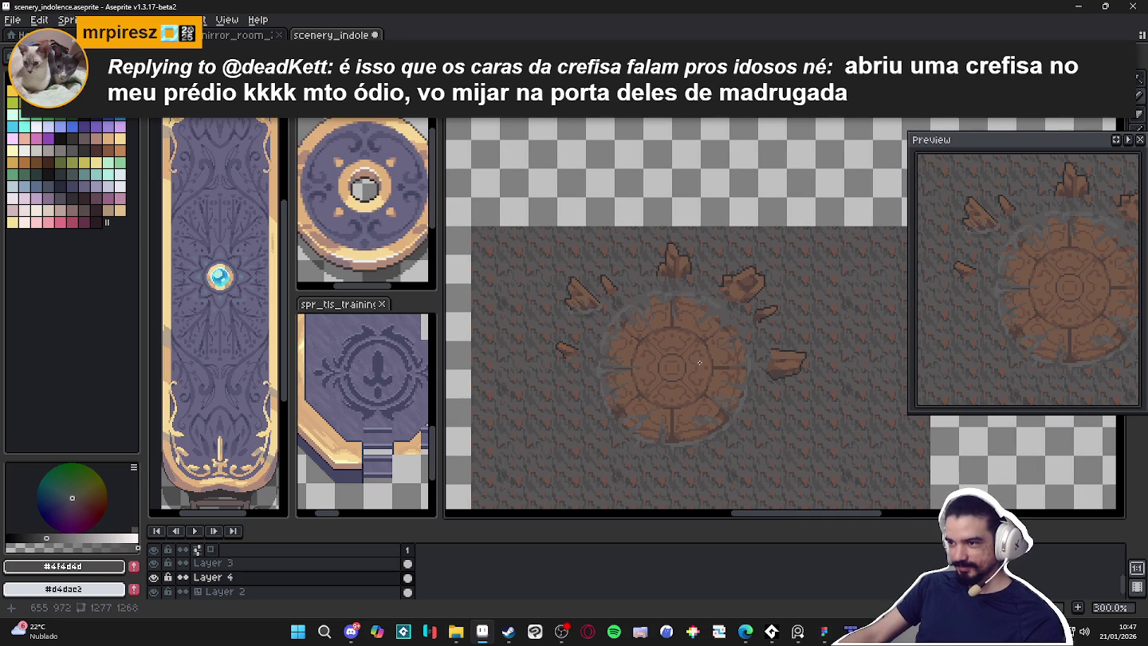
pyautogui.moveTo(673, 356); pyautogui.dragTo(696, 353)
pyautogui.hotkey('ctrl', 's')
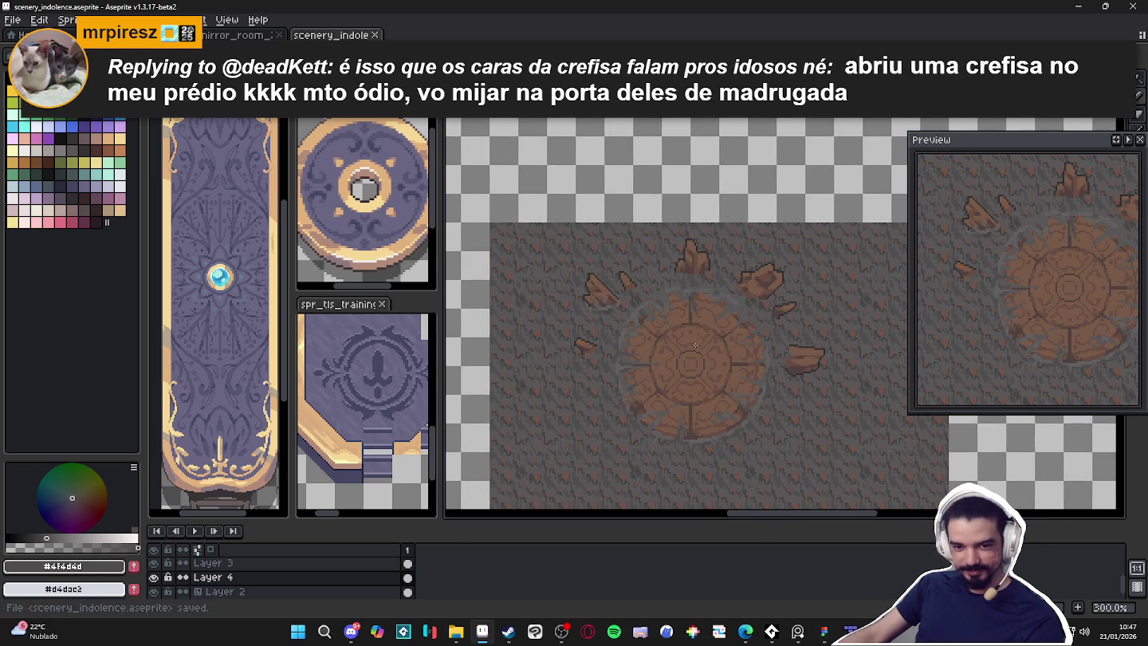
# Sample mid grey #595757 and paint a pixel on the stone floor
pyautogui.scroll(-2, 697, 345)
pyautogui.scroll(2, 672, 367)
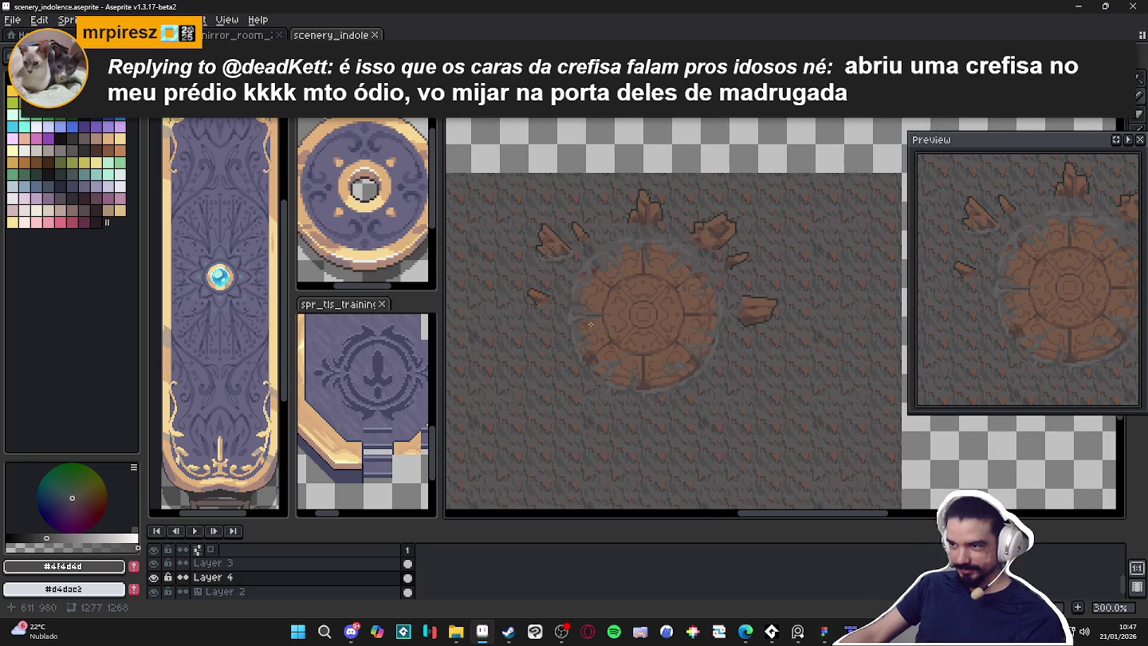
pyautogui.scroll(1, 558, 298)
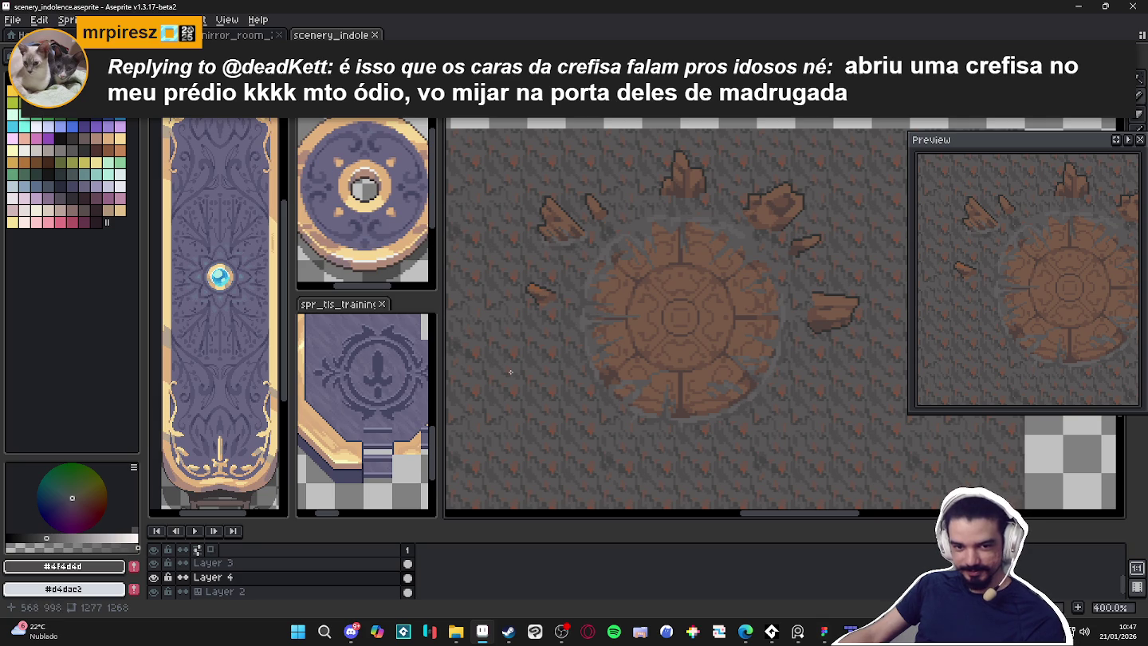
pyautogui.scroll(3, 530, 310)
pyautogui.scroll(5, 558, 299)
pyautogui.keyDown('alt'); pyautogui.click(568, 299); pyautogui.keyUp('alt')
pyautogui.click(570, 263)
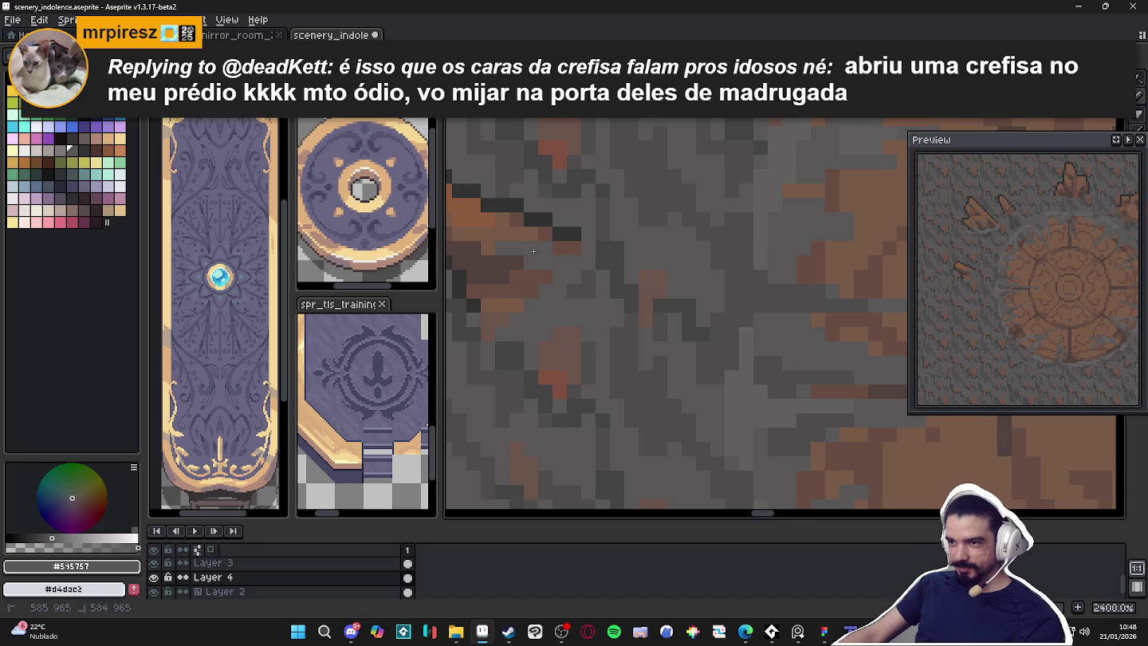
# Retouch a floor pixel near the small shard using greys #625f5f and #4f4d4d
pyautogui.scroll(-3, 570, 263)
pyautogui.scroll(3, 603, 281)
pyautogui.scroll(-3, 603, 280)
pyautogui.keyDown('alt'); pyautogui.click(570, 239); pyautogui.keyUp('alt')
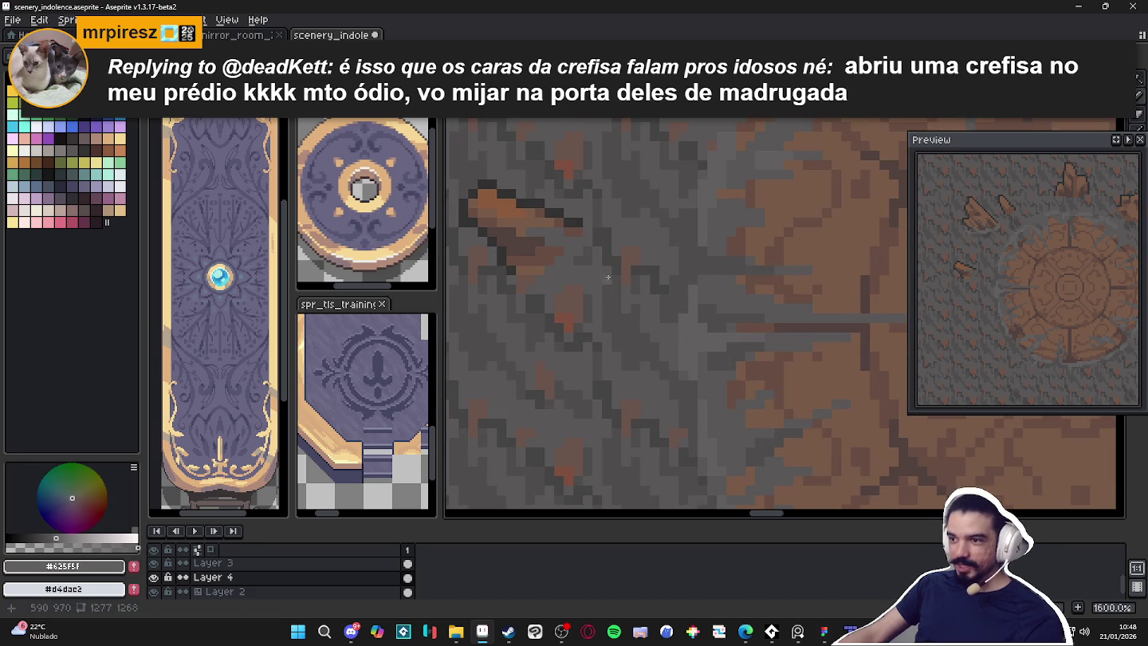
pyautogui.scroll(3, 570, 239)
pyautogui.click(570, 232)
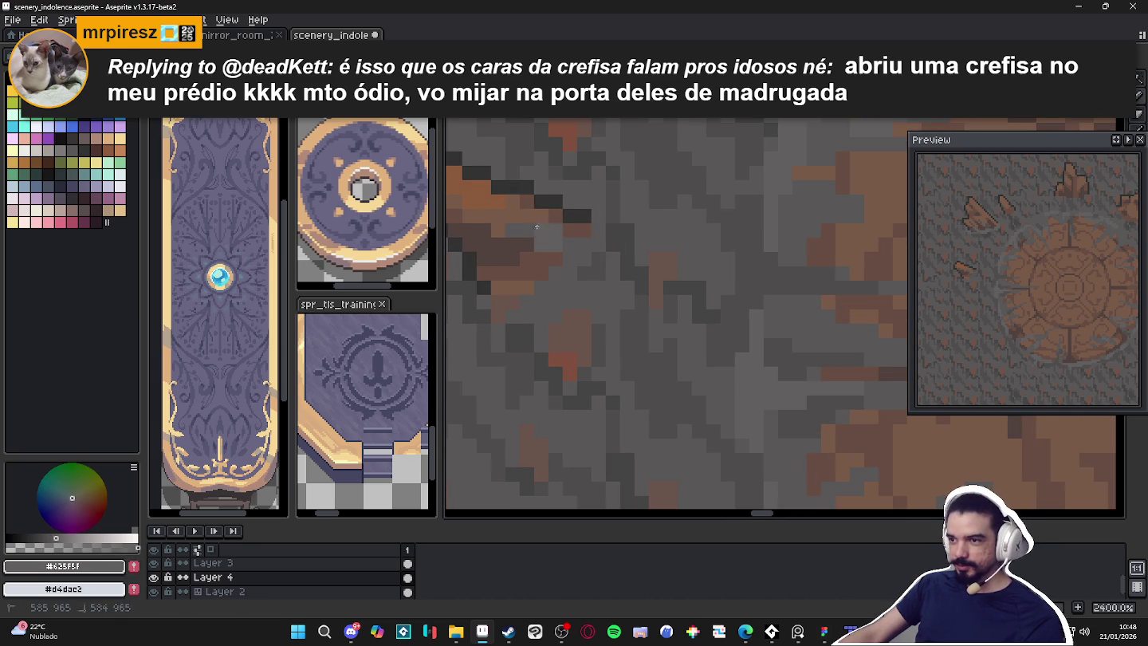
pyautogui.scroll(1, 572, 253)
pyautogui.scroll(-4, 571, 252)
pyautogui.keyDown('alt'); pyautogui.click(574, 252); pyautogui.keyUp('alt')
pyautogui.scroll(2, 574, 251)
pyautogui.scroll(-2, 577, 252)
pyautogui.scroll(2, 556, 249)
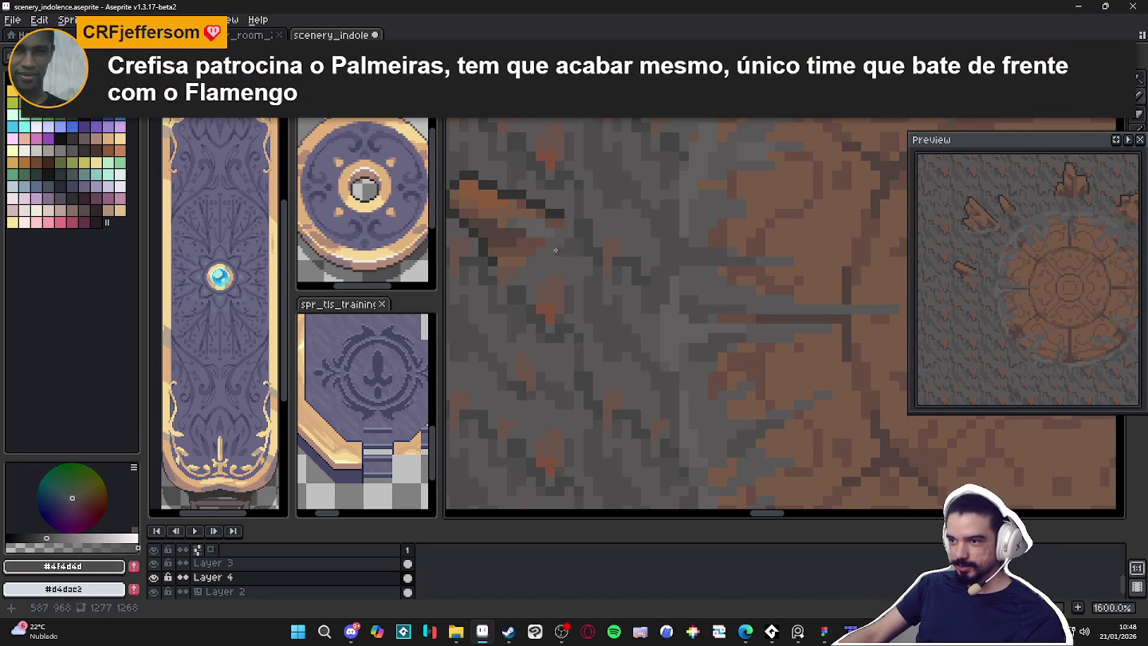
# Cycle through #595757, #625f5f and #4f4d4d and paint a grey stroke near the shard
pyautogui.click(554, 245)
pyautogui.scroll(-3, 546, 239)
pyautogui.scroll(1, 554, 227)
pyautogui.scroll(2, 558, 221)
pyautogui.scroll(-4, 558, 219)
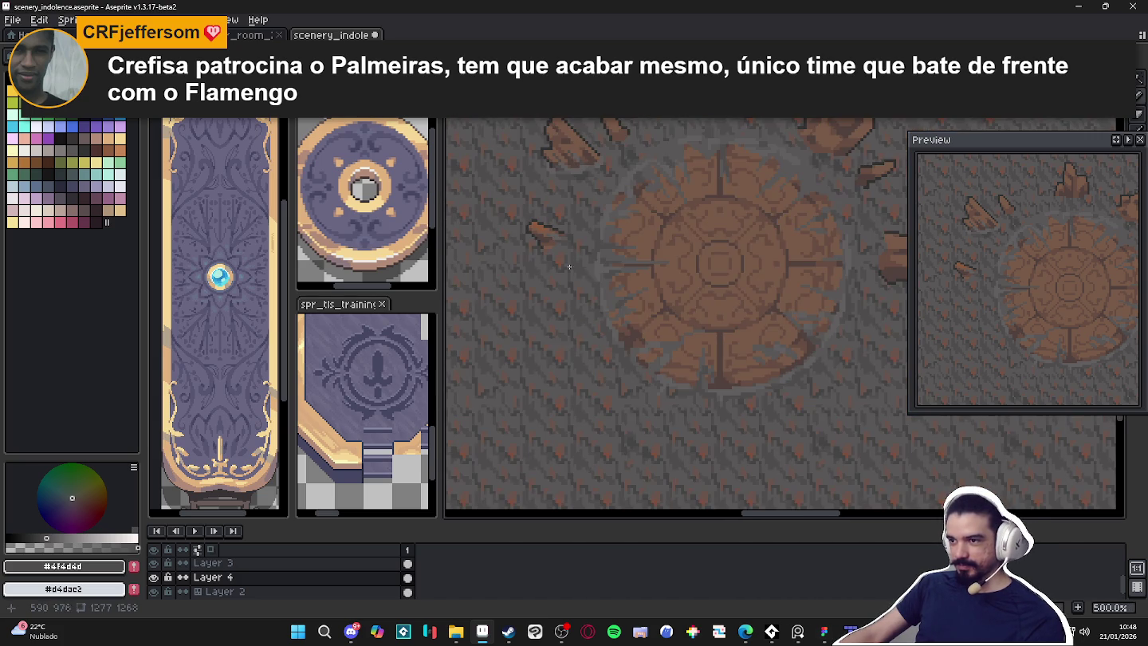
pyautogui.scroll(6, 578, 255)
pyautogui.keyDown('alt'); pyautogui.click(566, 182); pyautogui.keyUp('alt')
pyautogui.keyDown('alt'); pyautogui.click(536, 225); pyautogui.keyUp('alt')
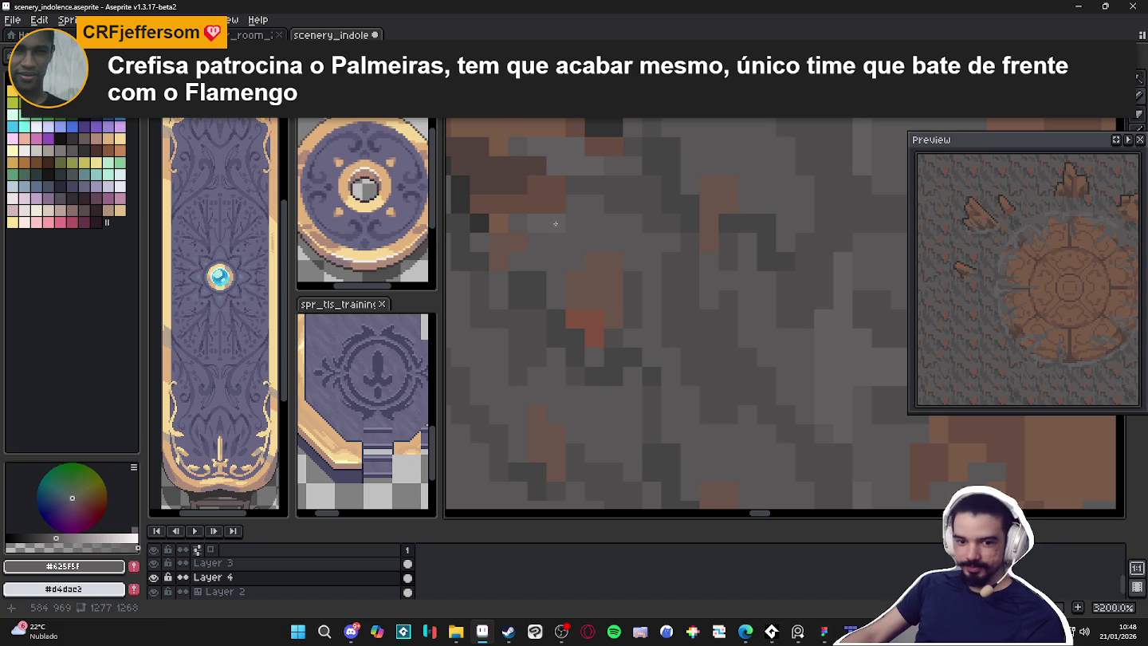
pyautogui.scroll(-3, 555, 222)
pyautogui.scroll(2, 521, 240)
pyautogui.keyDown('alt'); pyautogui.click(521, 240); pyautogui.keyUp('alt')
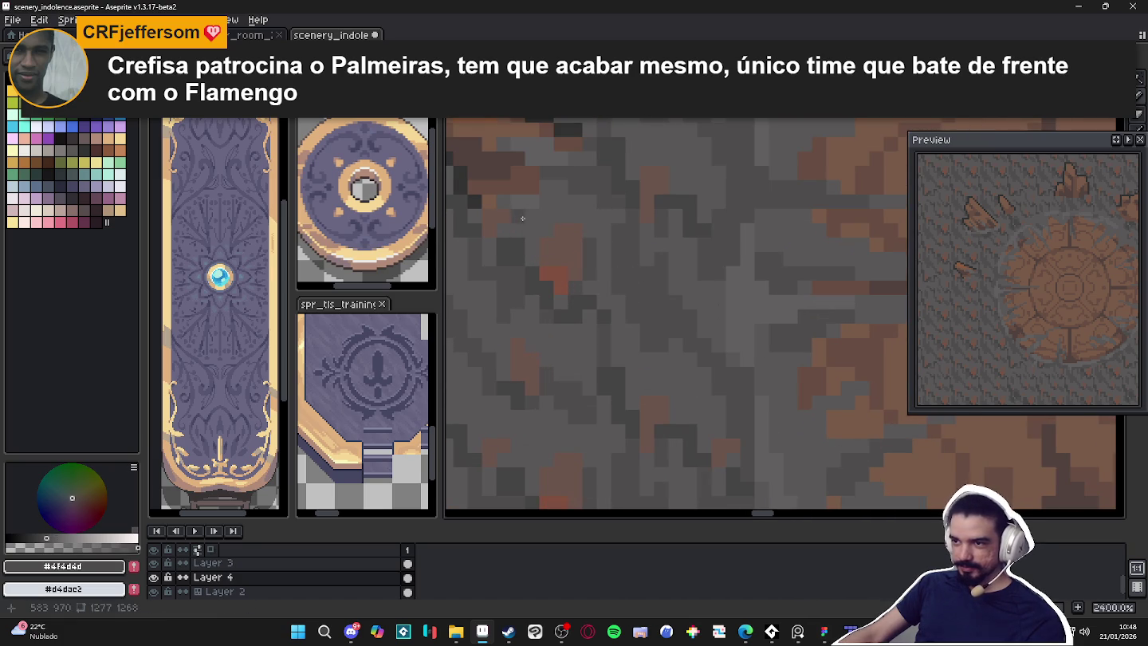
pyautogui.scroll(-3, 526, 215)
pyautogui.keyDown('alt'); pyautogui.click(530, 213); pyautogui.keyUp('alt')
pyautogui.scroll(-2, 536, 212)
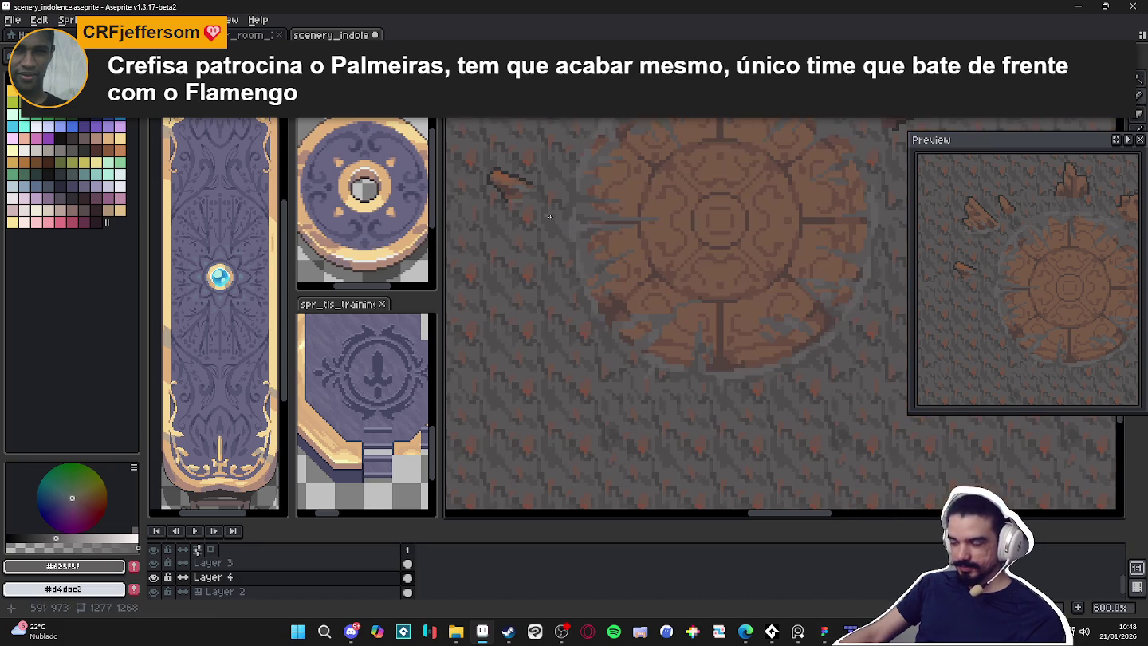
pyautogui.scroll(-2, 579, 232)
pyautogui.scroll(2, 585, 199)
pyautogui.scroll(2, 558, 179)
pyautogui.keyDown('alt'); pyautogui.click(543, 167); pyautogui.keyUp('alt')
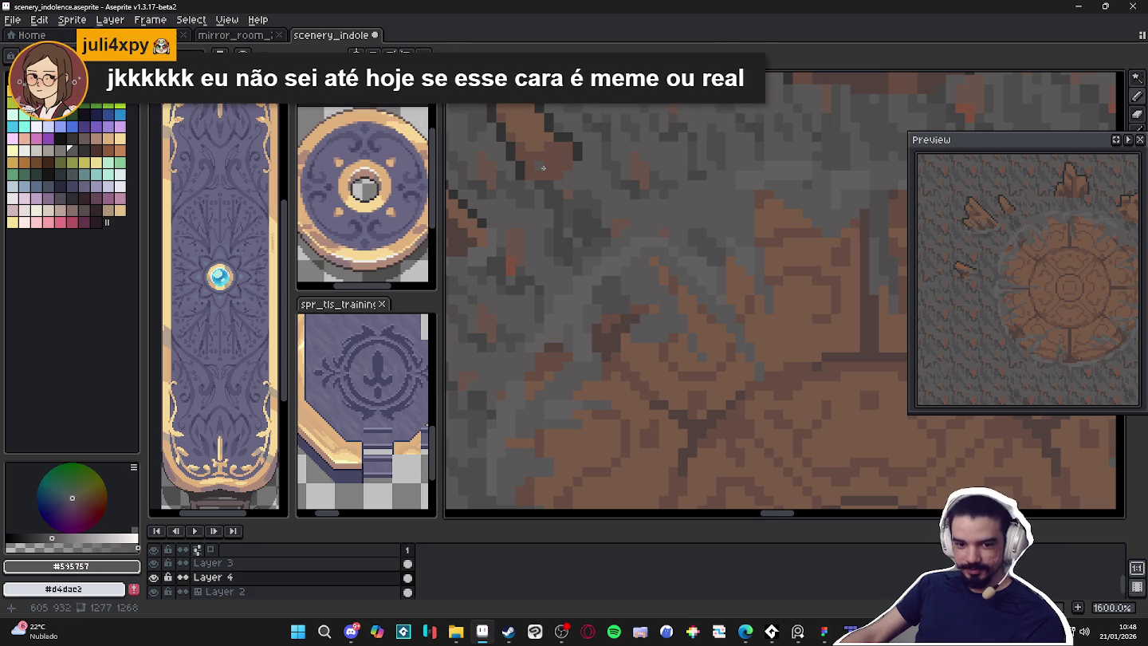
pyautogui.scroll(2, 568, 196)
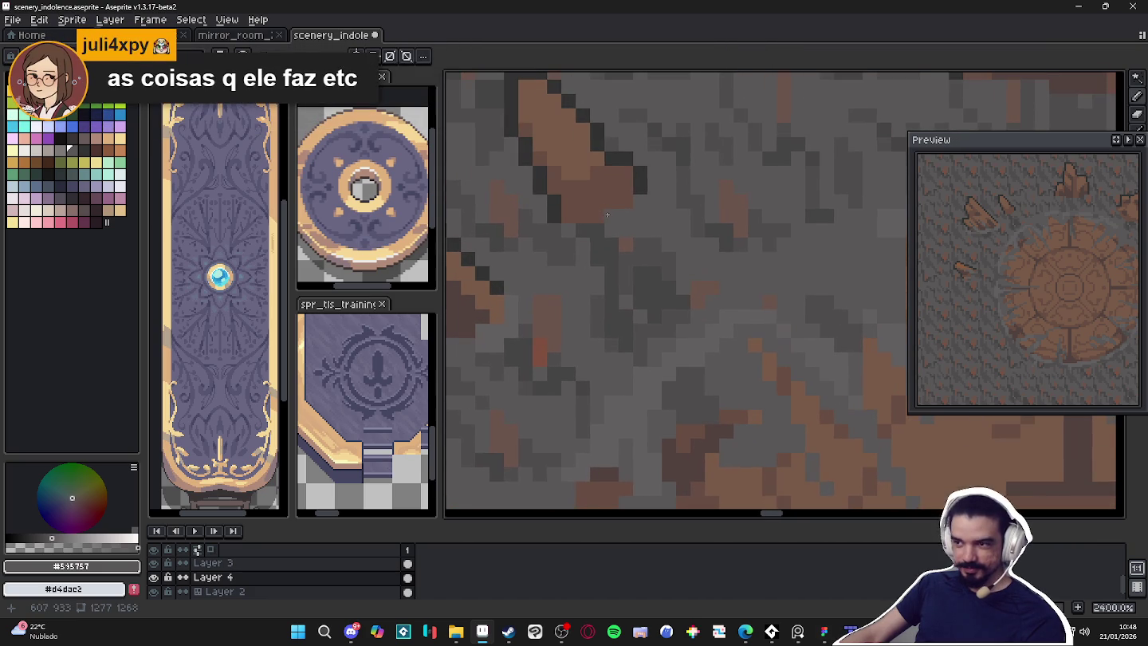
pyautogui.moveTo(608, 212); pyautogui.dragTo(563, 168)
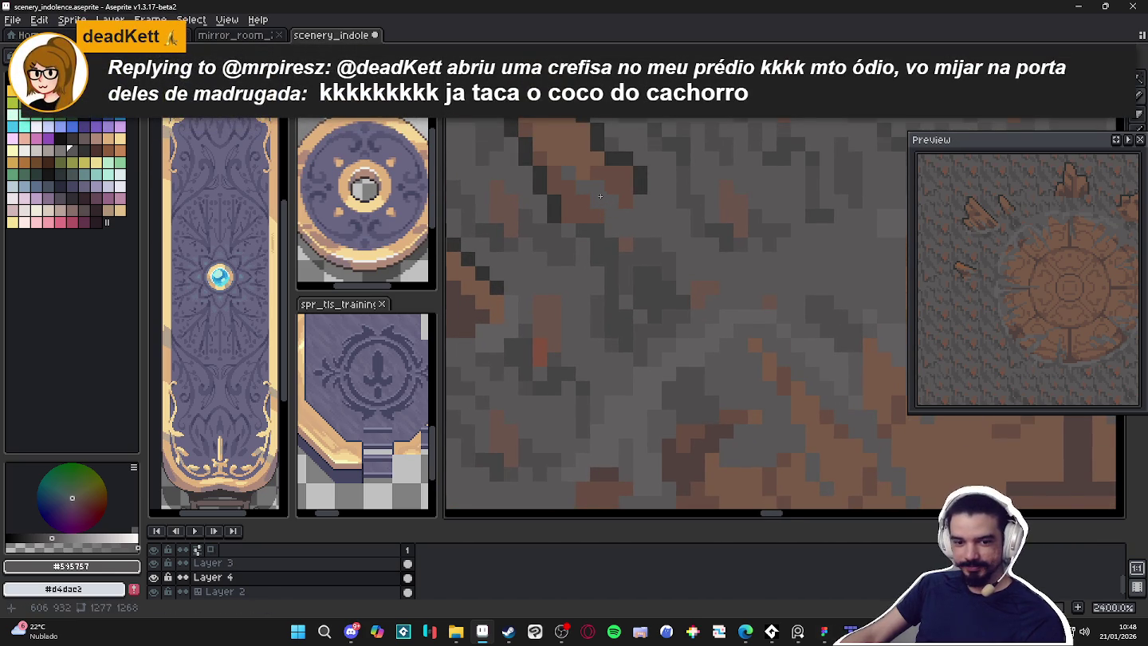
# Sample #625f5f and then #4f4d4d from the floor for further touch-ups
pyautogui.scroll(-1, 596, 195)
pyautogui.scroll(-1, 594, 195)
pyautogui.scroll(1, 586, 194)
pyautogui.keyDown('alt'); pyautogui.click(580, 192); pyautogui.keyUp('alt')
pyautogui.scroll(1, 579, 192)
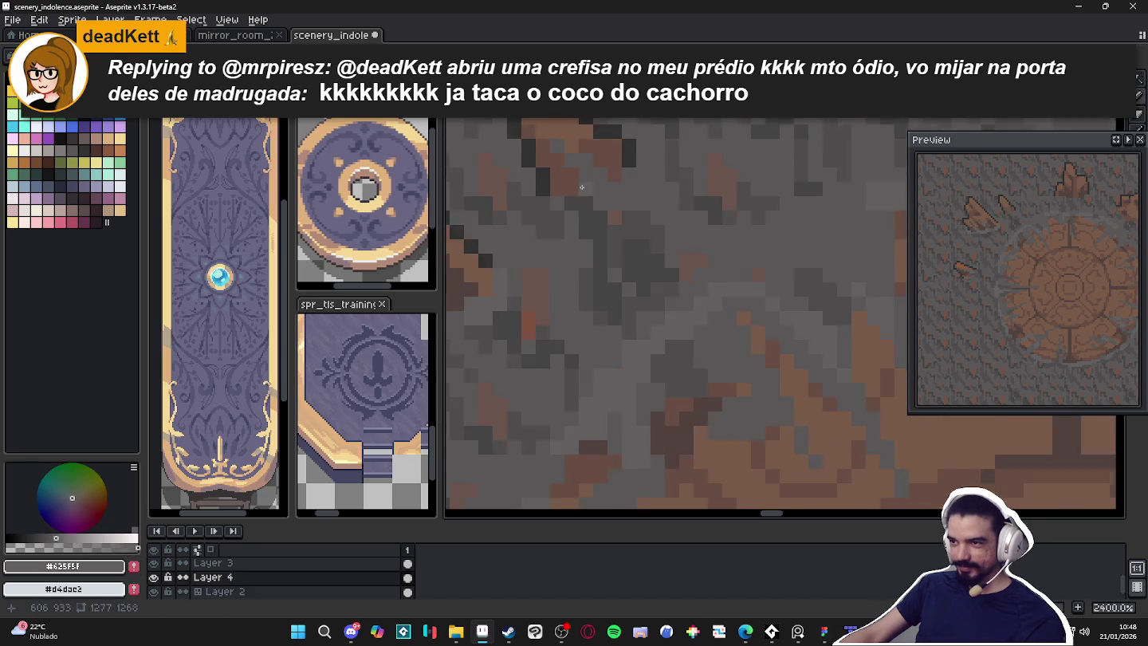
pyautogui.scroll(1, 579, 192)
pyautogui.scroll(-1, 605, 171)
pyautogui.scroll(1, 582, 200)
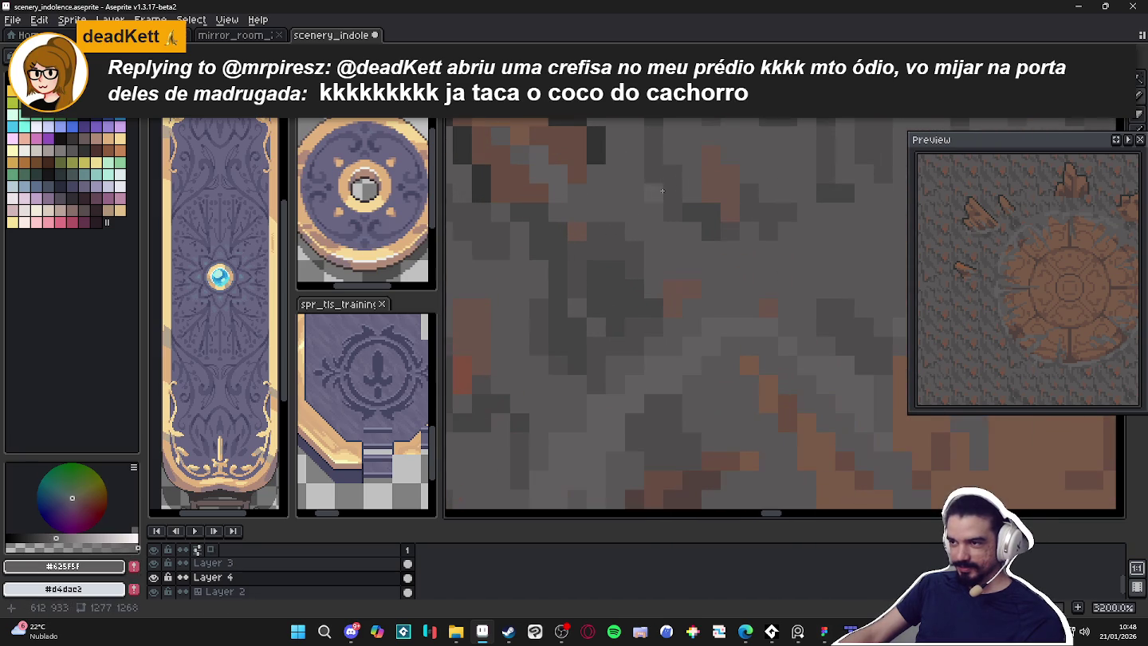
pyautogui.keyDown('alt'); pyautogui.click(573, 219); pyautogui.keyUp('alt')
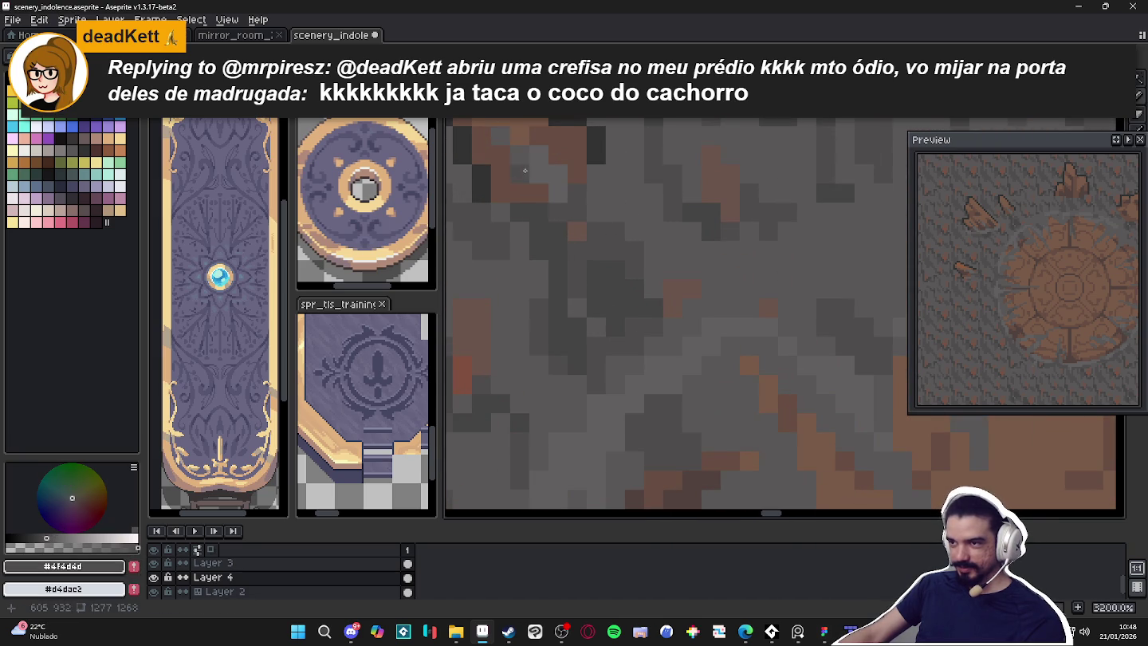
pyautogui.scroll(-3, 638, 235)
pyautogui.scroll(-2, 637, 235)
# Nudge the view of the seal and save scenery_indolence.aseprite
pyautogui.moveTo(638, 235); pyautogui.dragTo(617, 215)
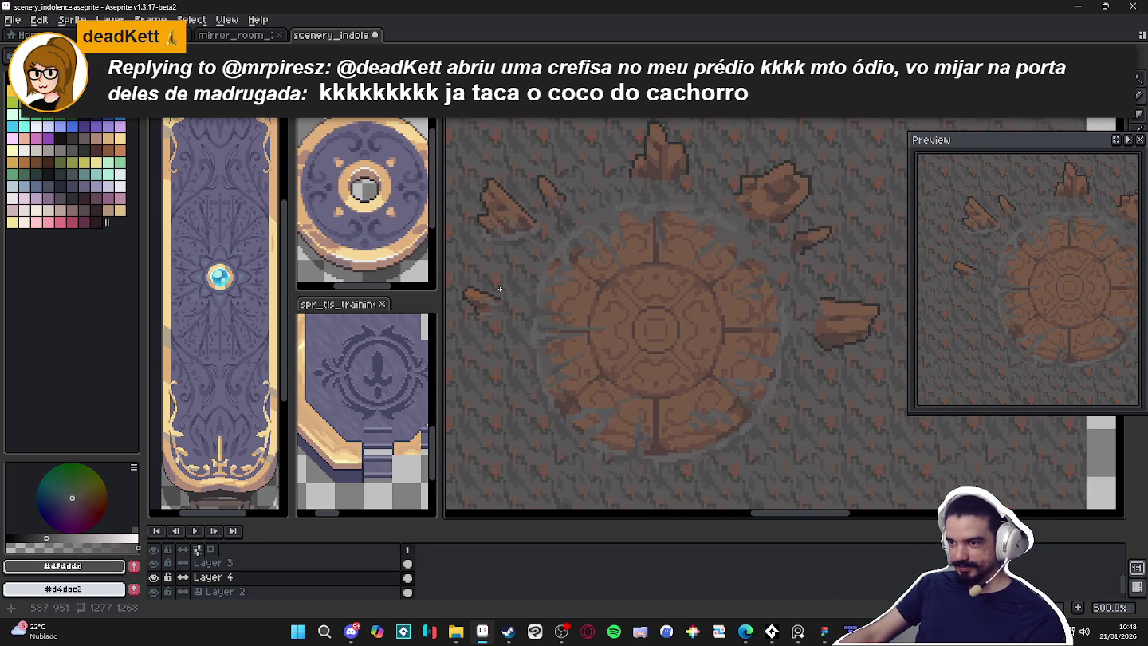
pyautogui.scroll(7, 500, 286)
pyautogui.hotkey('ctrl', 's')
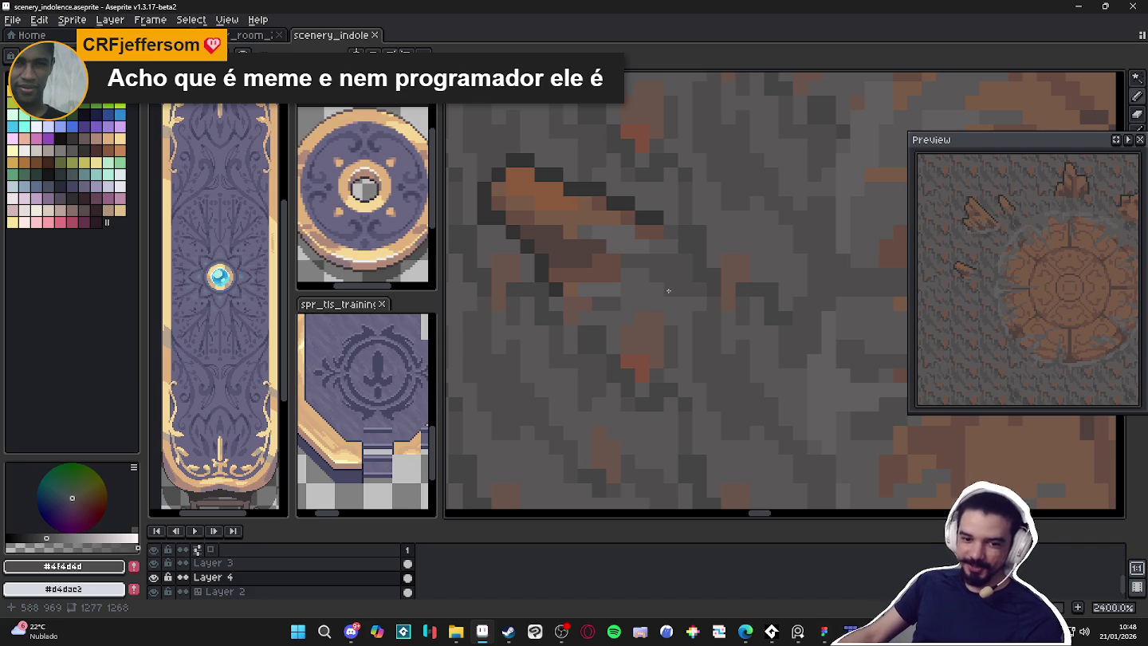
pyautogui.scroll(-7, 668, 290)
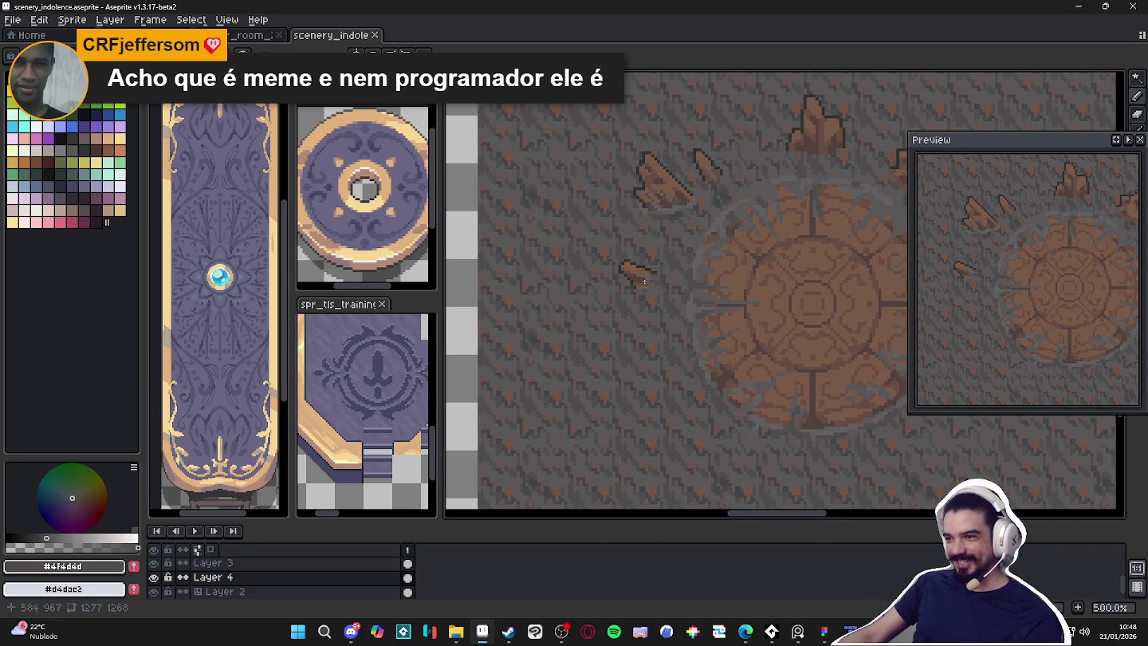
# Paint a #625f5f pixel beside the small shard and widen the brush to 2px
pyautogui.scroll(5, 645, 280)
pyautogui.keyDown('alt'); pyautogui.click(661, 286); pyautogui.keyUp('alt')
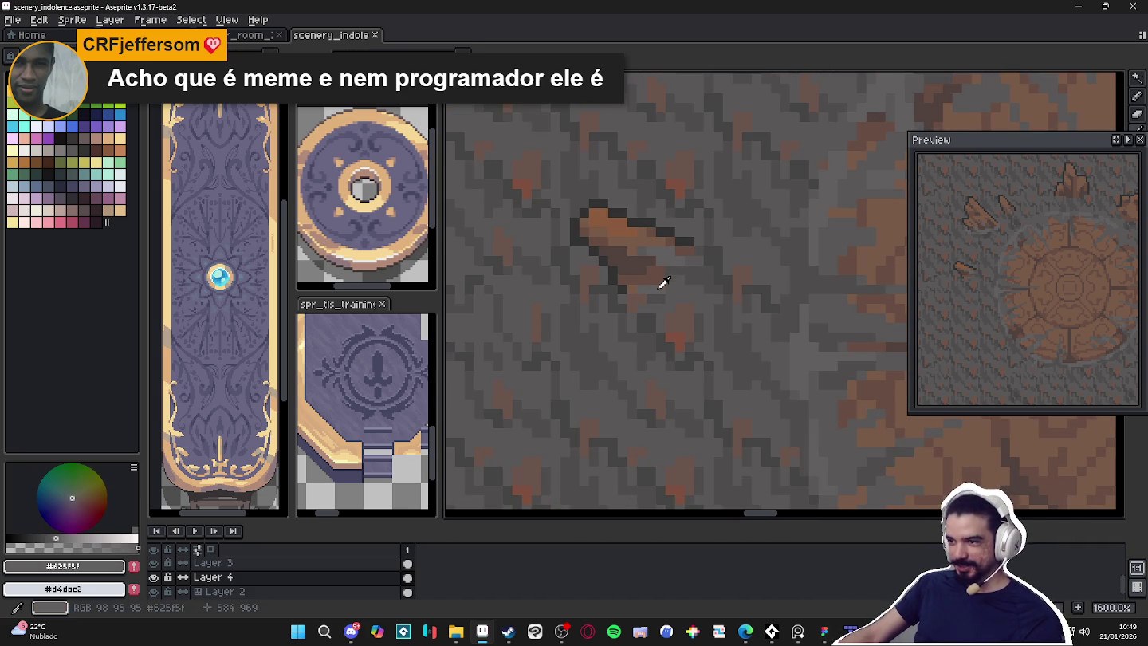
pyautogui.click(632, 315)
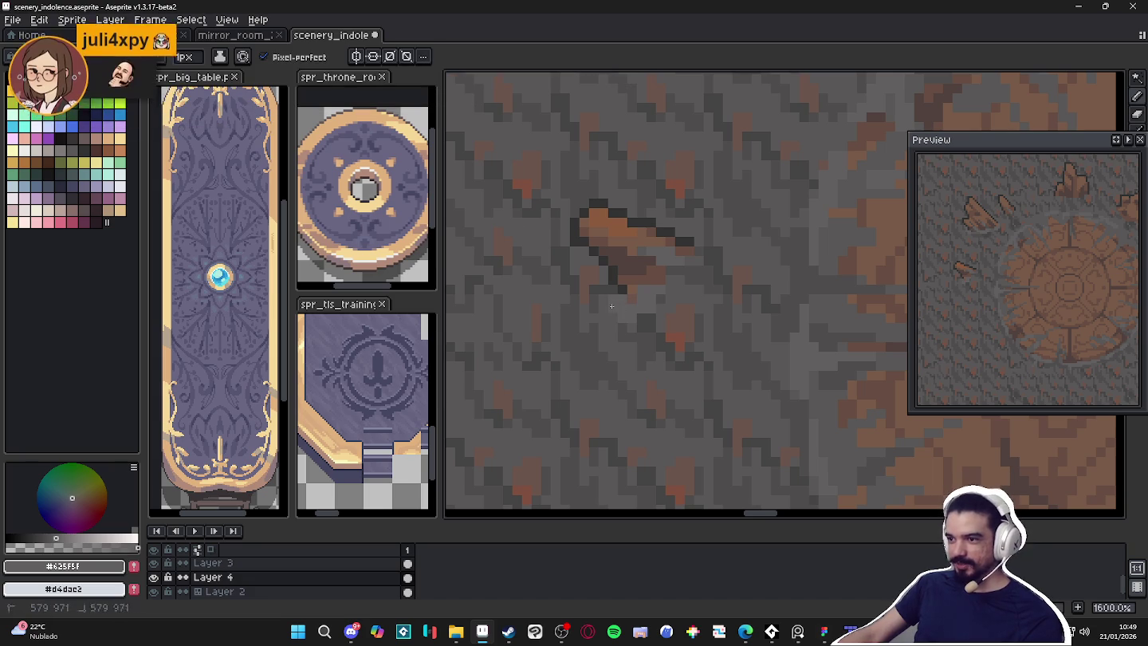
pyautogui.scroll(1, 696, 266)
pyautogui.scroll(-1, 696, 265)
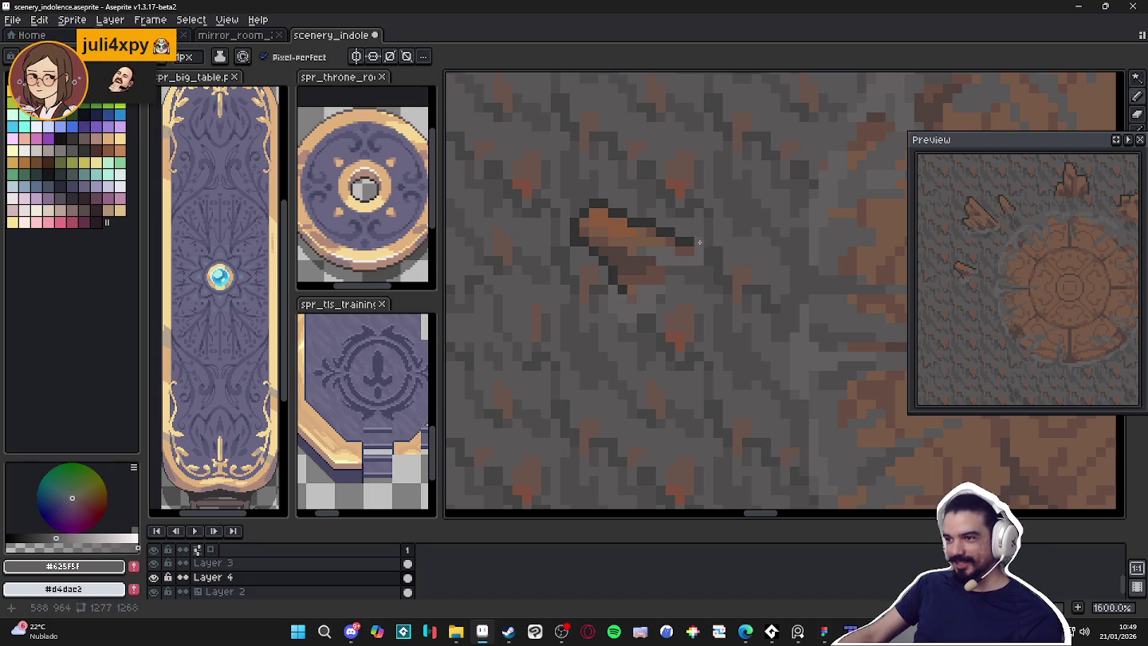
pyautogui.scroll(-3, 705, 257)
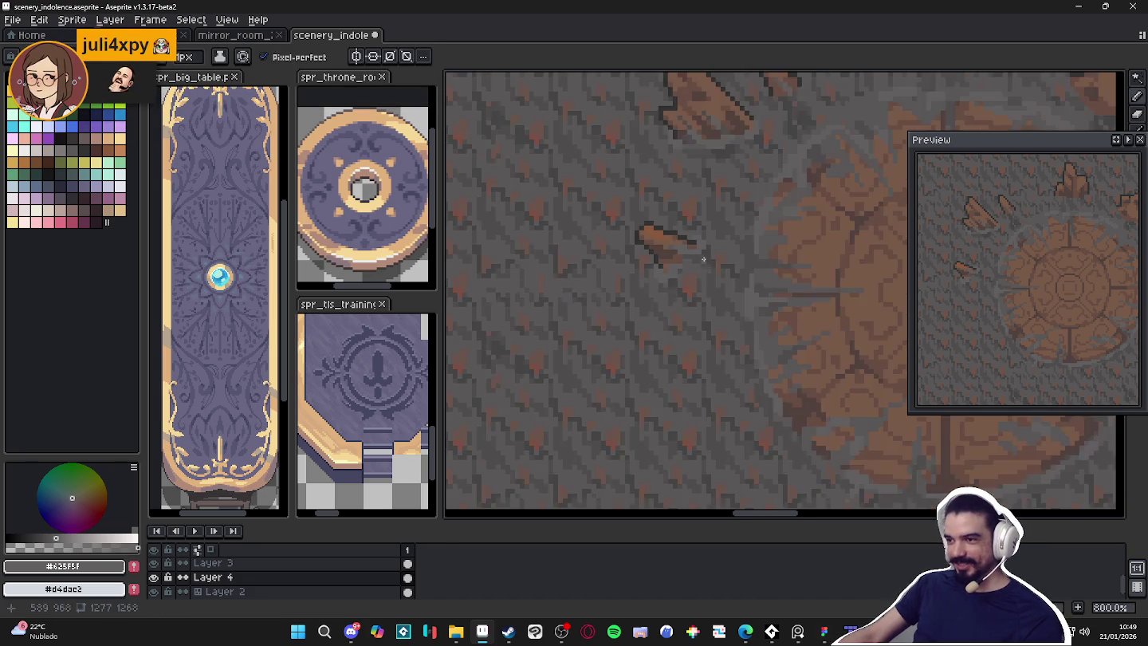
pyautogui.scroll(5, 706, 262)
pyautogui.press('+')
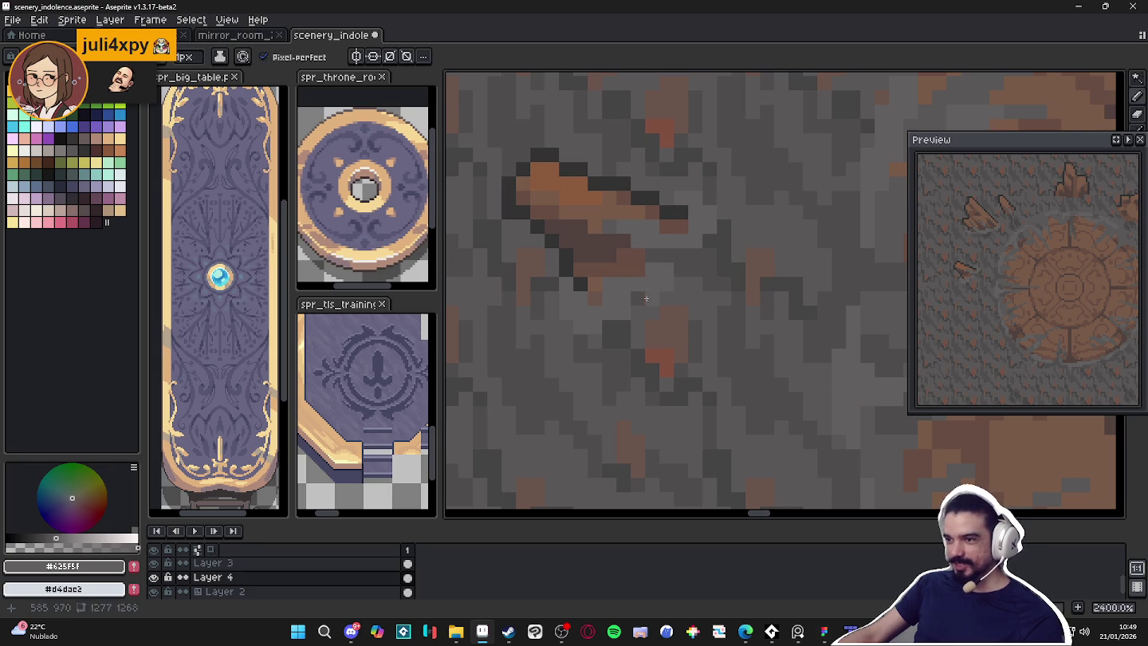
pyautogui.scroll(-7, 642, 300)
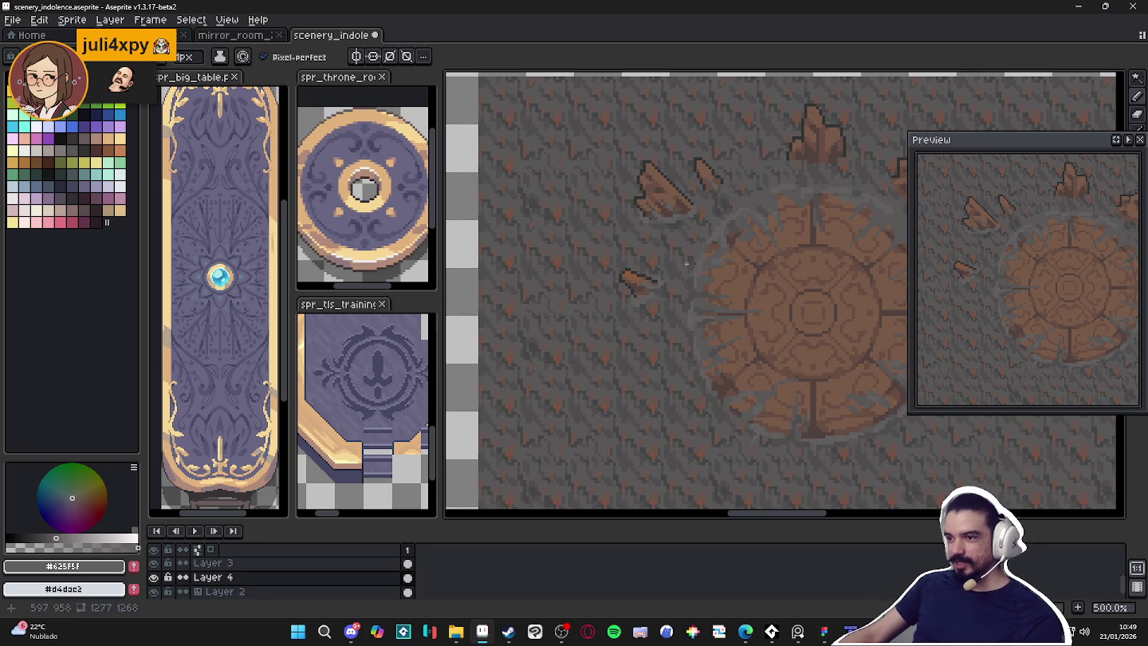
# Paint a 2px light grey strip beneath the tall shard above the seal
pyautogui.scroll(1, 636, 256)
pyautogui.scroll(1, 642, 253)
pyautogui.scroll(2, 644, 251)
pyautogui.scroll(1, 646, 251)
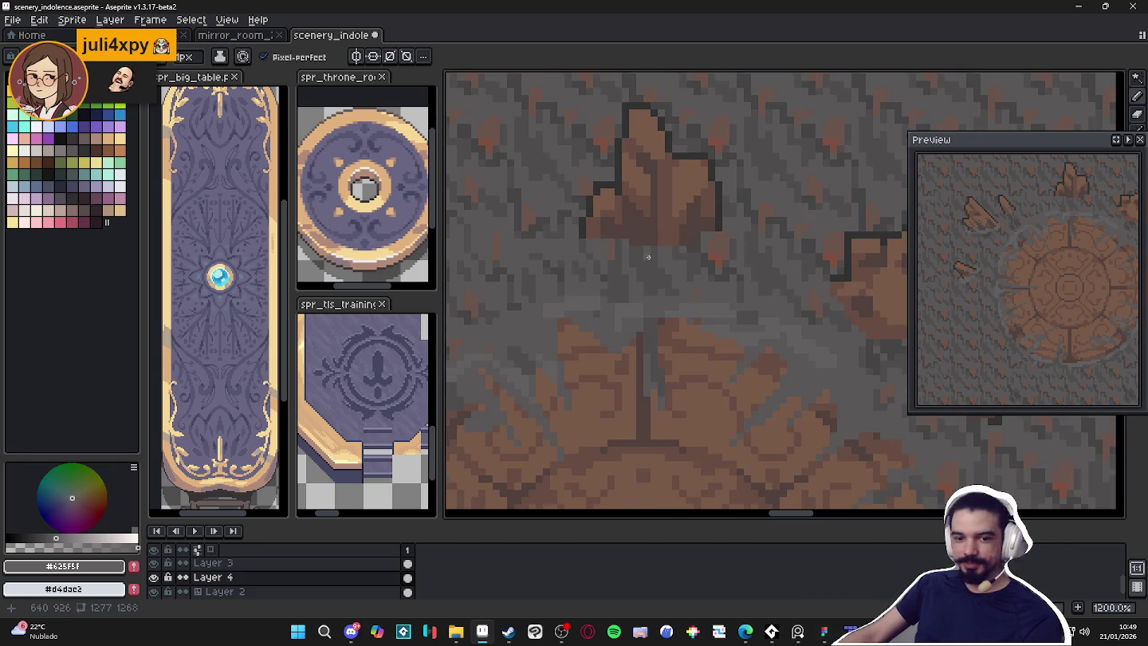
pyautogui.scroll(-3, 674, 287)
pyautogui.scroll(2, 514, 354)
pyautogui.scroll(1, 514, 354)
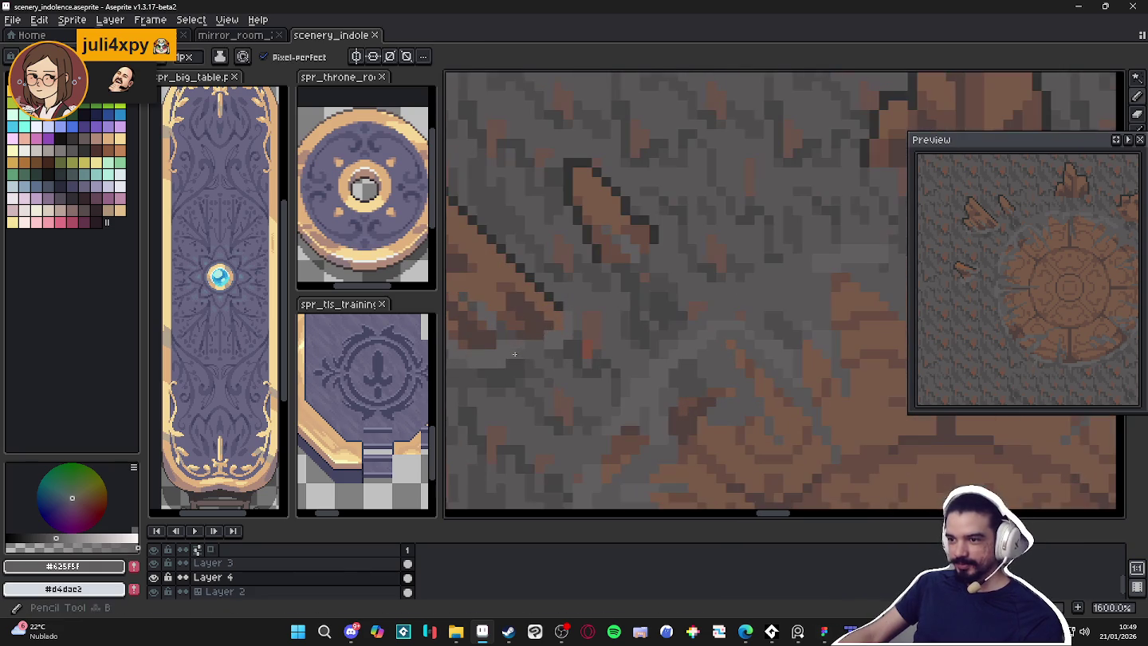
pyautogui.scroll(-2, 510, 343)
pyautogui.scroll(2, 649, 325)
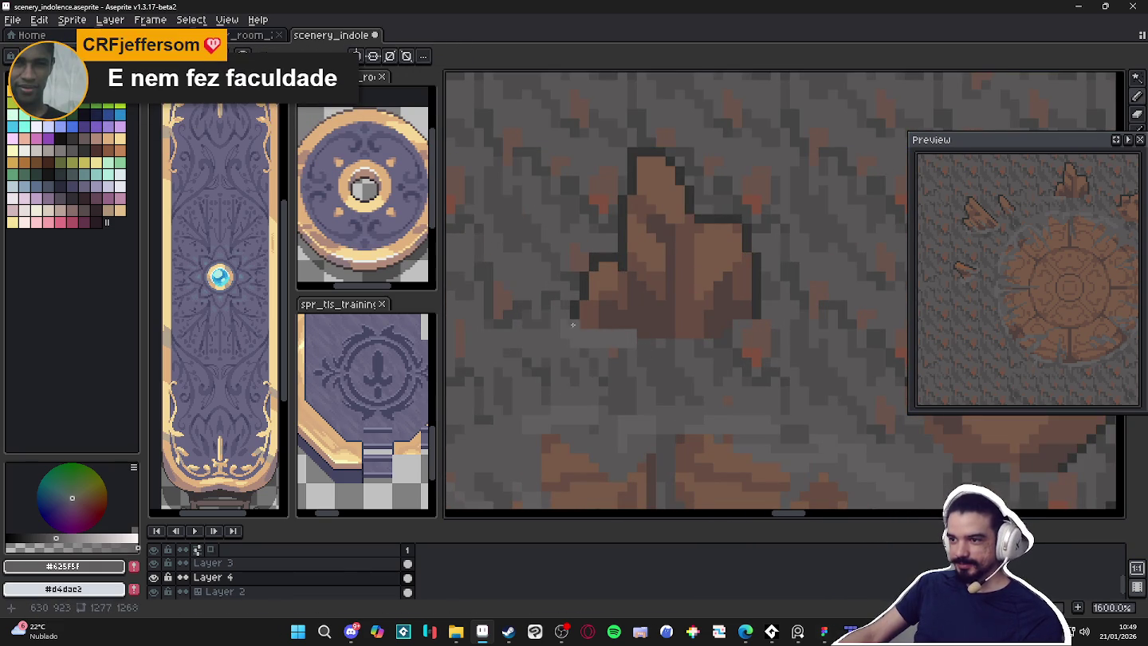
pyautogui.moveTo(642, 344); pyautogui.dragTo(719, 352)
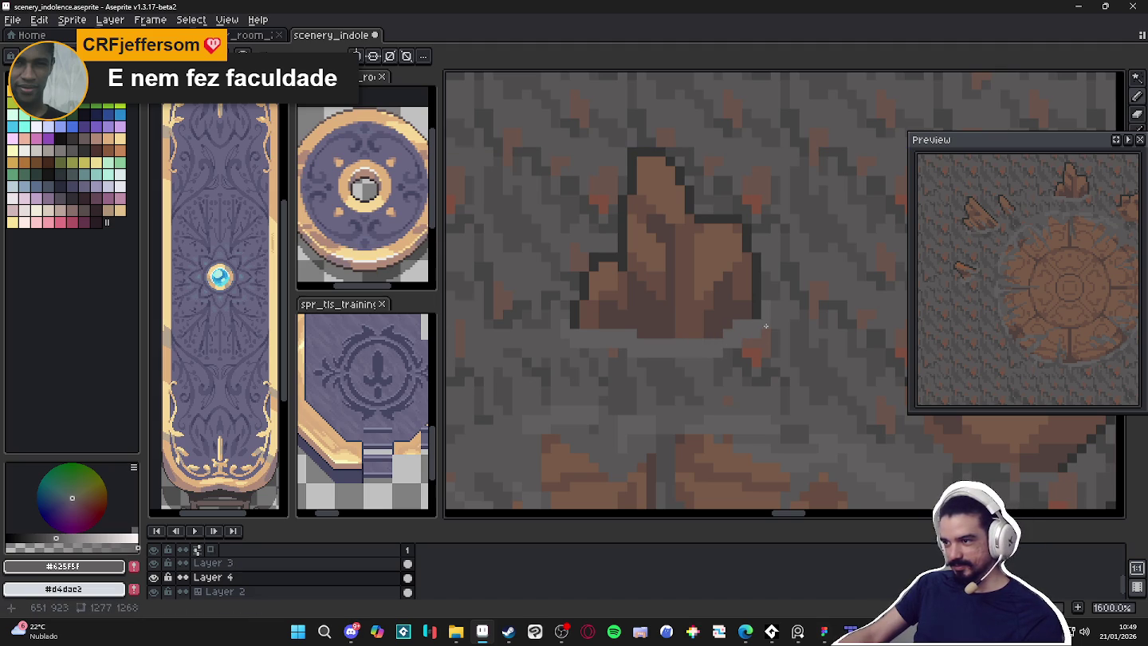
# Cover the stray orange pixel with dark grey #4F4D4D, then sample floor greys (#595757, #4F4D4D)
pyautogui.scroll(-1, 766, 323)
pyautogui.scroll(1, 789, 331)
pyautogui.keyDown('alt'); pyautogui.click(774, 330); pyautogui.keyUp('alt')
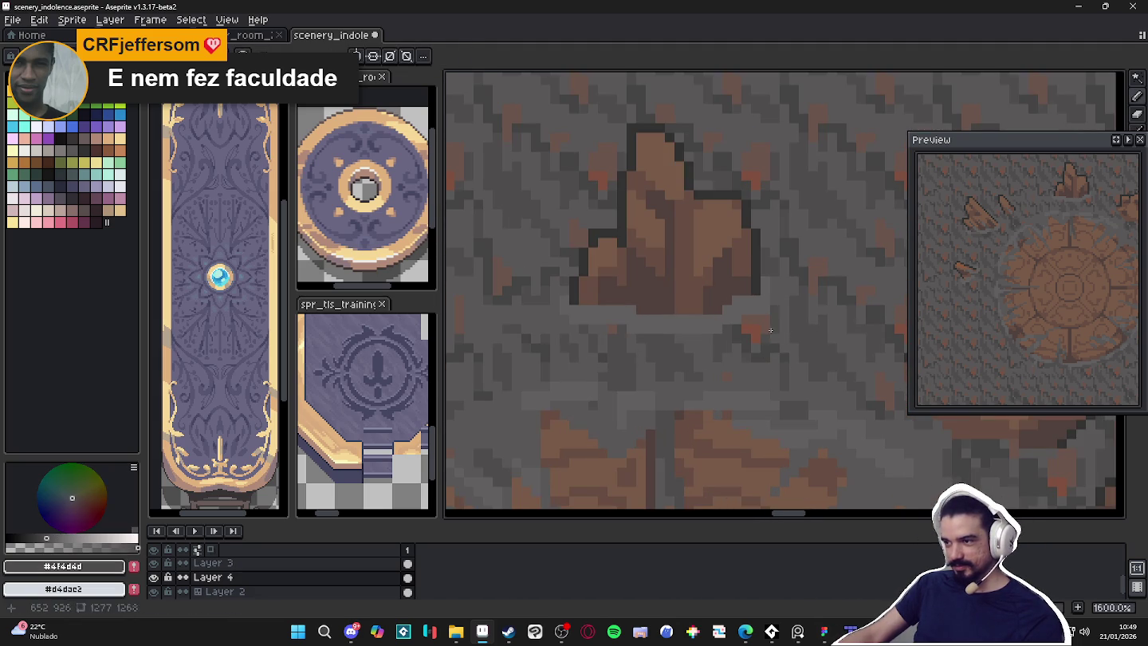
pyautogui.click(747, 325)
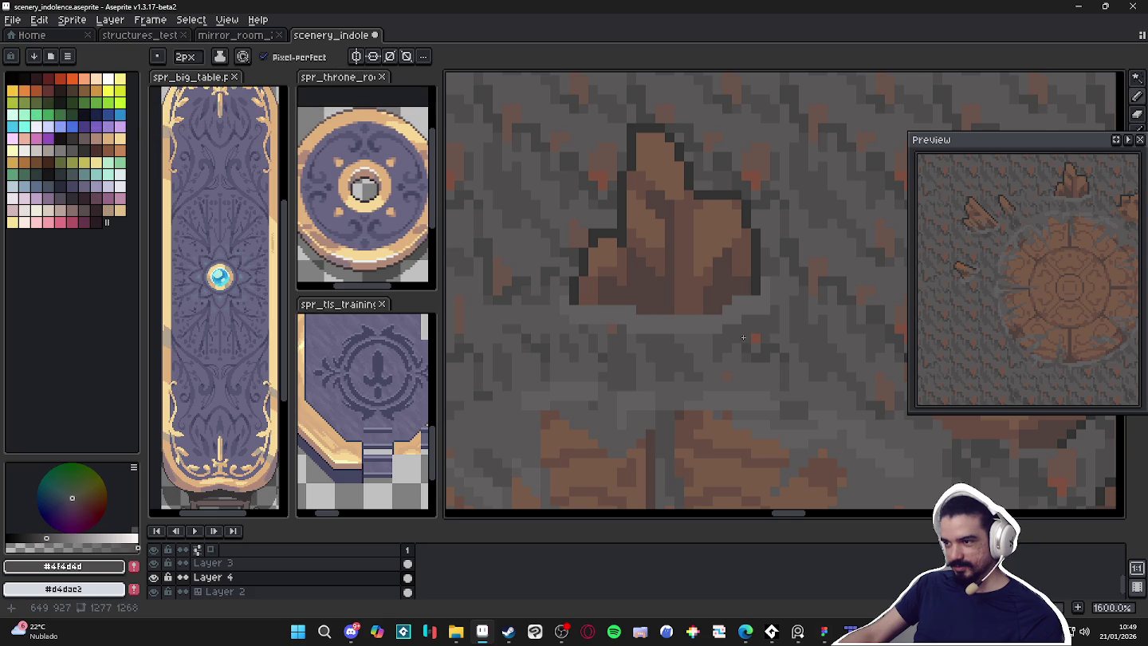
pyautogui.keyDown('alt'); pyautogui.click(753, 357); pyautogui.keyUp('alt')
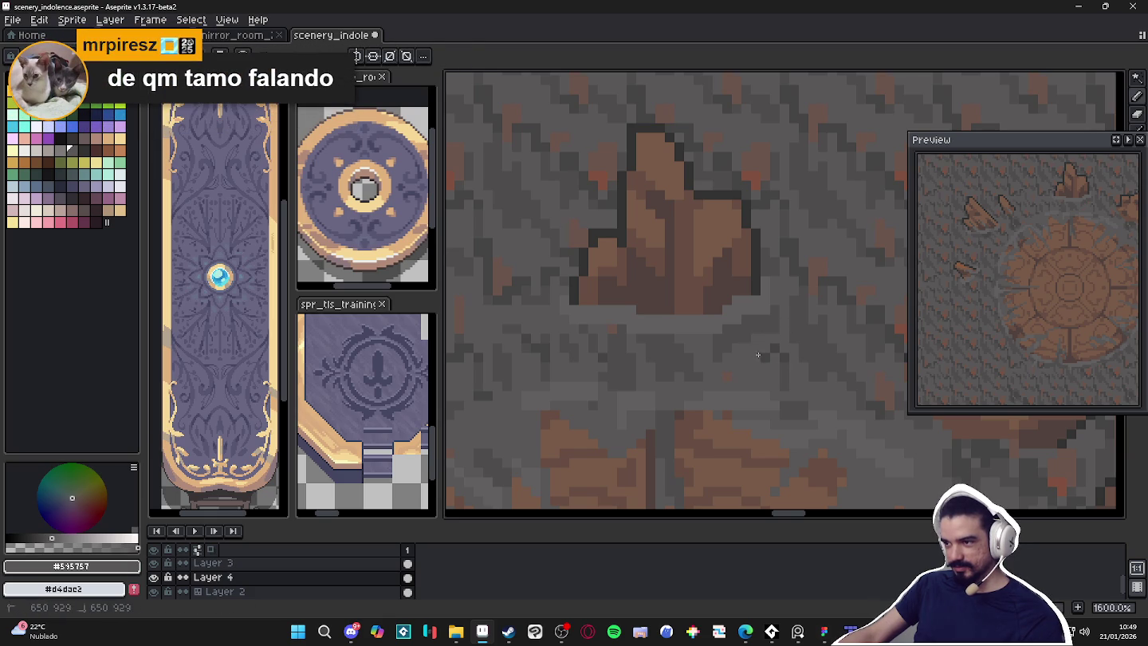
pyautogui.keyDown('alt'); pyautogui.click(717, 349); pyautogui.keyUp('alt')
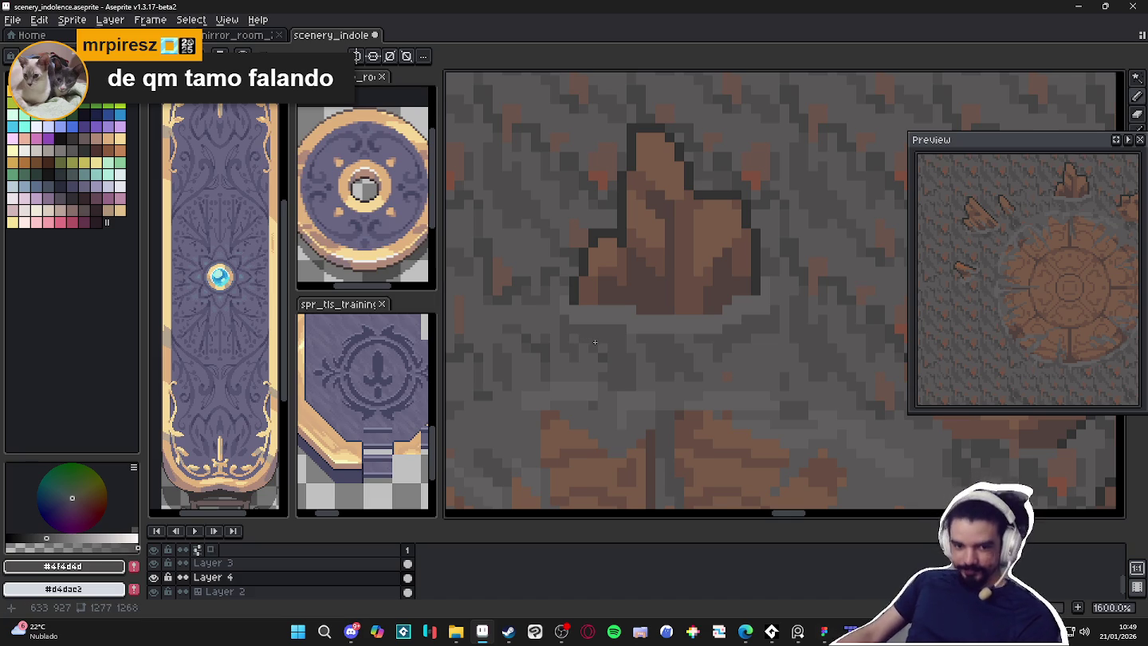
pyautogui.scroll(-5, 533, 373)
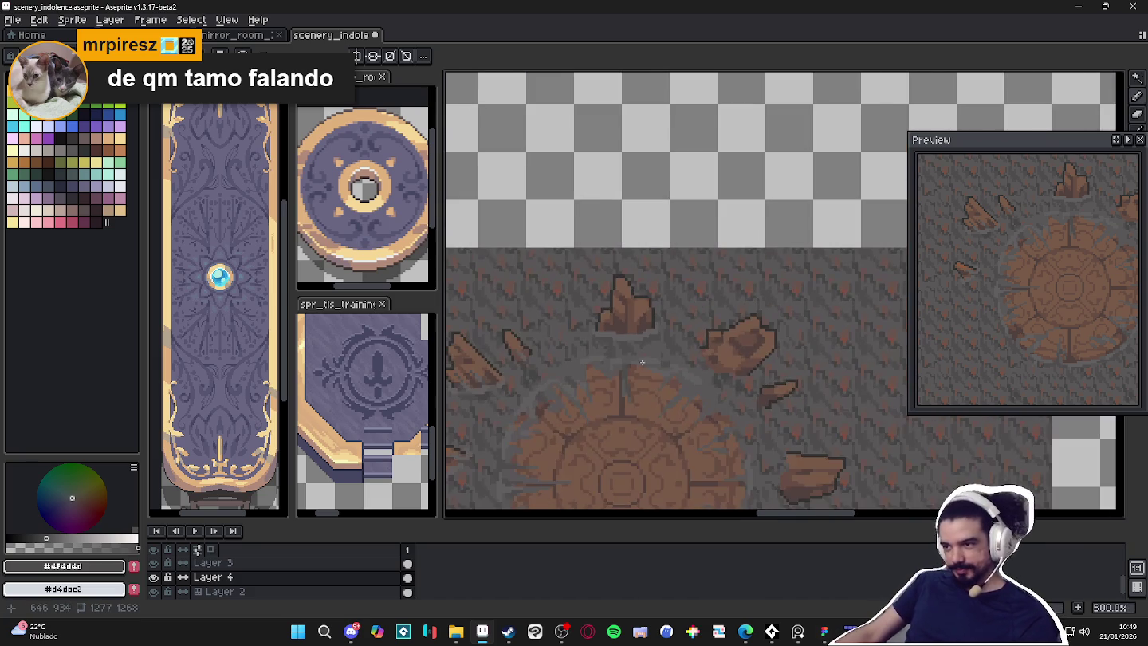
pyautogui.scroll(1, 674, 378)
pyautogui.scroll(3, 486, 369)
pyautogui.scroll(-2, 486, 369)
pyautogui.scroll(5, 743, 278)
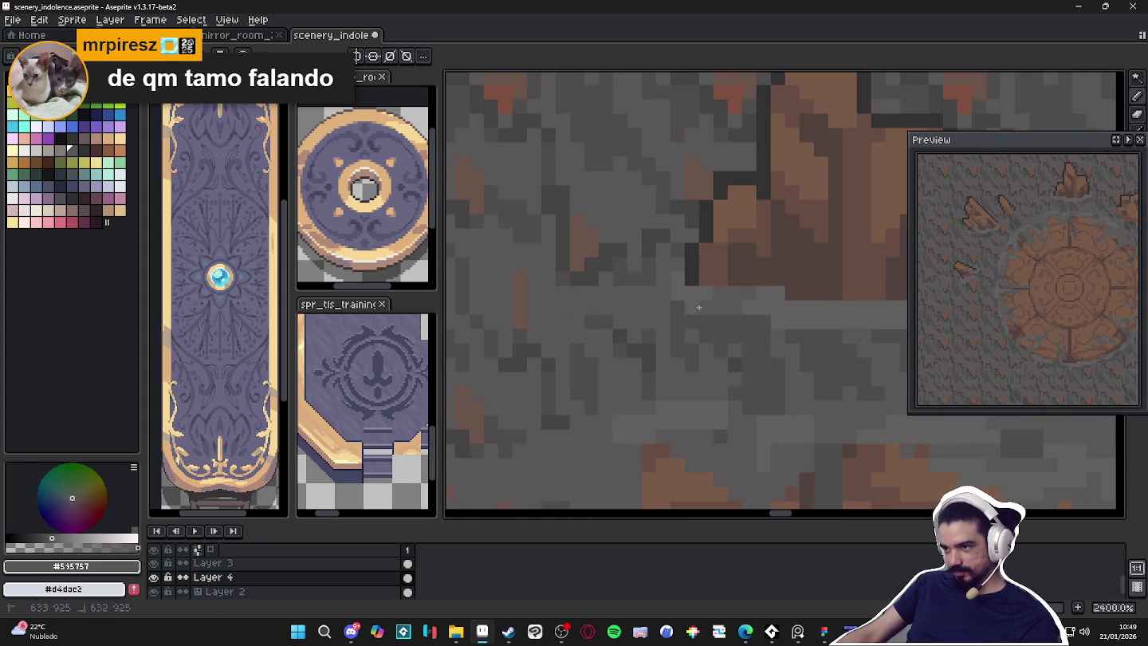
pyautogui.scroll(-3, 765, 299)
pyautogui.scroll(3, 781, 318)
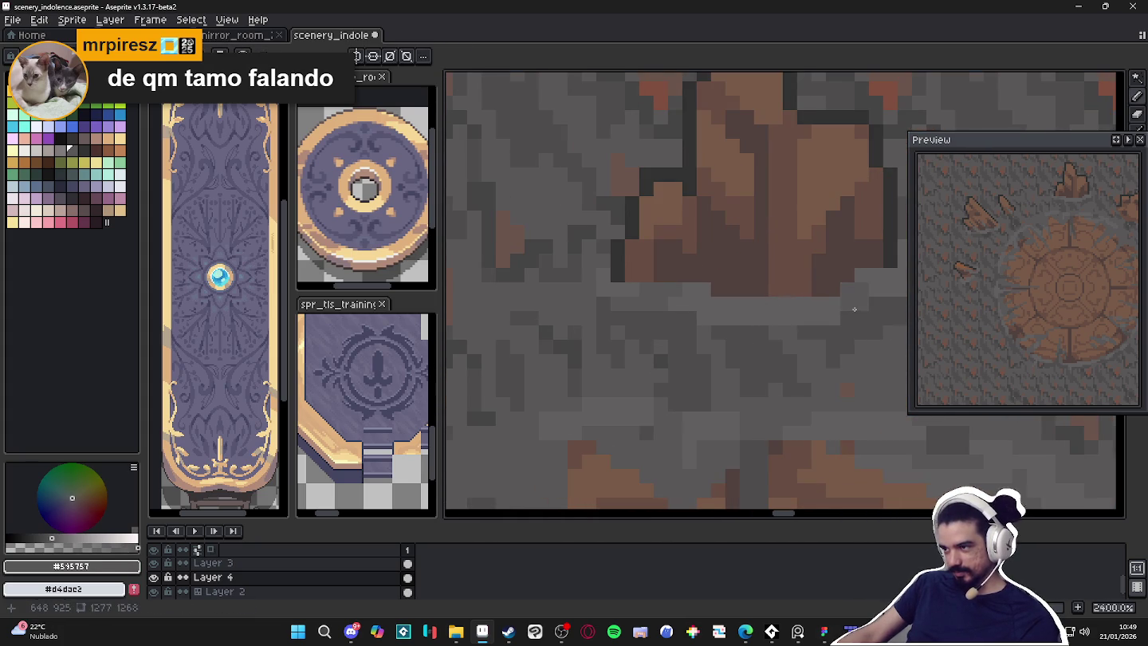